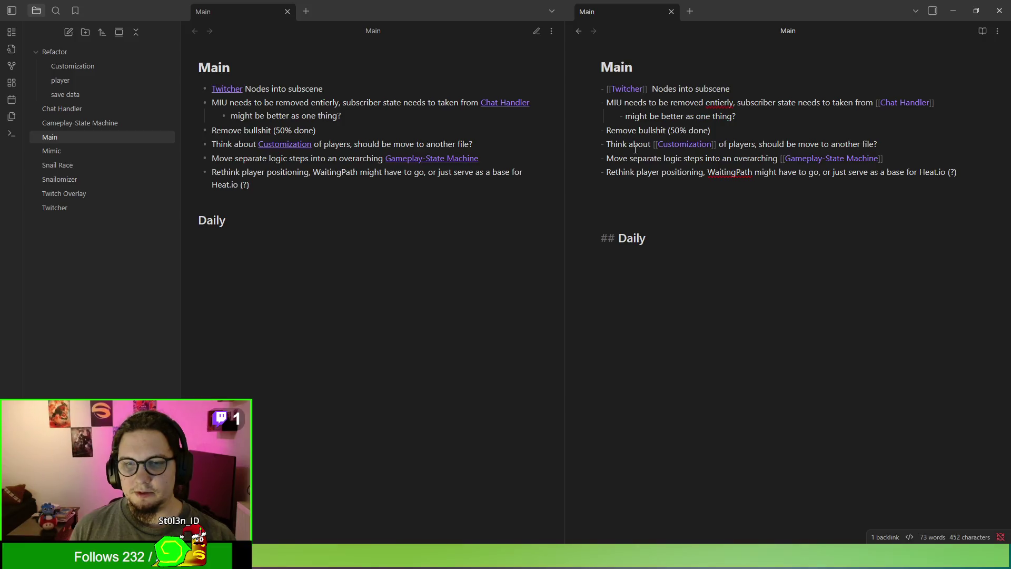
Step: Add an indented sub-point 'Activities for all of chat' under the Gameplay-State Machine task
click(675, 159)
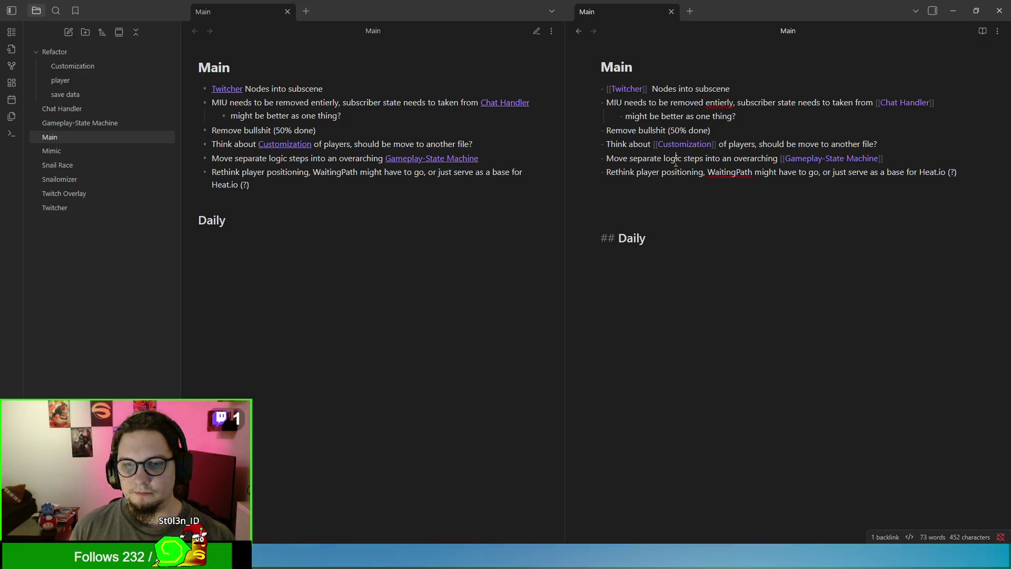
click(929, 158)
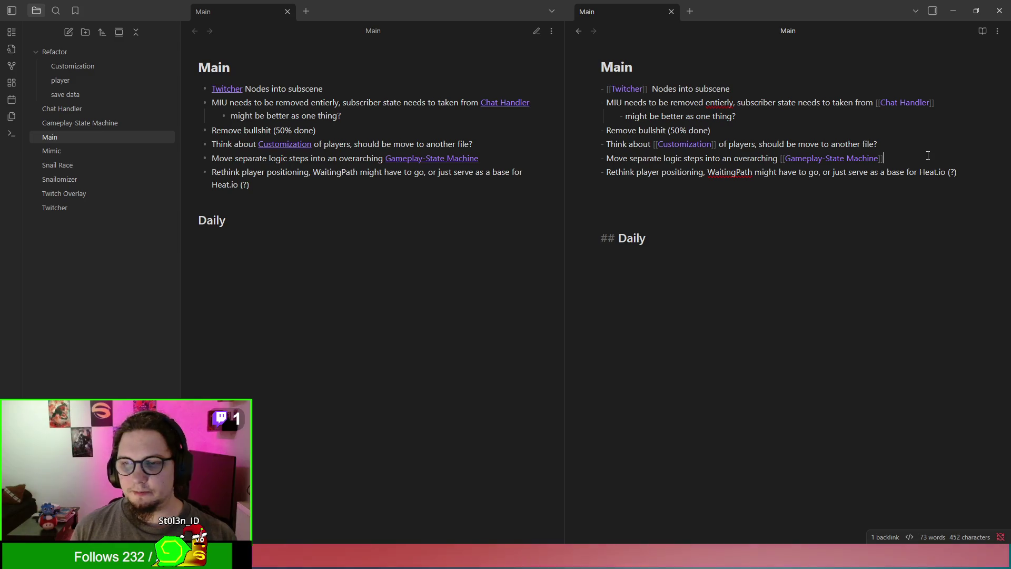
key(Return)
key(Tab)
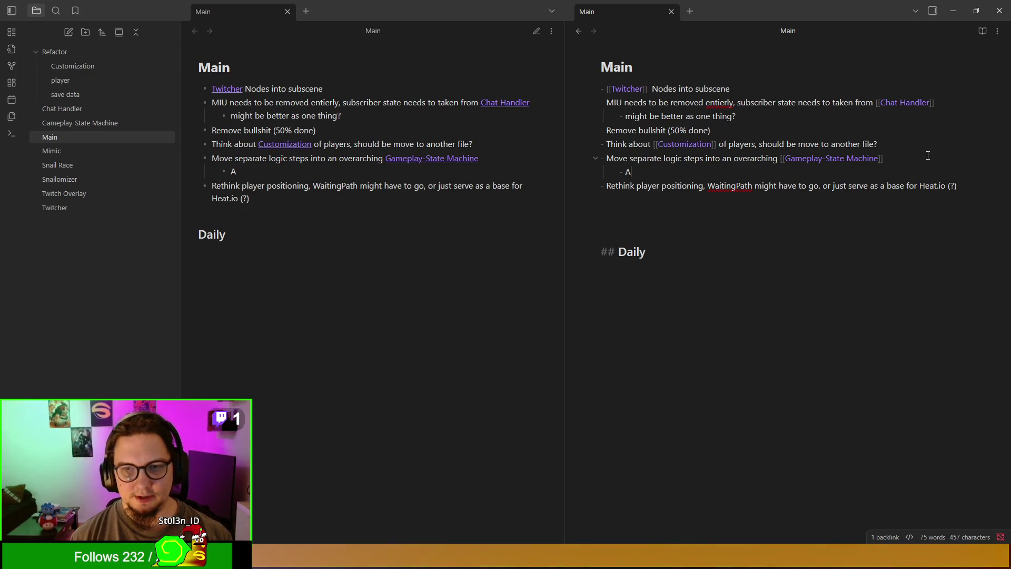
text(Act)
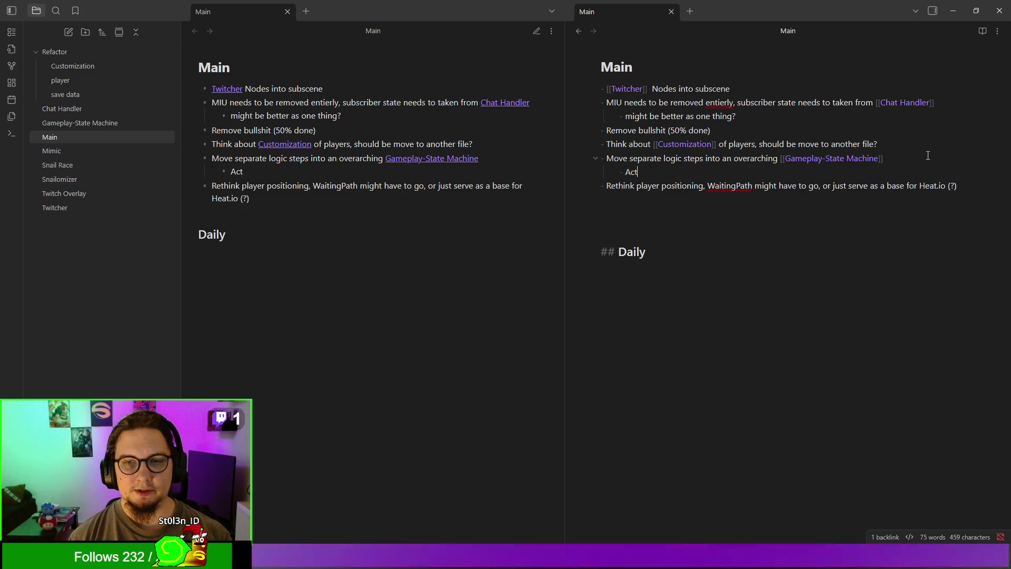
text(ivit)
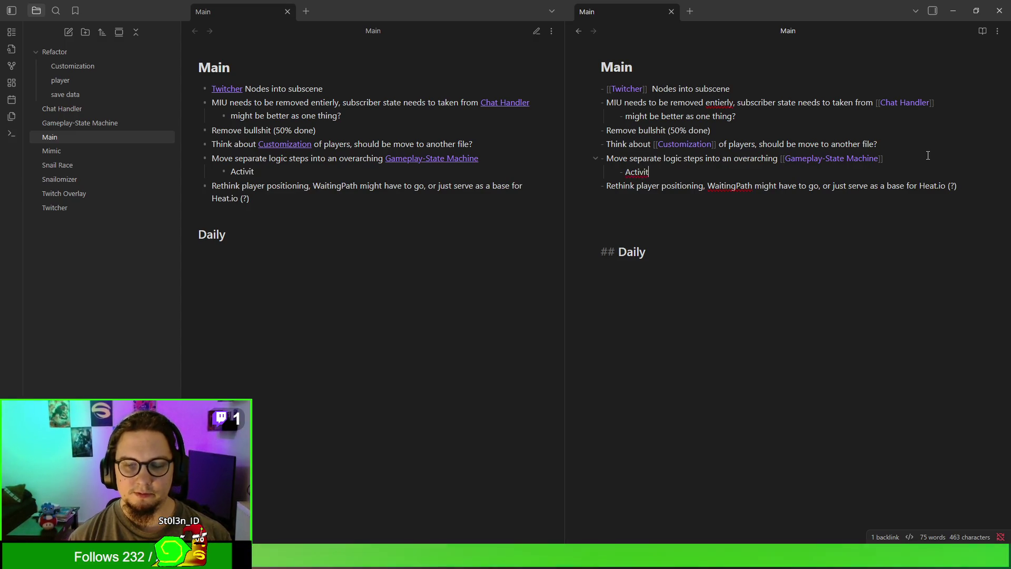
text(ies)
key(Return)
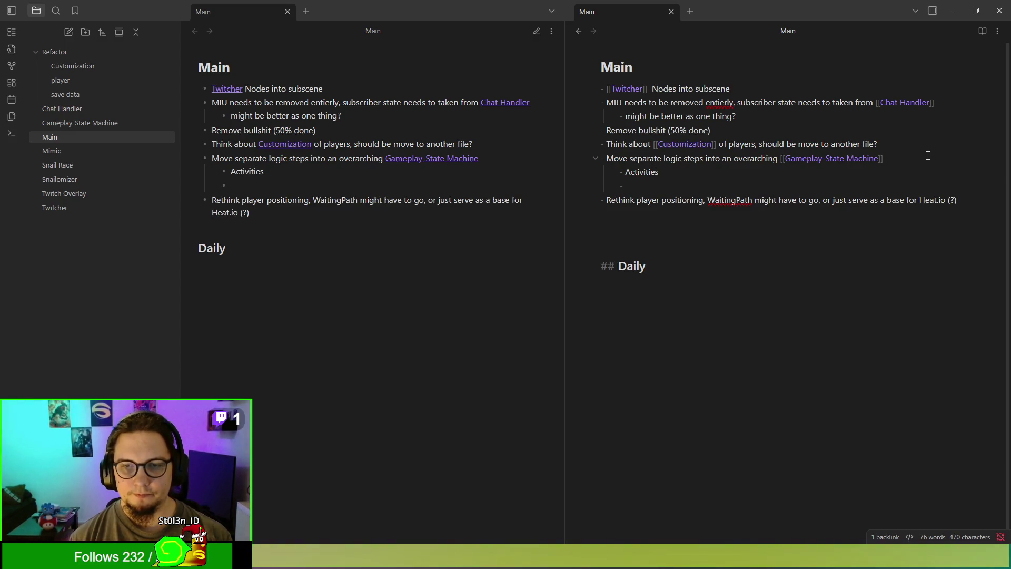
key(BackSpace)
key(BackSpace)
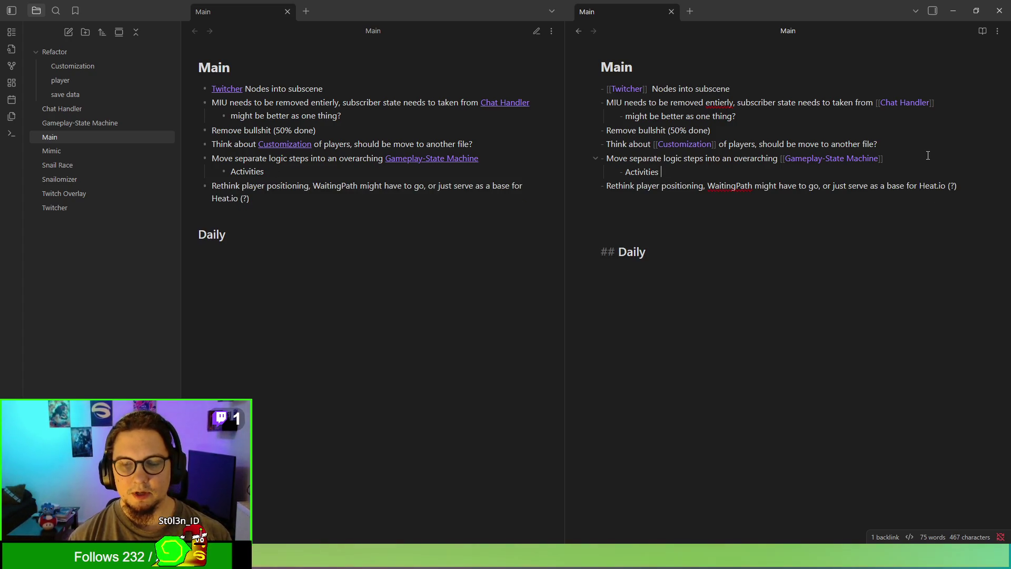
text(for aall of)
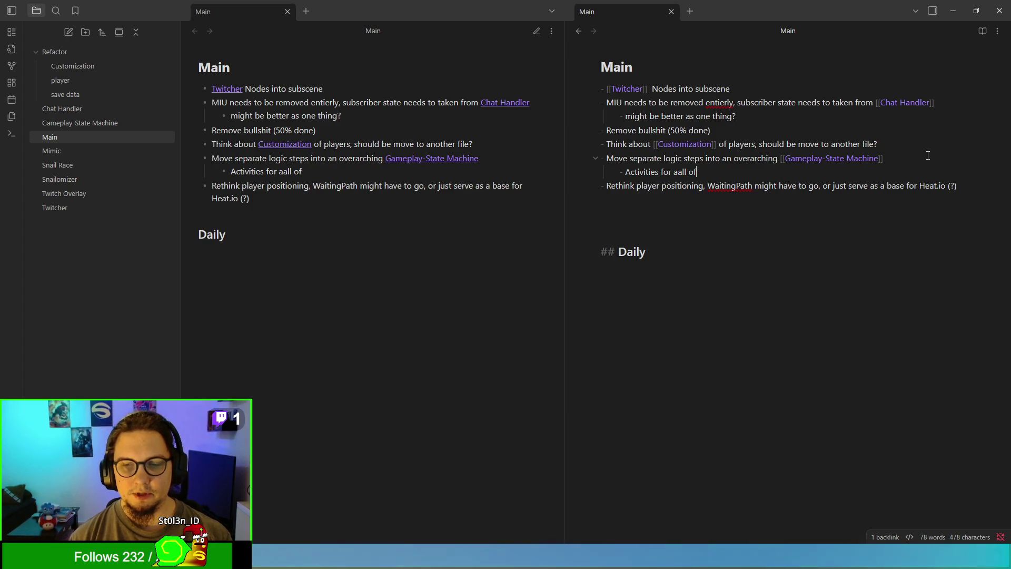
key(BackSpace)
key(BackSpace)
key(BackSpace)
key(BackSpace)
key(BackSpace)
key(BackSpace)
text(ll of ch)
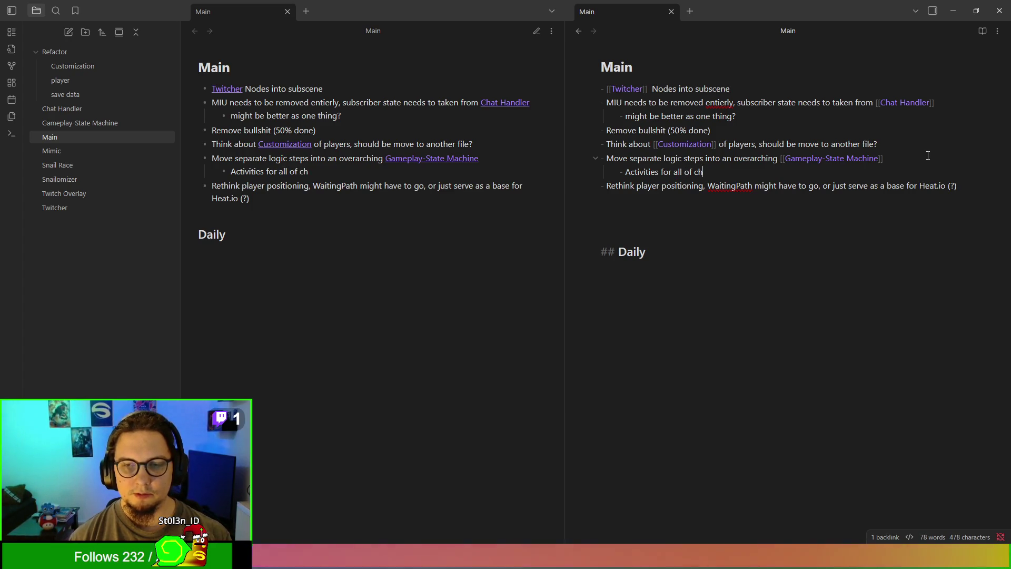
text(at)
Step: Add sub-points 'Interactions within activities' and 'Player Behavior' below it, fixing typos
key(Return)
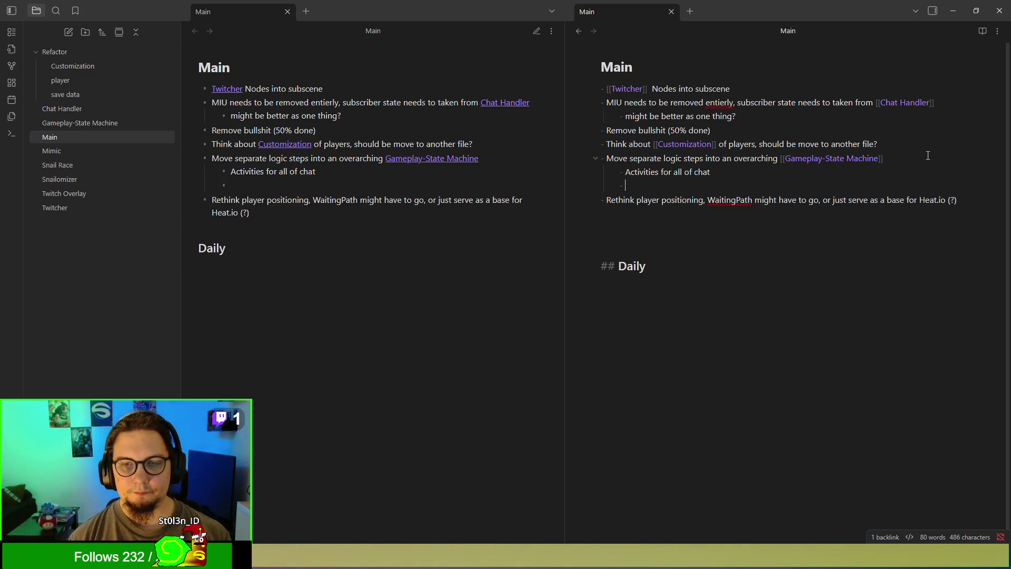
text(Interactions wwithin)
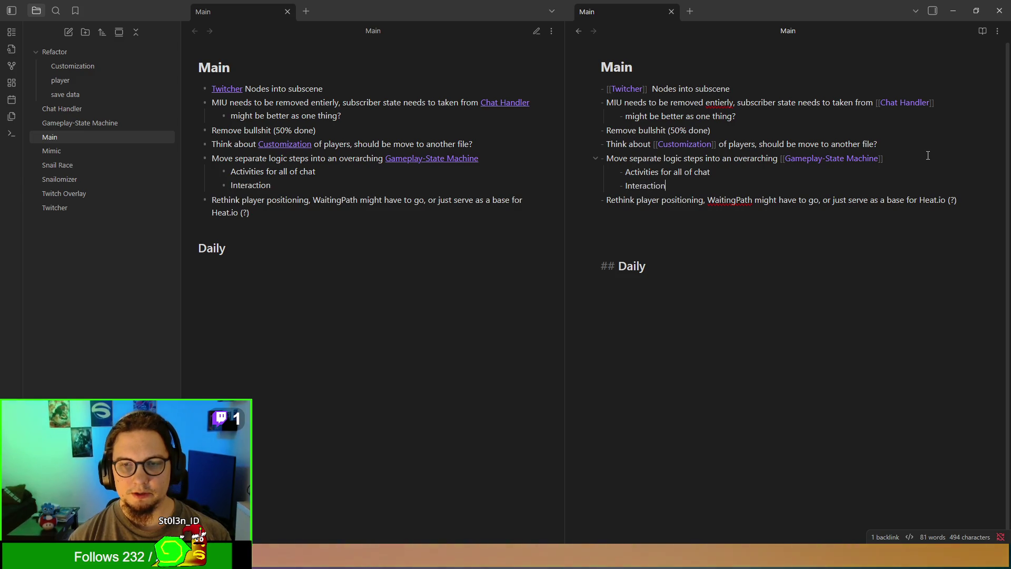
key(BackSpace)
key(BackSpace)
key(BackSpace)
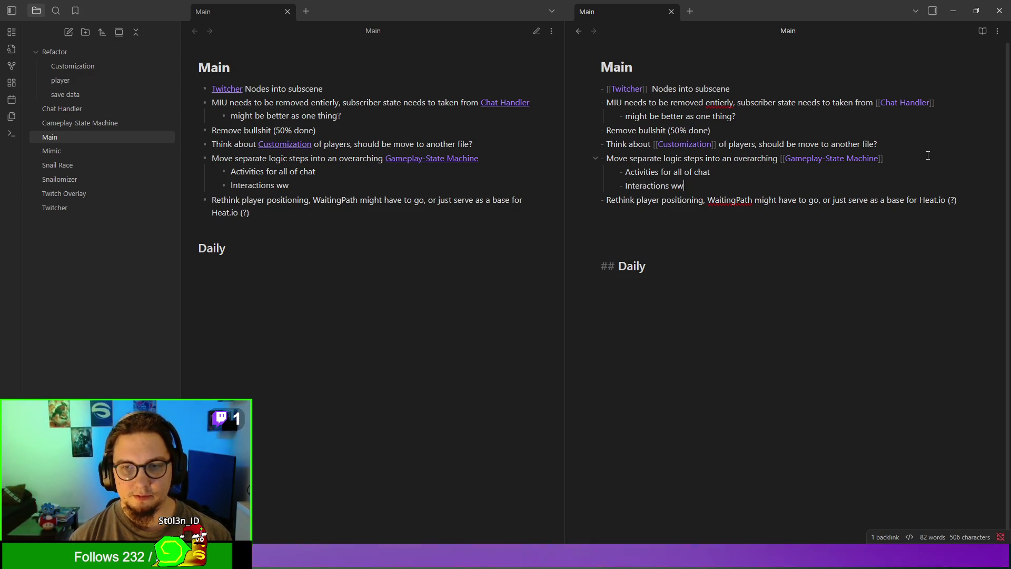
text(within activities)
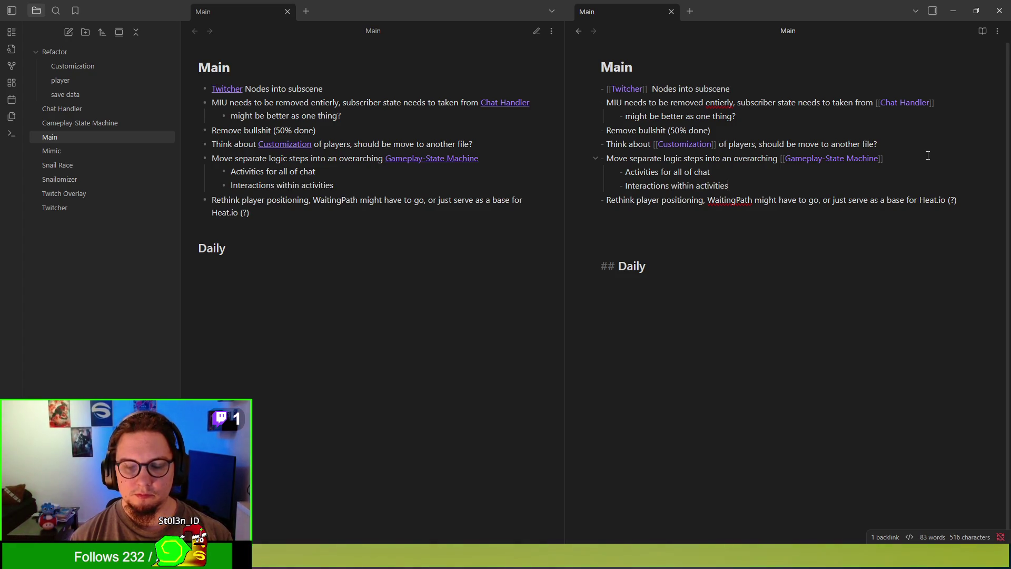
key(Return)
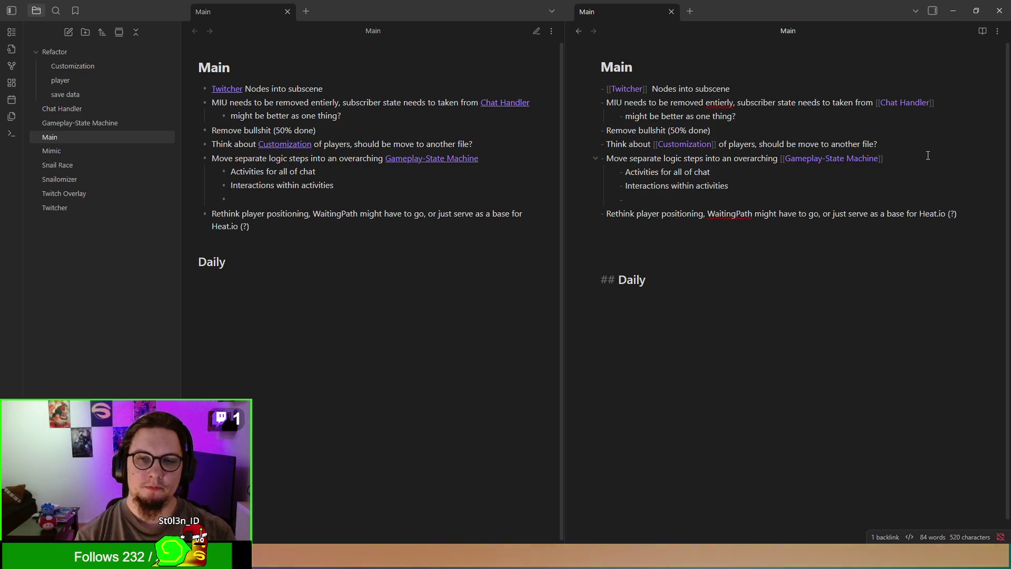
text(Pl)
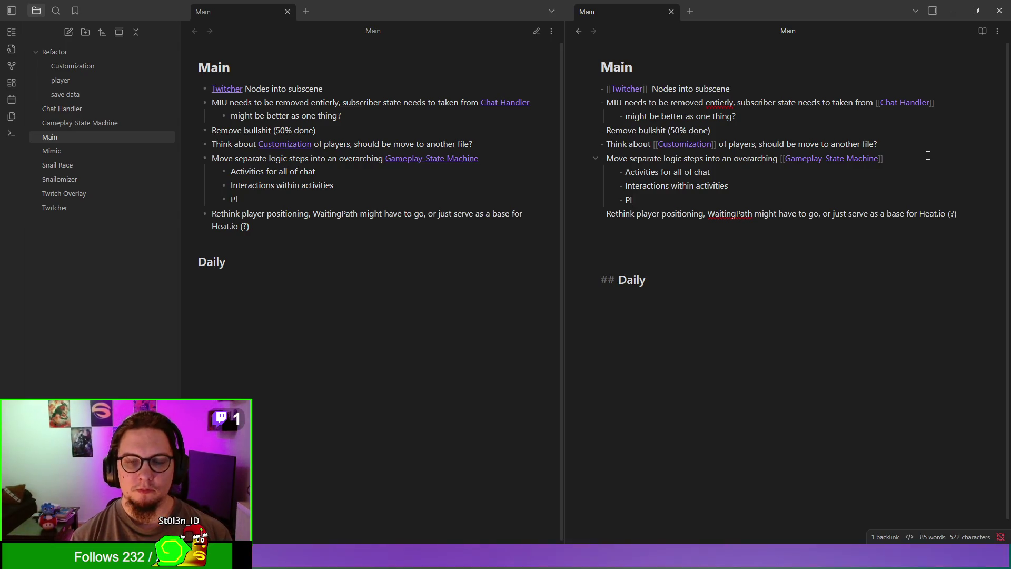
text(ayyer)
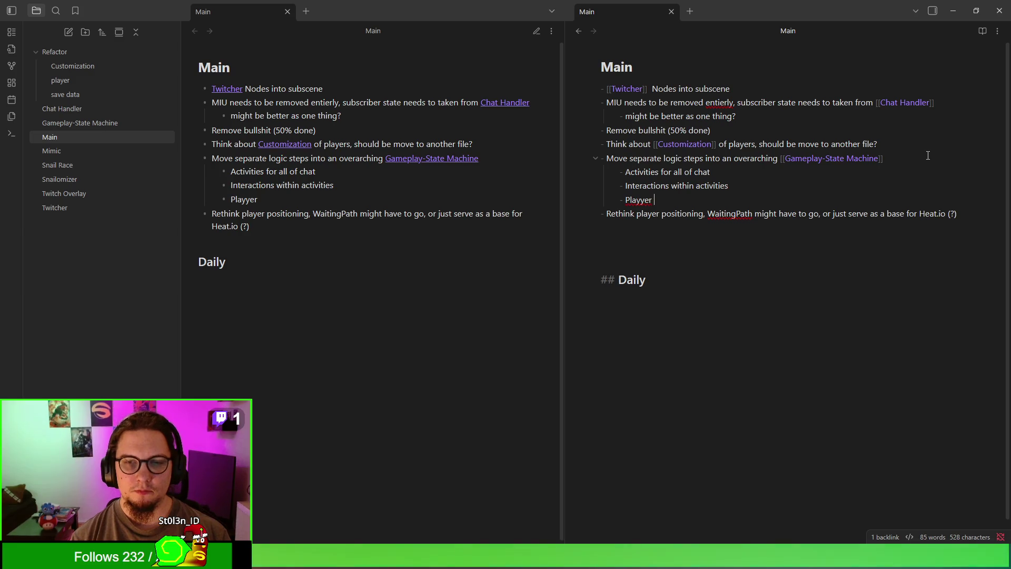
key(BackSpace)
key(BackSpace)
key(BackSpace)
text(er Beh)
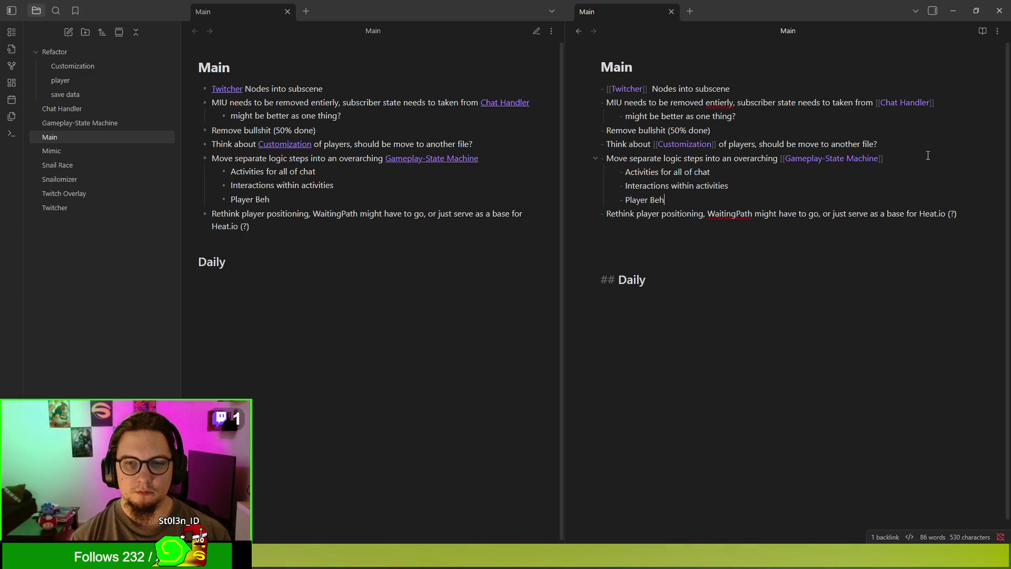
text(avior)
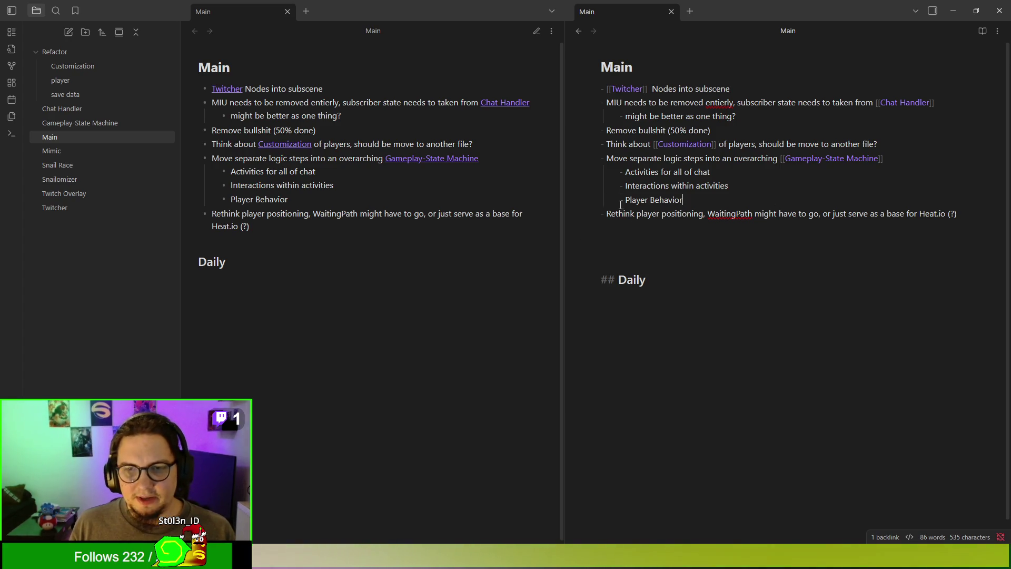
Step: Nest 'Wrap main logic into Race-Activity and Idle-Activity' under the Activities for all of chat line
triple_click(685, 200)
drag(684, 200, 626, 201)
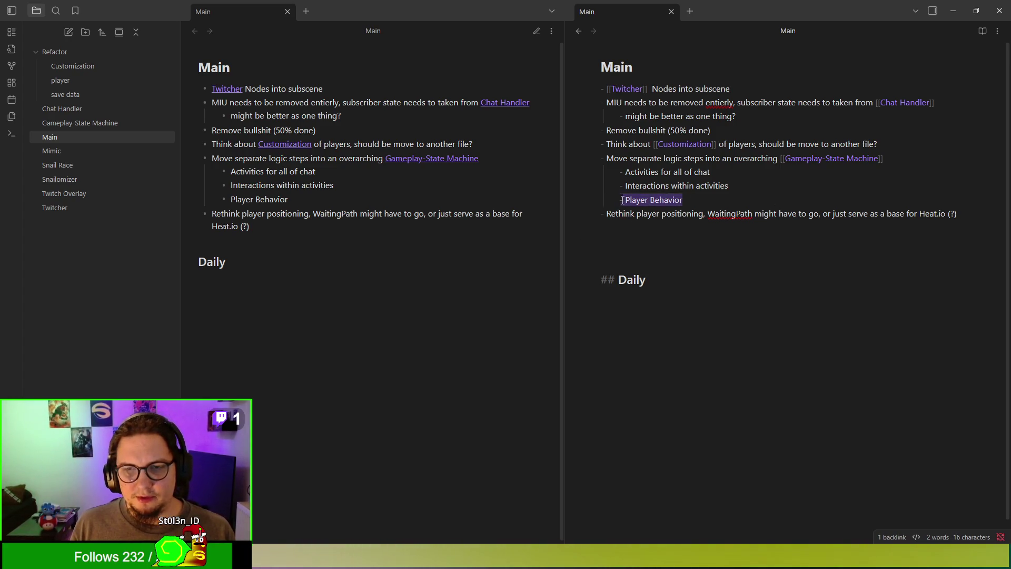
double_click(627, 202)
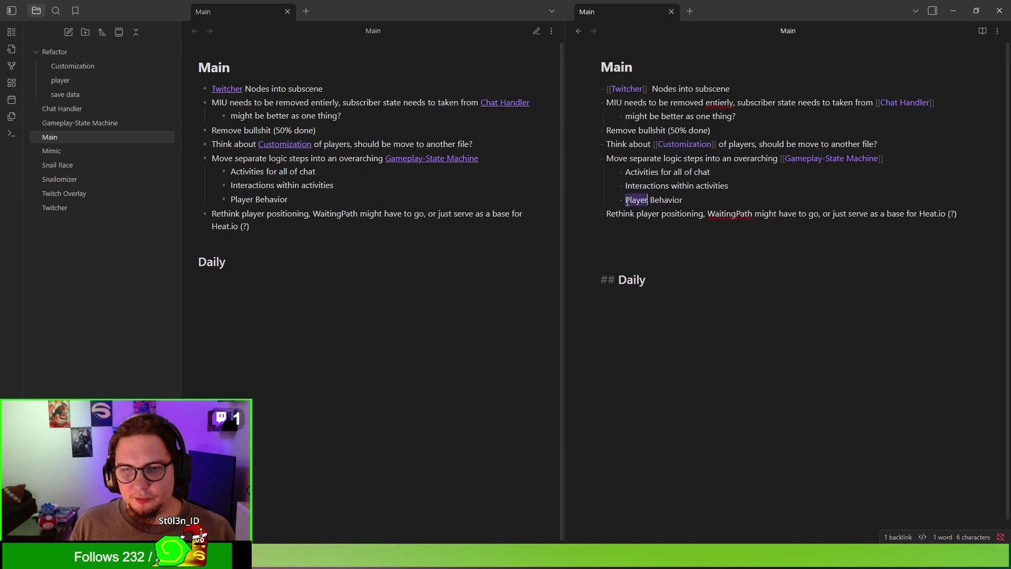
click(626, 202)
double_click(626, 201)
click(627, 202)
mouse_move(626, 202)
mouse_down()
mouse_move(706, 199)
mouse_move(601, 201)
mouse_up()
click(706, 199)
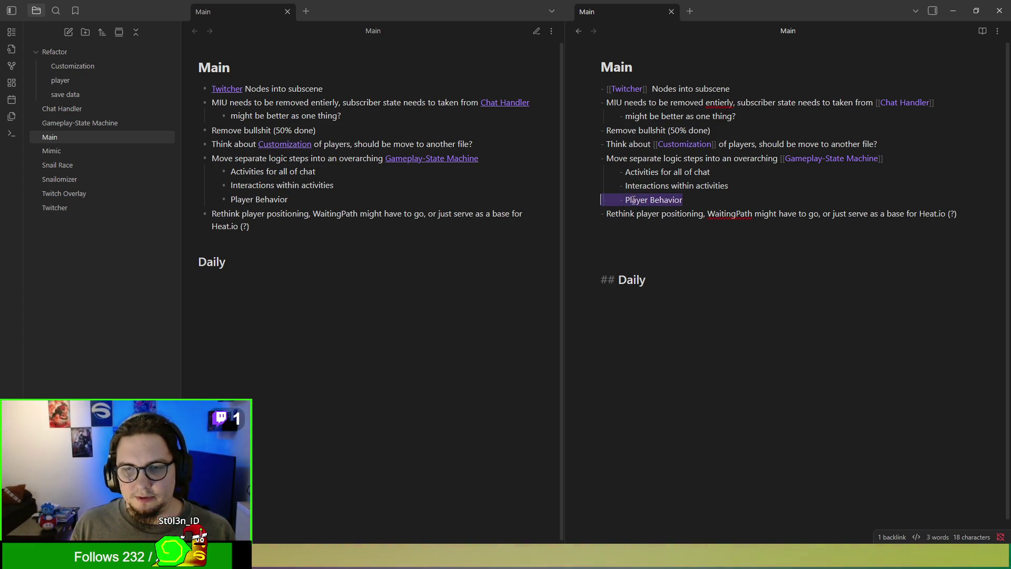
drag(728, 174, 579, 178)
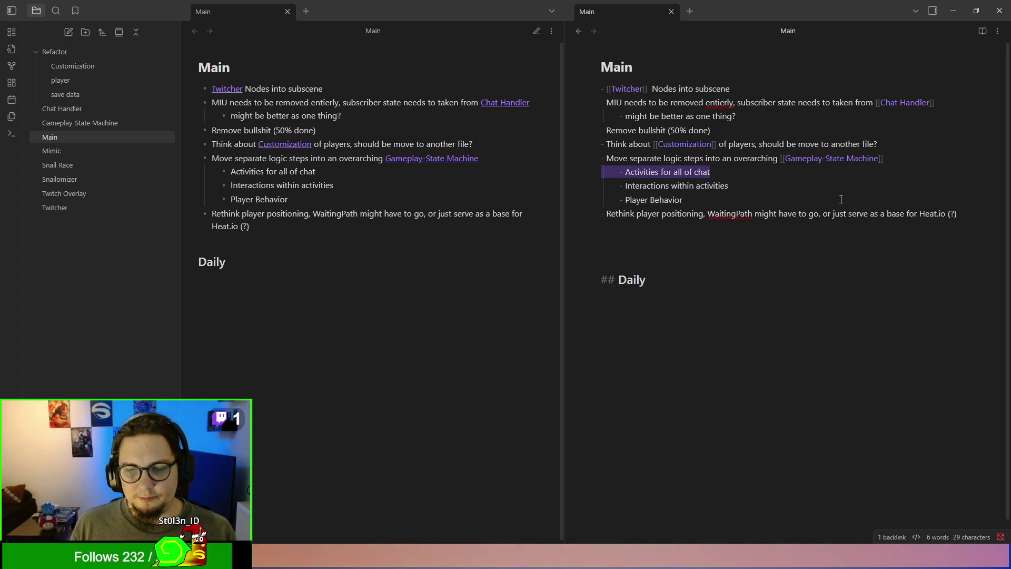
click(801, 173)
key(Return)
key(Tab)
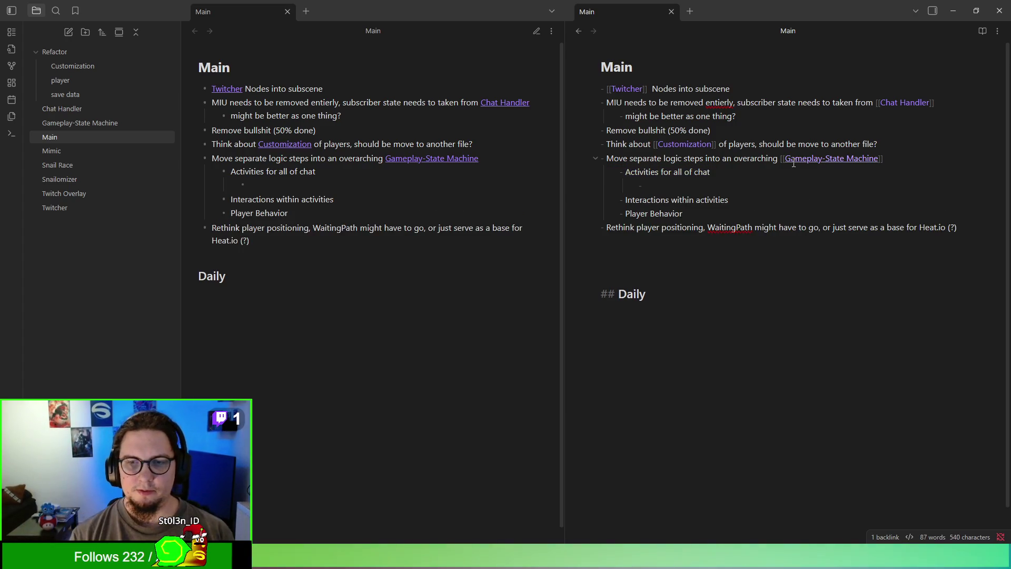
text(Wrap)
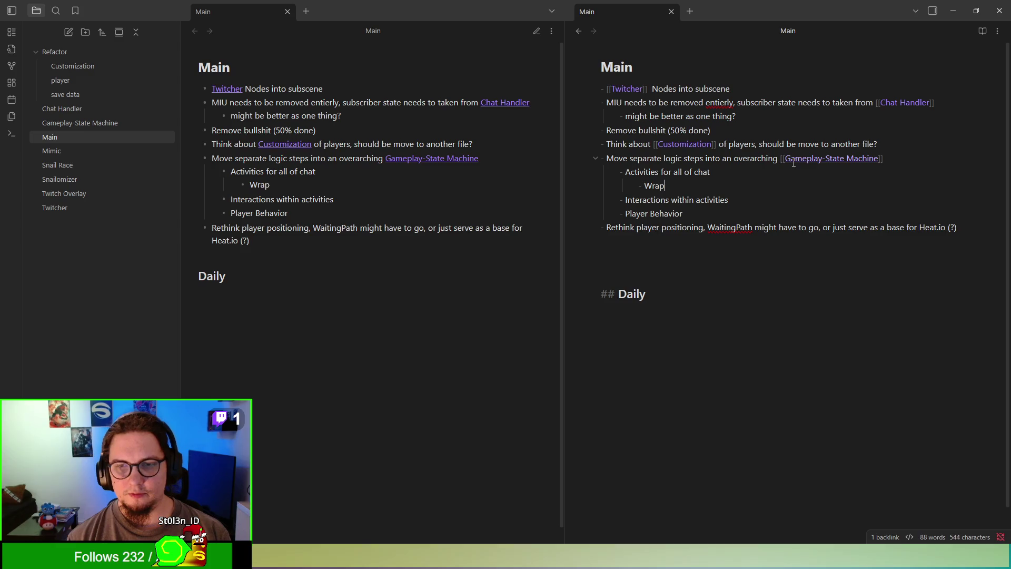
text( main)
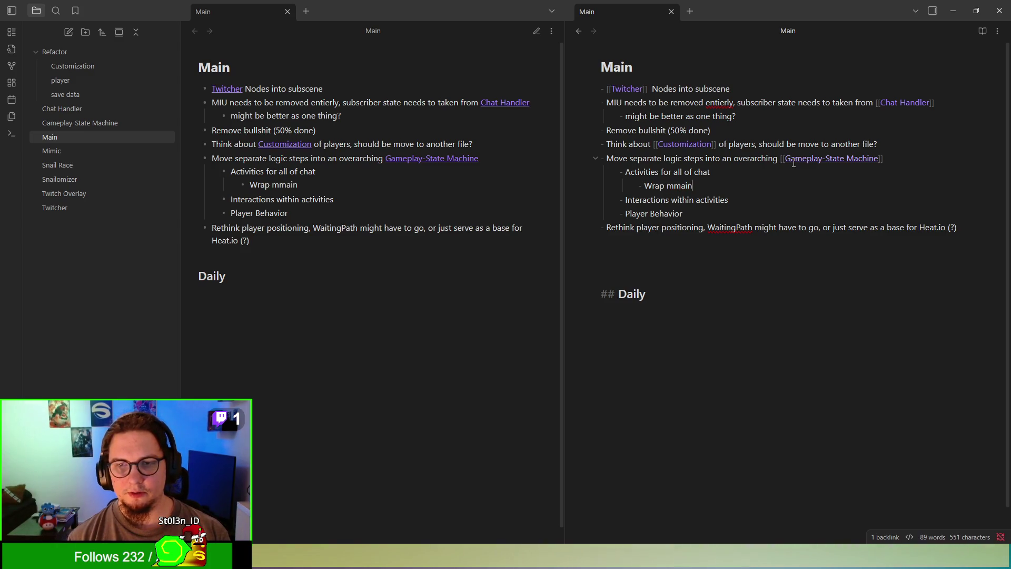
key(BackSpace)
key(BackSpace)
key(BackSpace)
key(BackSpace)
text(ain logi)
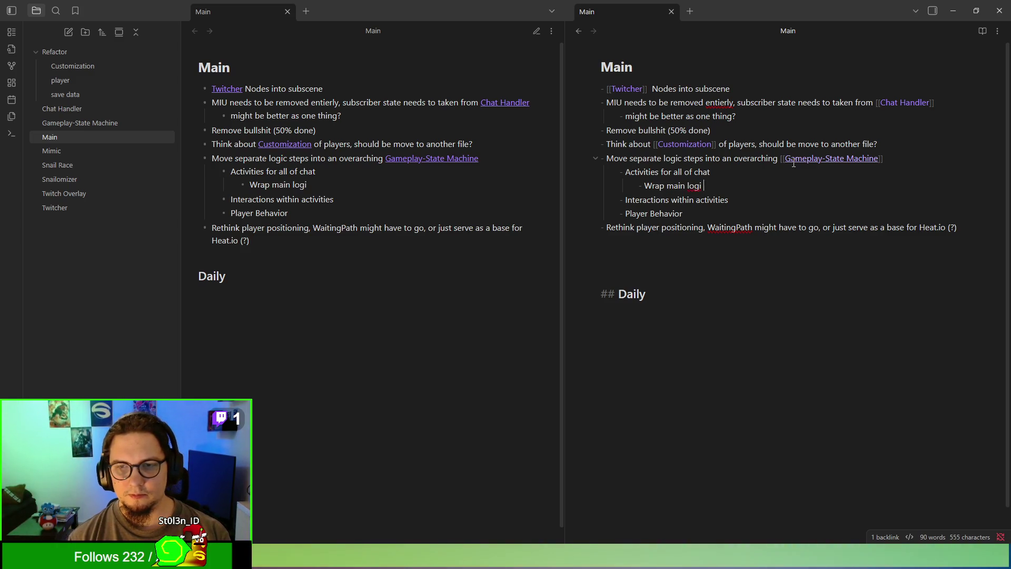
text(c into Racce)
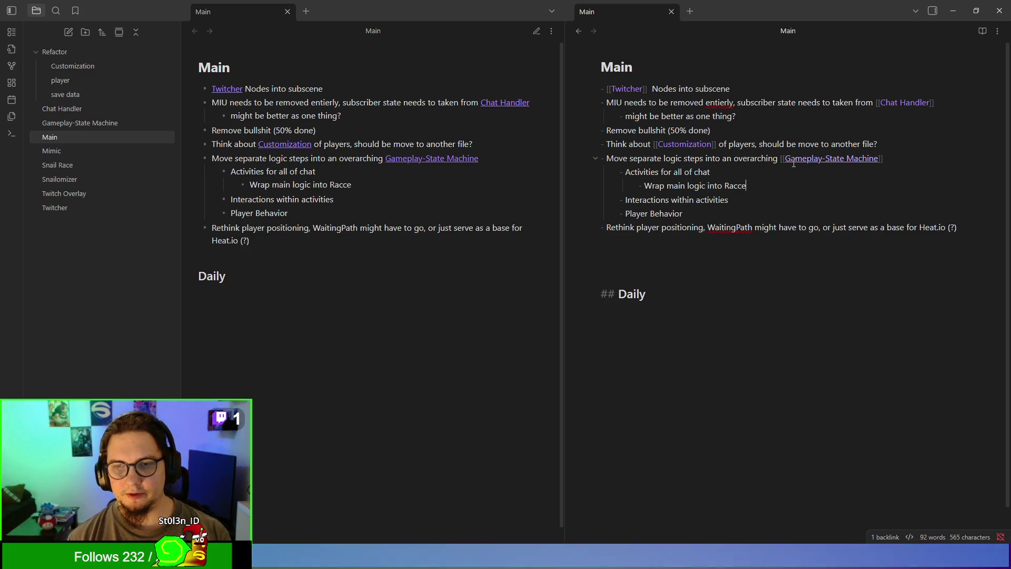
key(BackSpace)
key(BackSpace)
text(e-Ac)
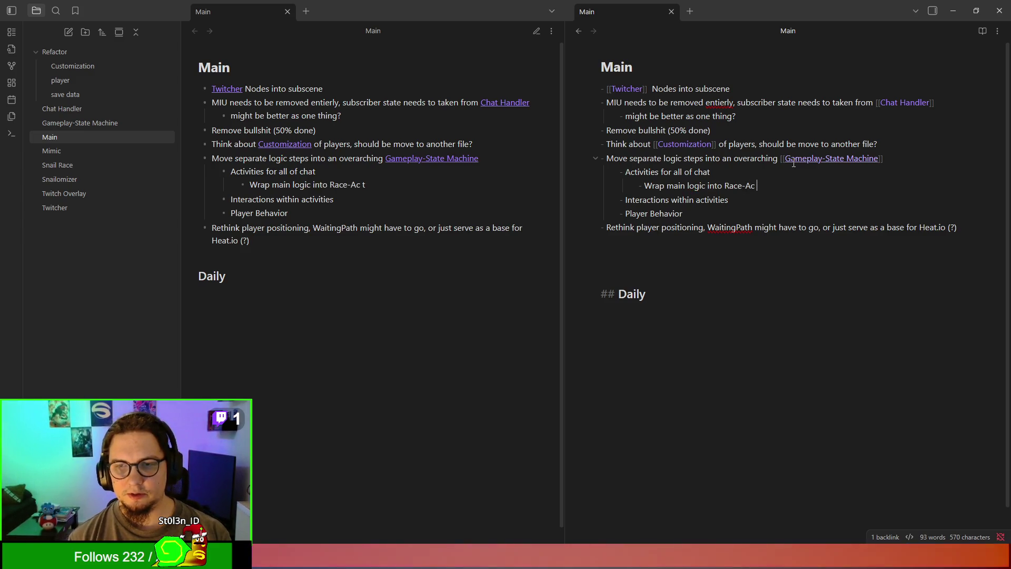
text(tivity and)
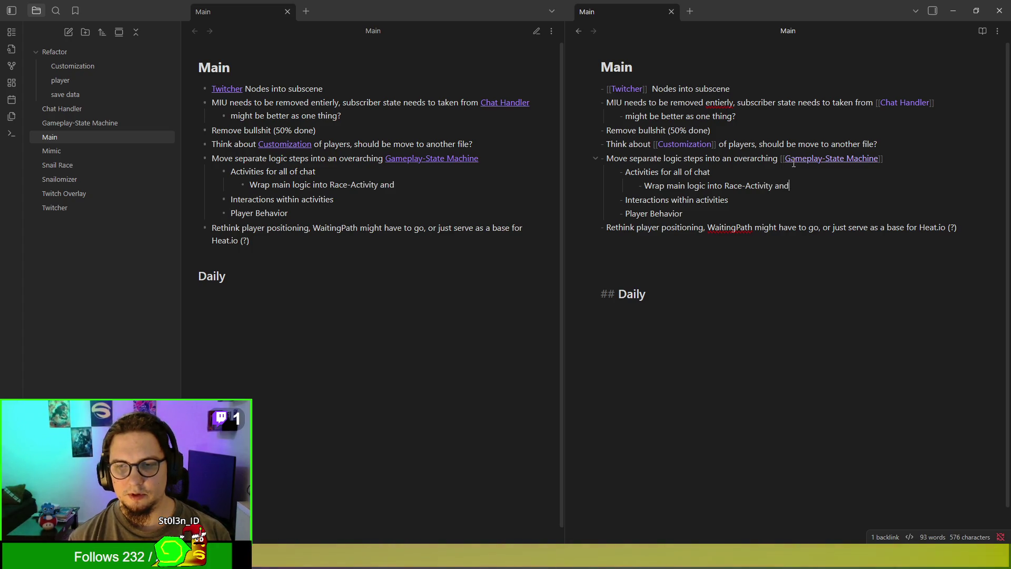
text( Idle-Activity)
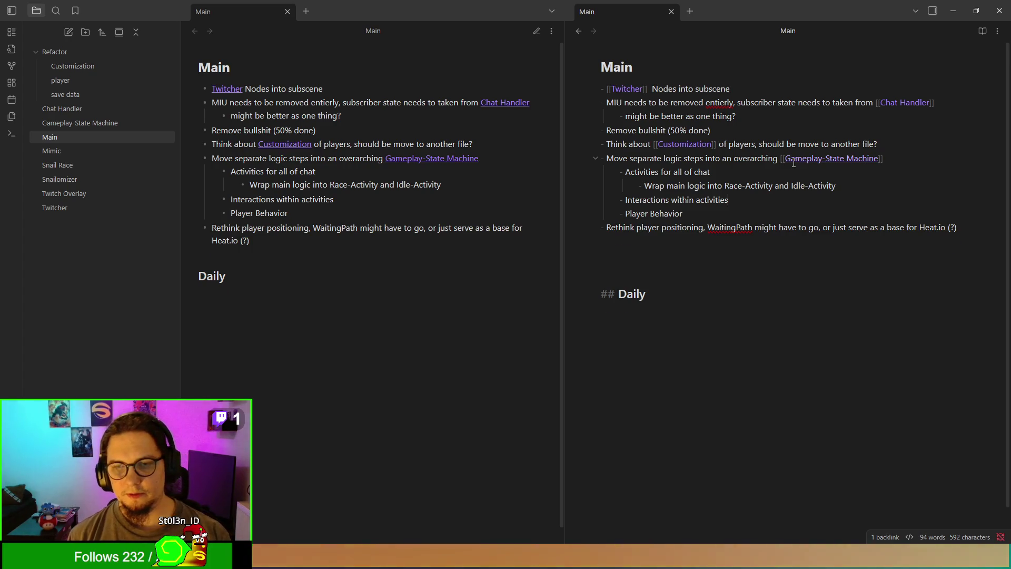
Step: Nest 'No interactions during race, quque them up in Idle' under Interactions within activities, fixing the typo
key(Down)
key(Return)
key(Tab)
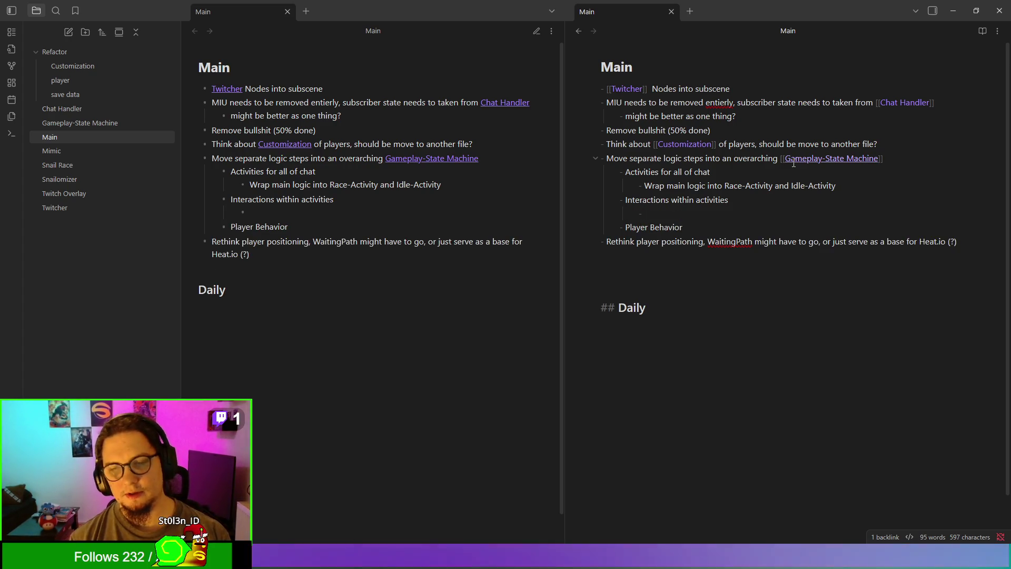
text(No interac)
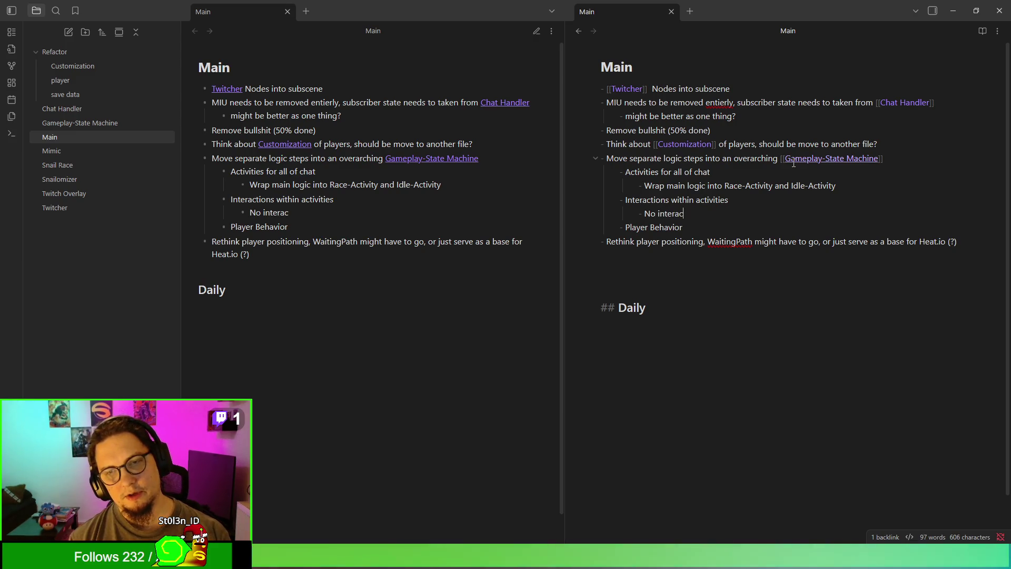
text(tiosn during ra)
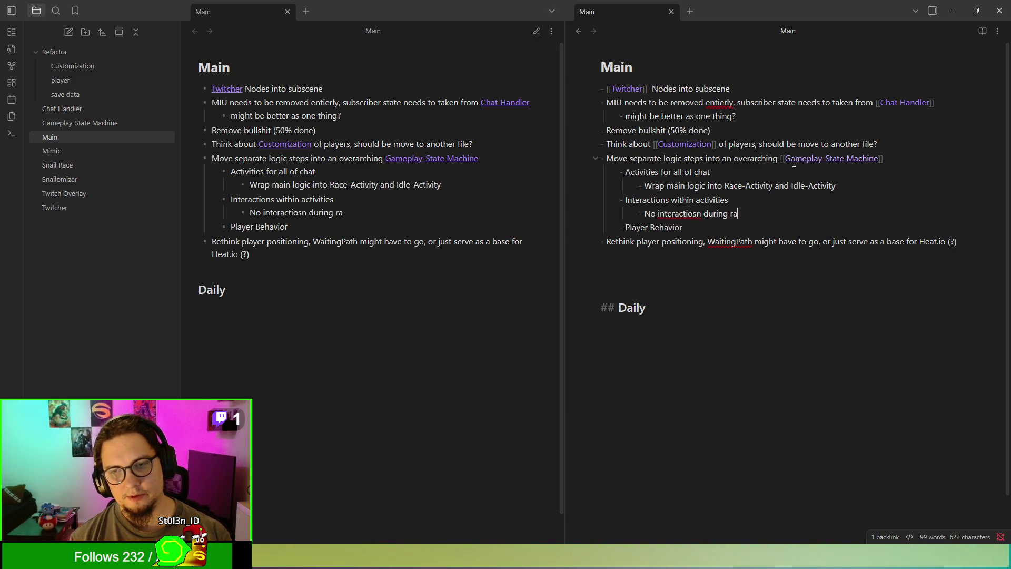
text(ce, quque the)
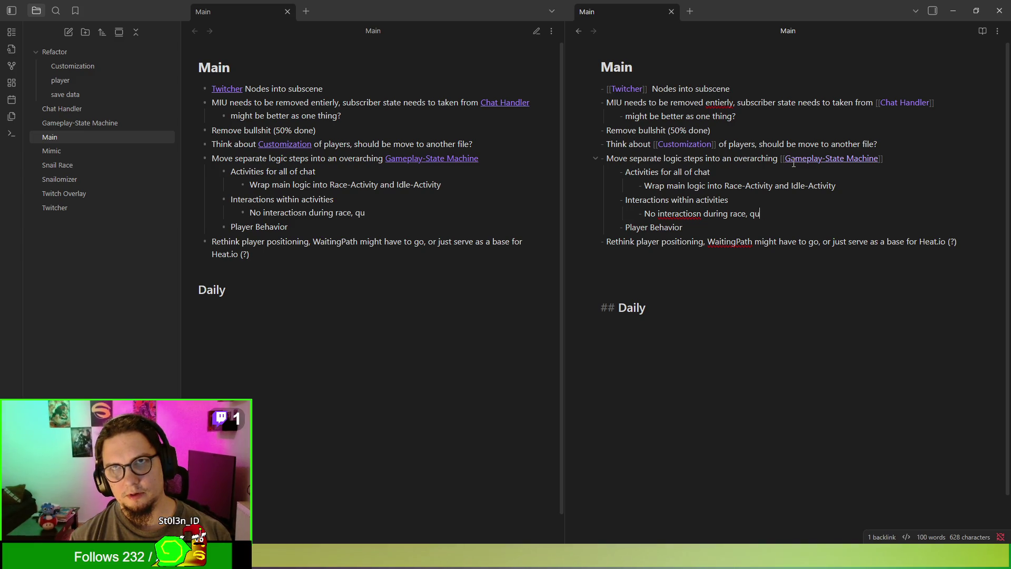
text(m up in Idle)
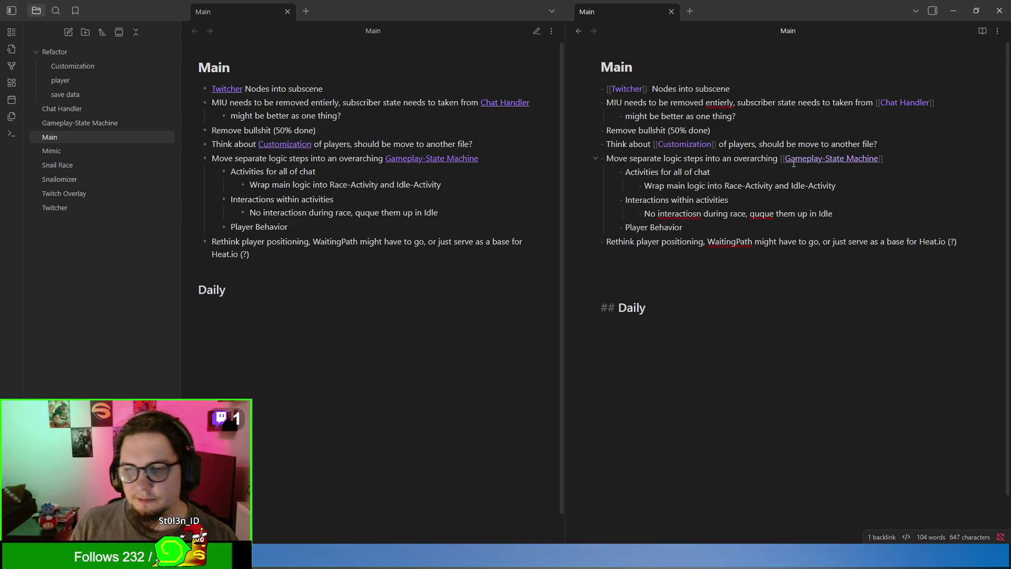
click(694, 215)
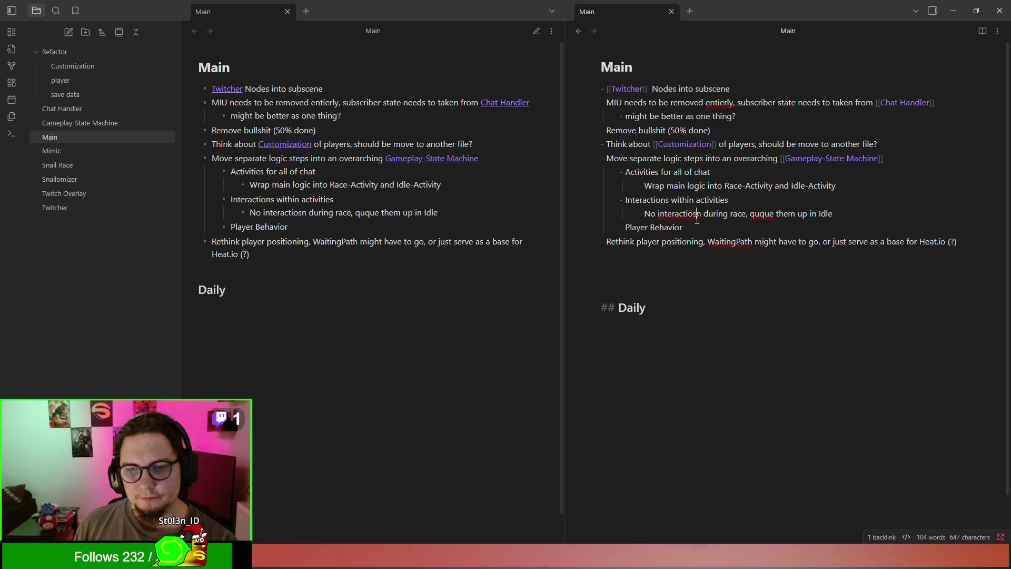
key(BackSpace)
text(s)
click(754, 371)
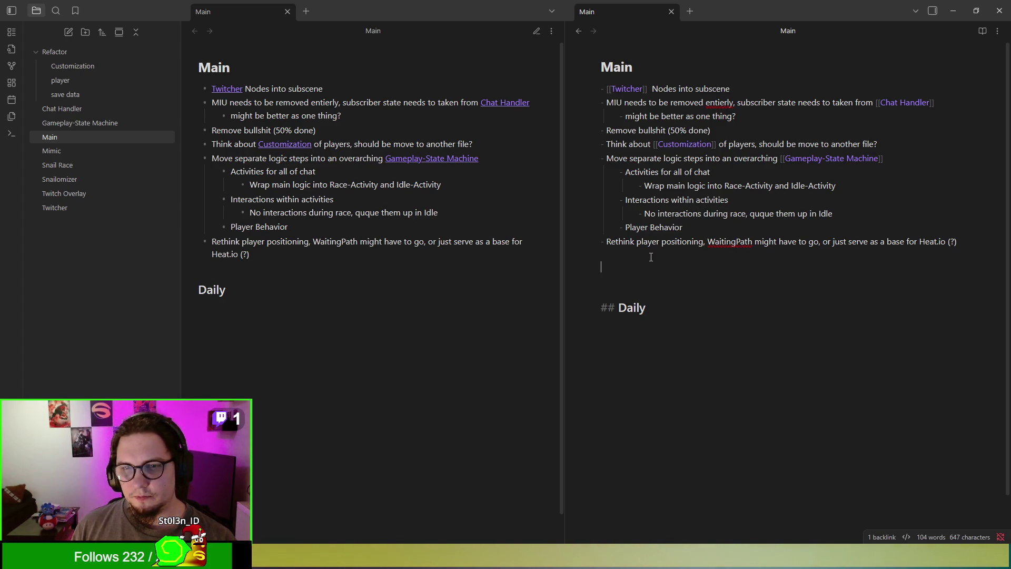
Step: Replace the 'Rethink player positioning' line with 'Waiting path only during activities (sideline)'
click(612, 241)
key(V)
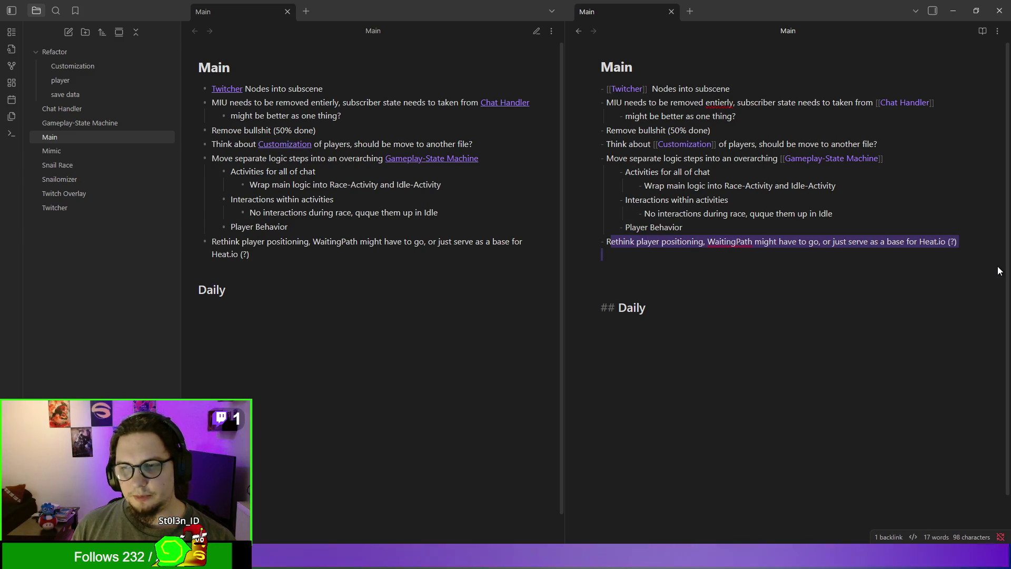
key(y)
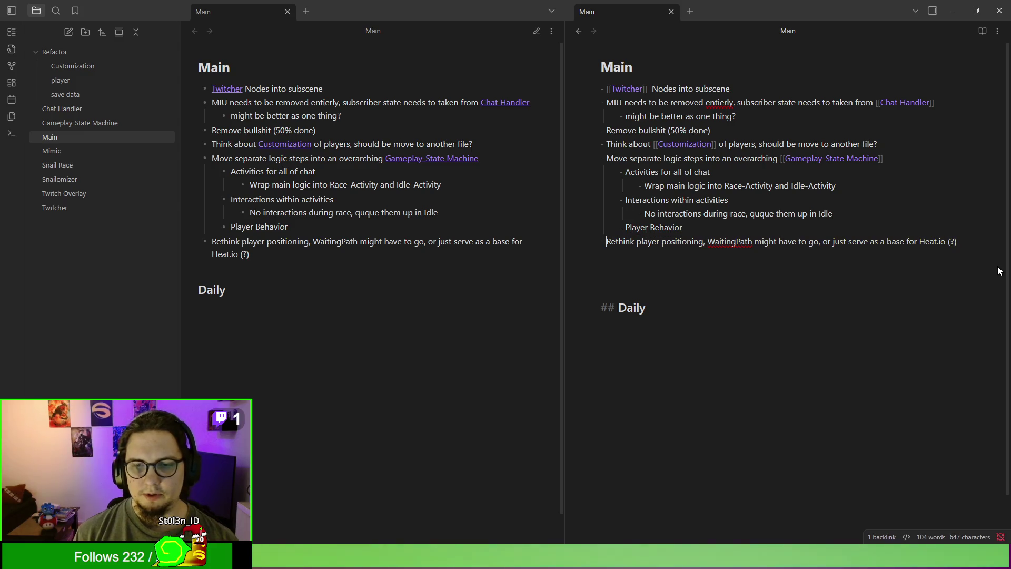
key(shift+Down)
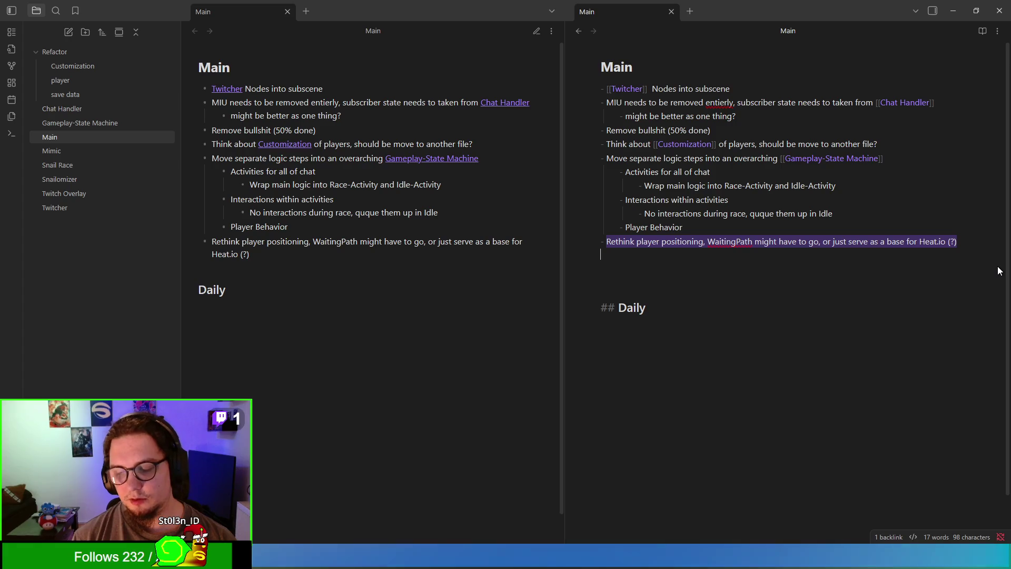
text(Waiting pa)
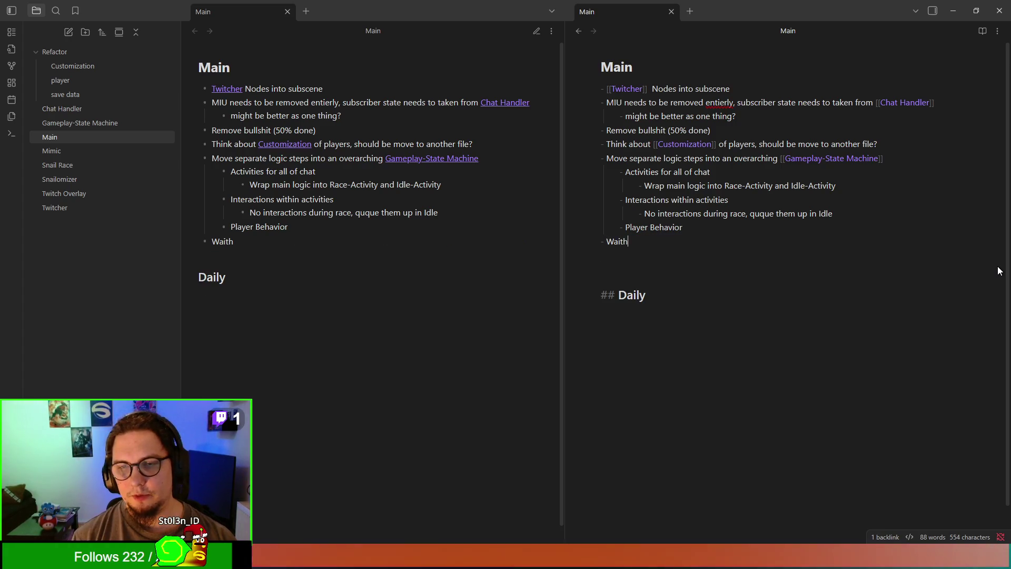
key(BackSpace)
key(BackSpace)
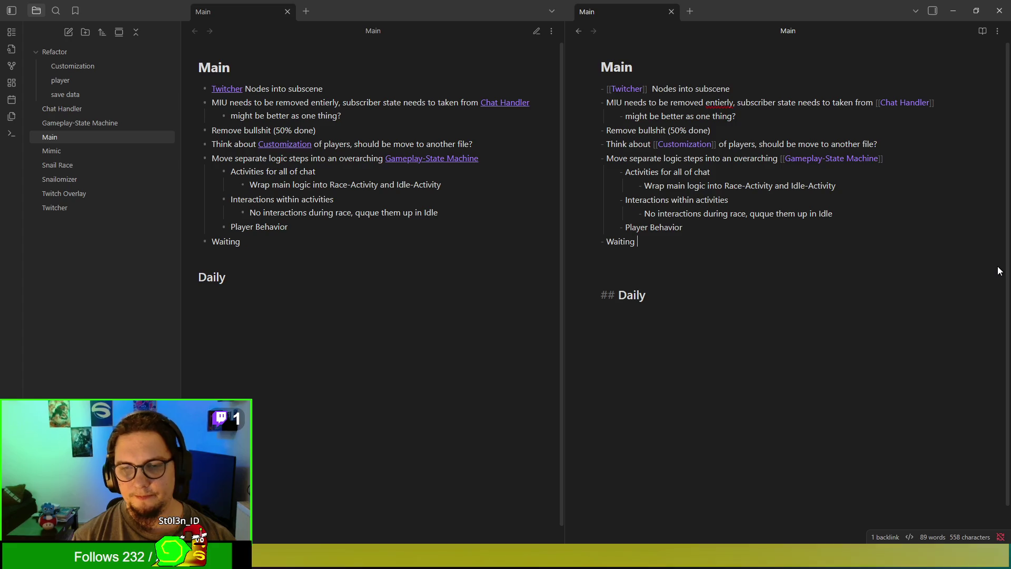
text(path only during activies)
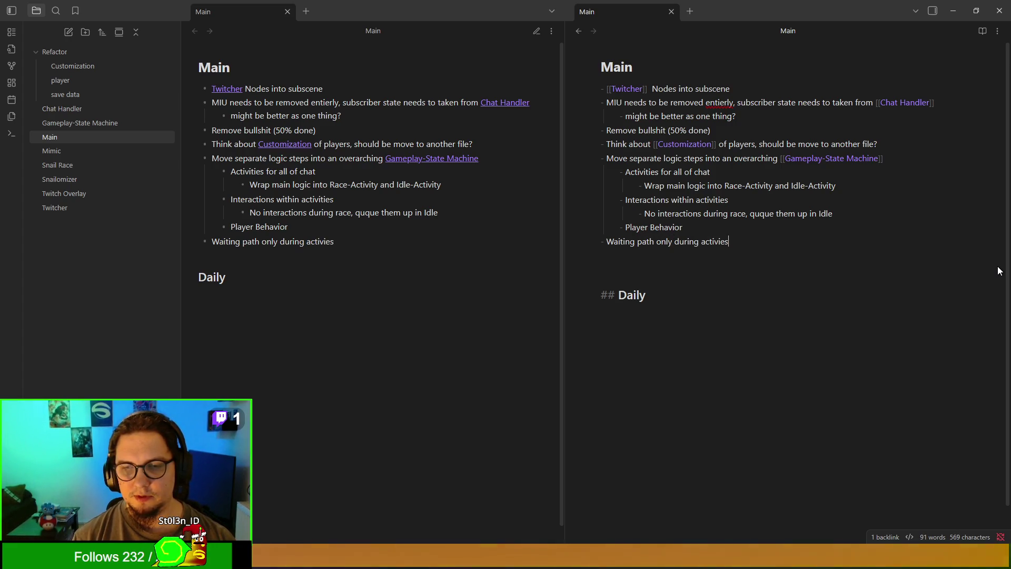
key(BackSpace)
key(BackSpace)
text(tie)
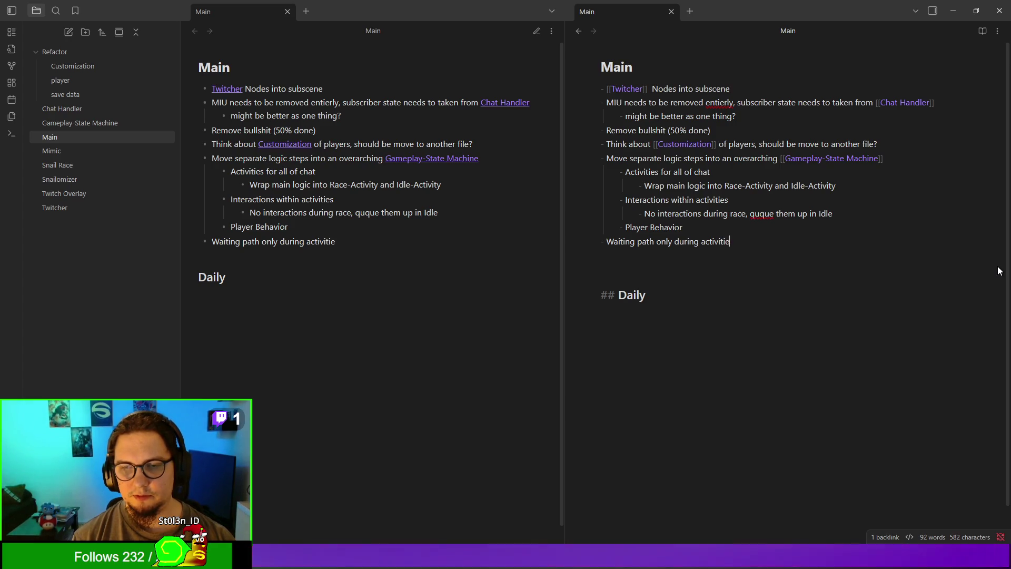
text(s (sideline) )
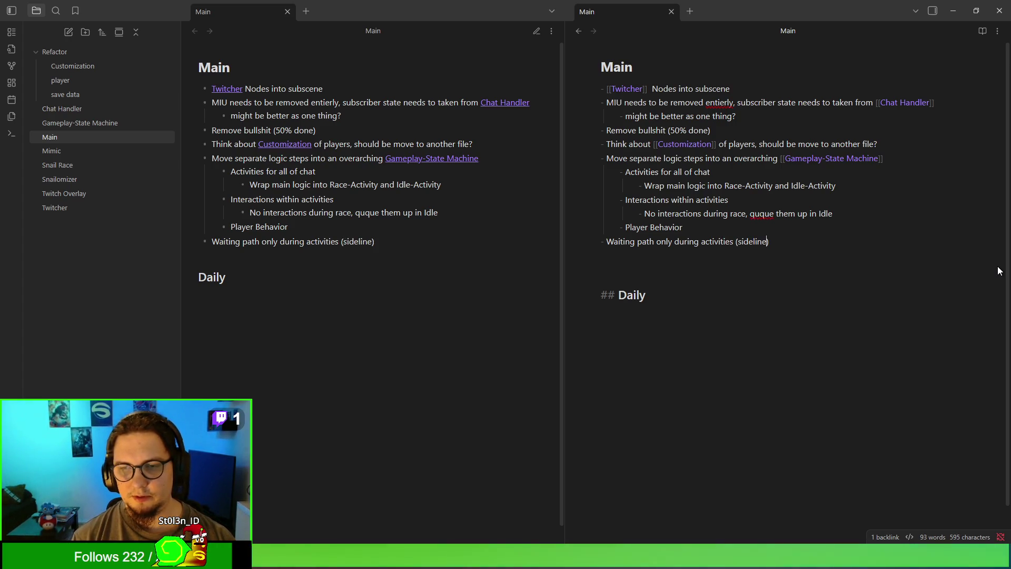
text(no more)
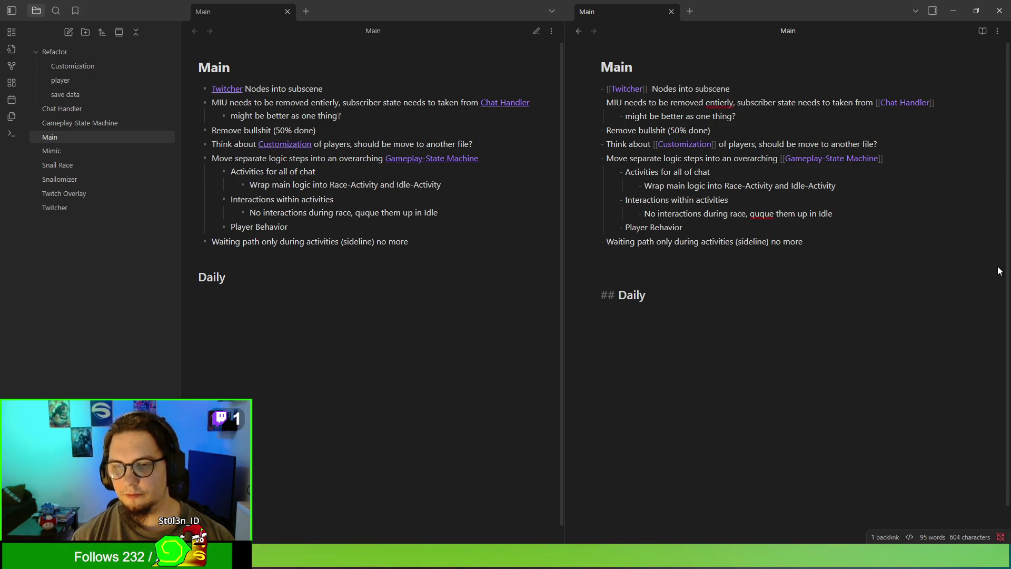
Step: Finish the line with ', idle has free roam (heat.io)' and minimize Obsidian
key(BackSpace)
key(BackSpace)
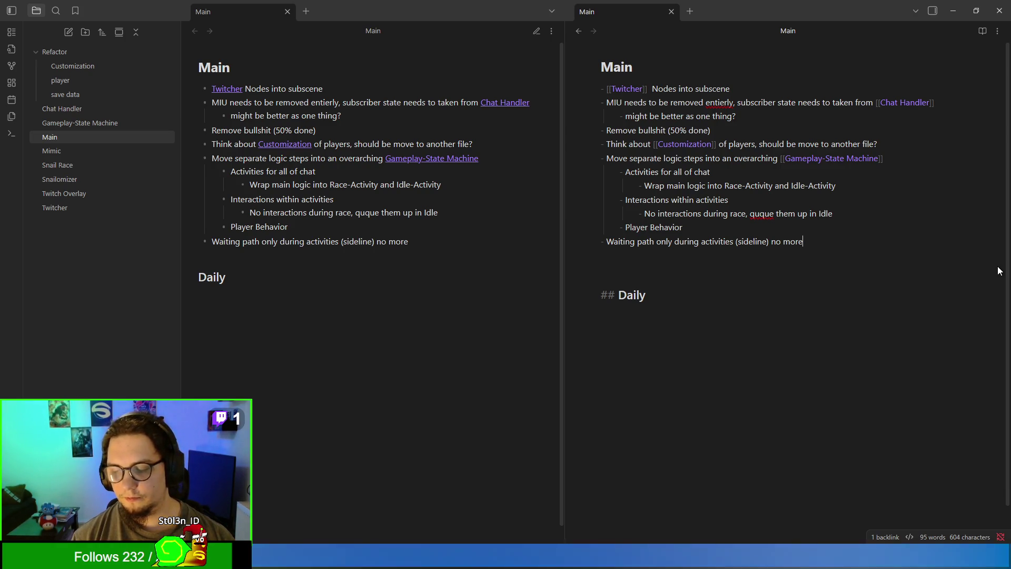
key(BackSpace)
key(BackSpace)
key(BackSpace)
text(,)
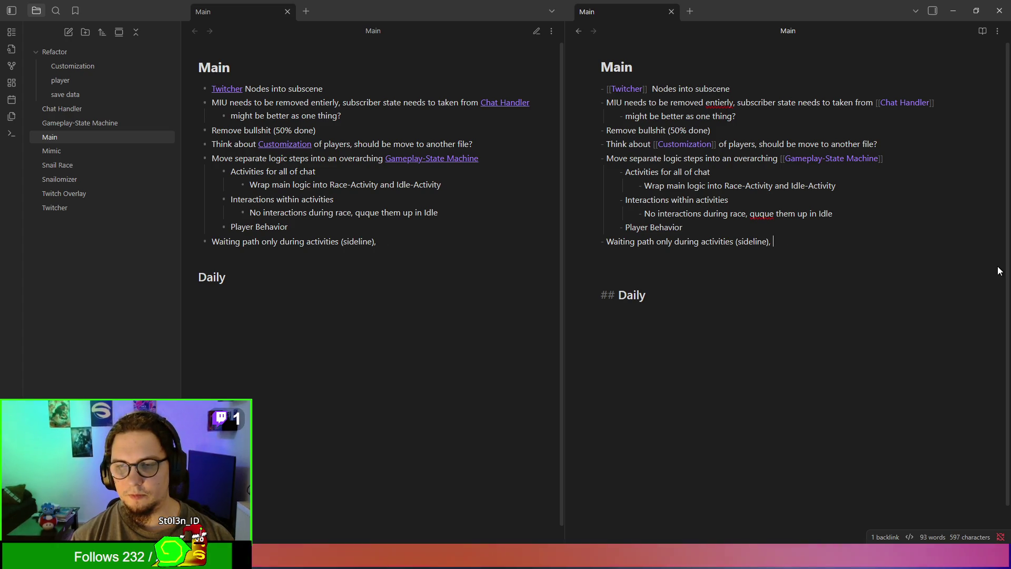
text( idle has f)
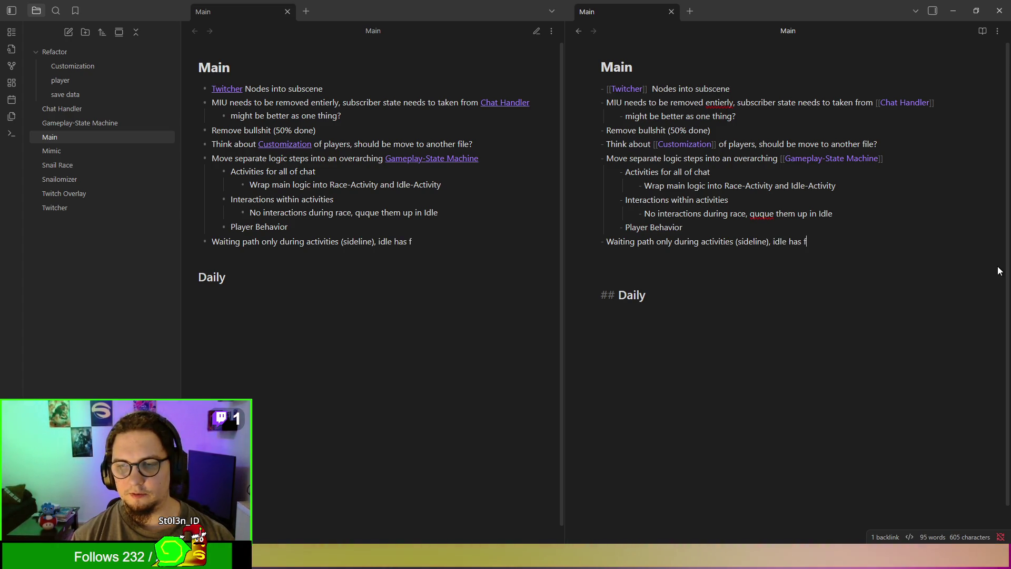
text(ree roam (it)
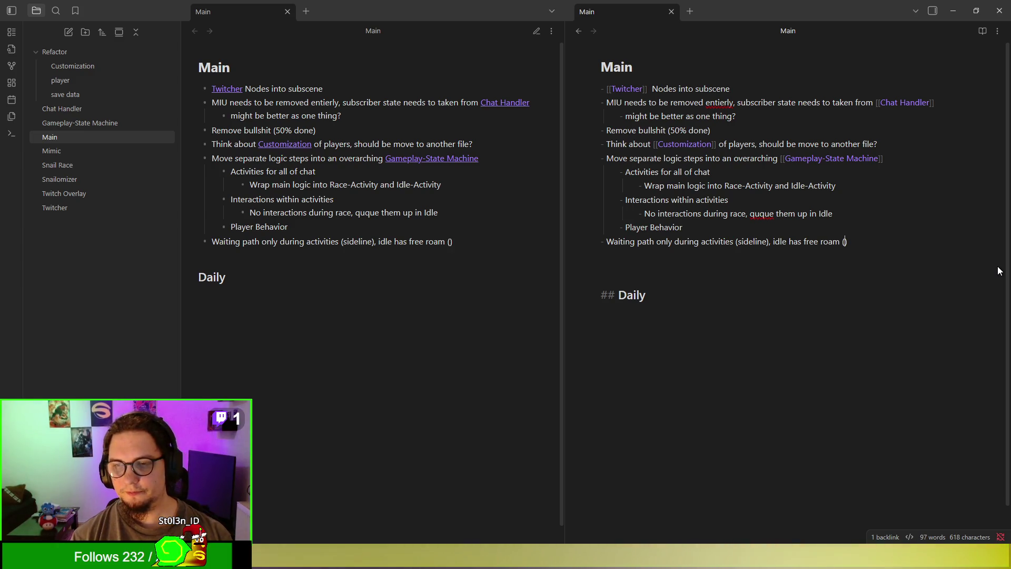
key(BackSpace)
key(BackSpace)
text(heat.io)
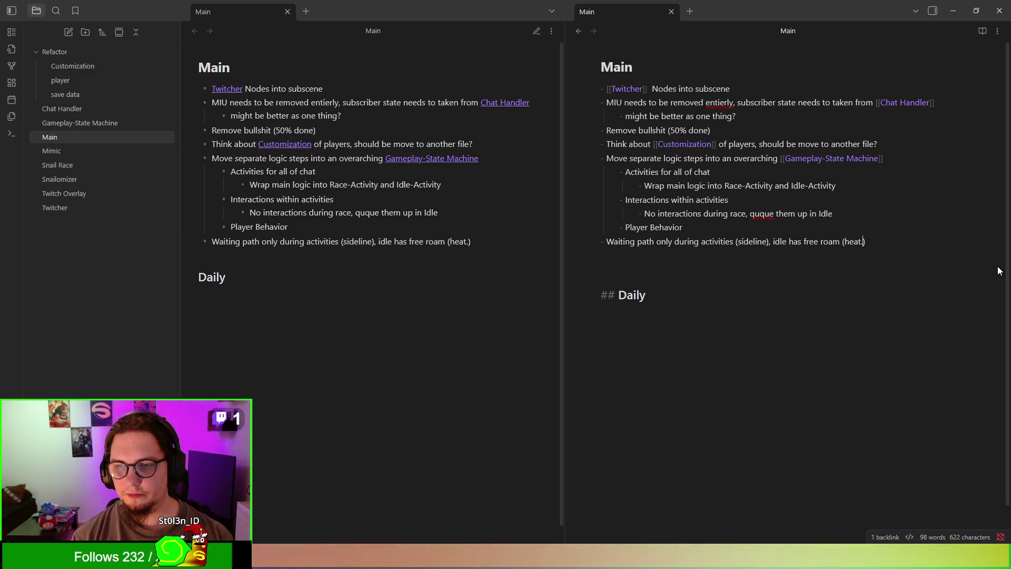
click(820, 397)
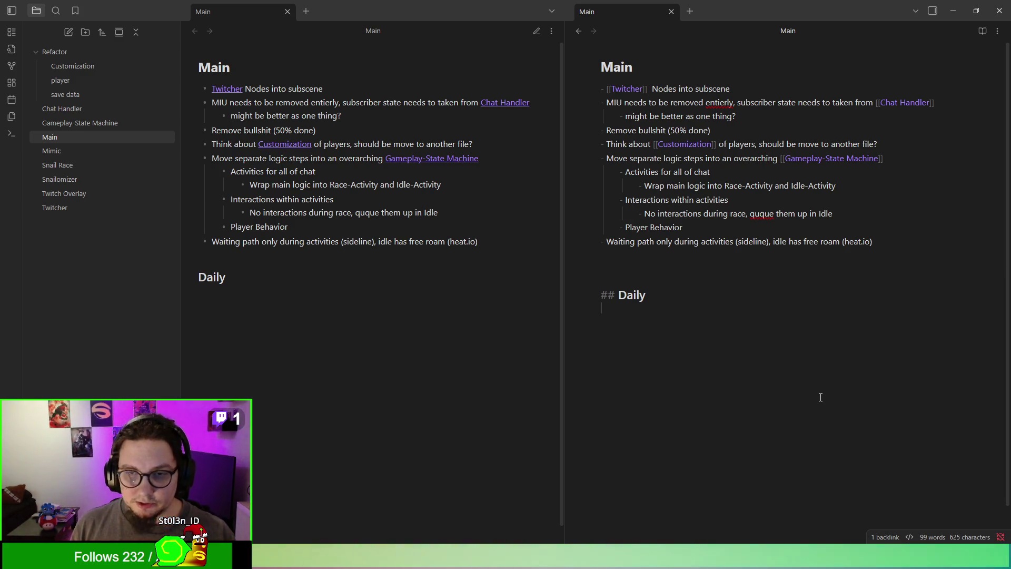
click(956, 11)
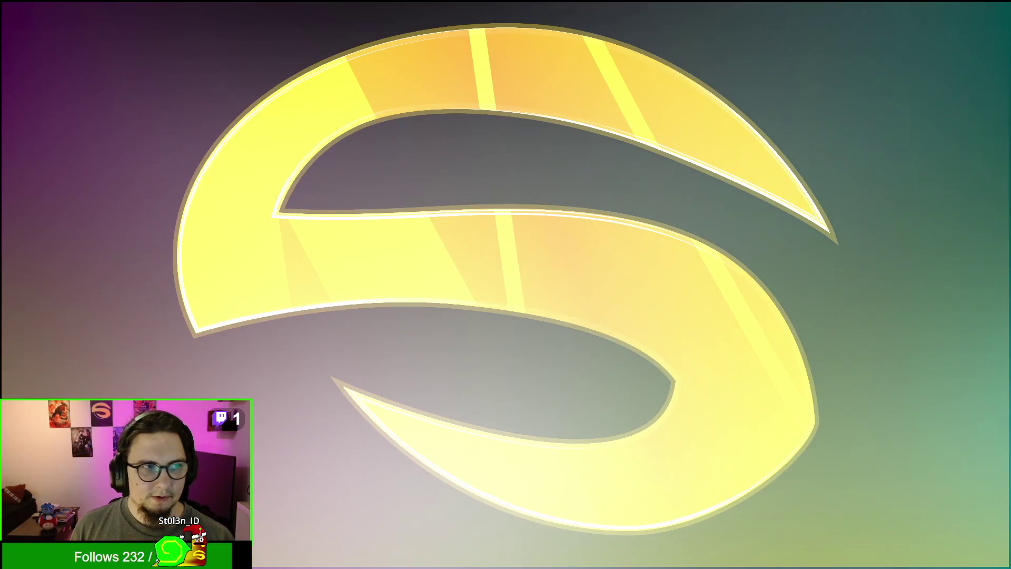
Step: Switch from Obsidian to the Godot editor showing main.gd
key(alt+Tab)
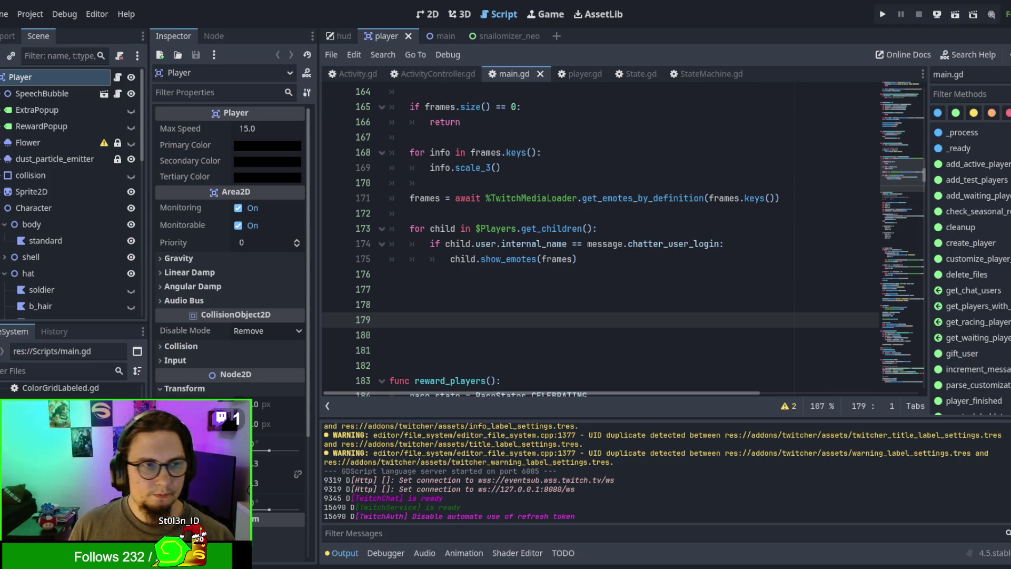
click(390, 289)
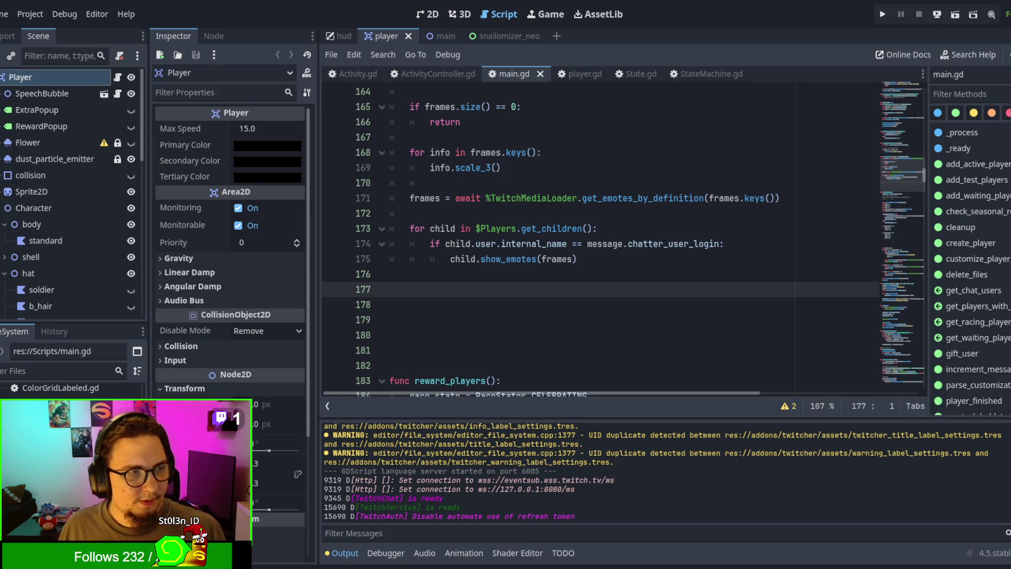
click(637, 244)
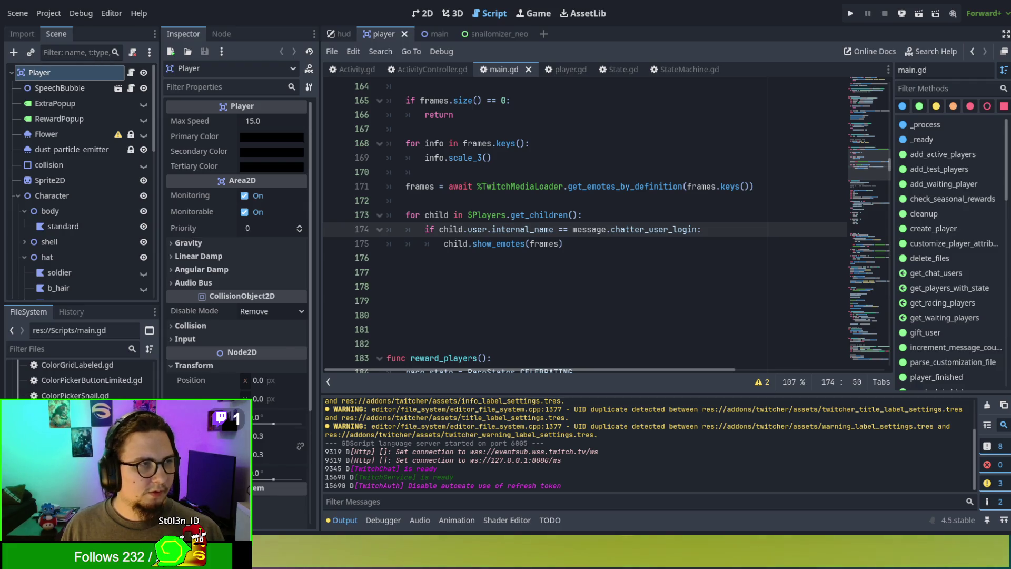
Step: Look over main.gd around chatter_user_login, then switch to ActivityController.gd
click(658, 229)
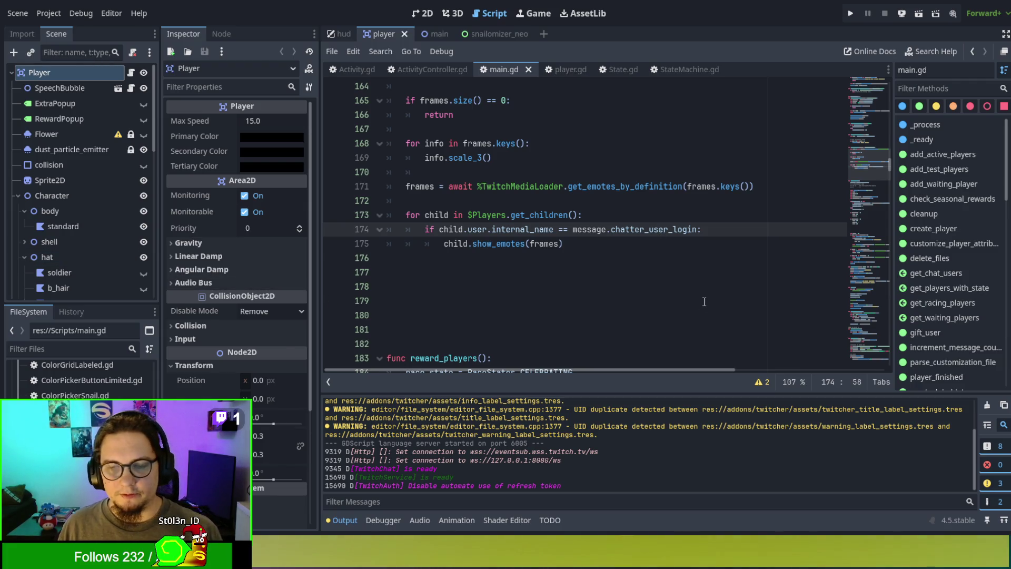
scroll(708, 301, down, 1)
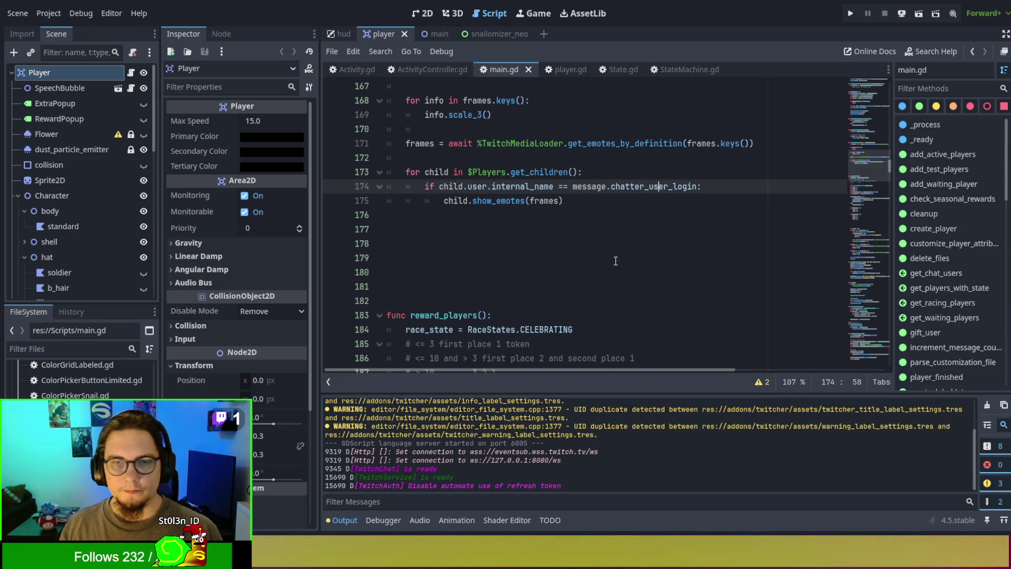
scroll(622, 237, up, 1)
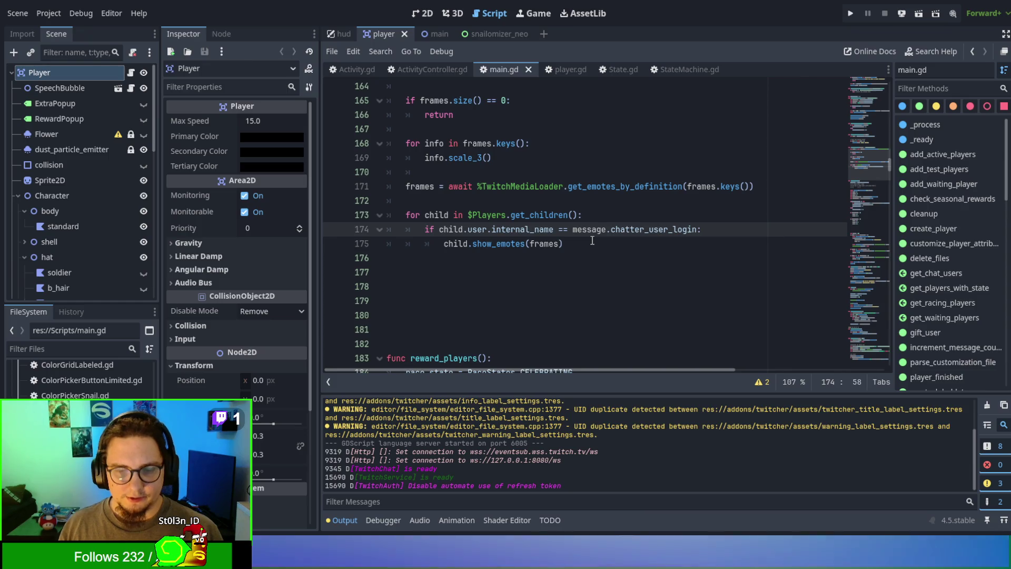
click(431, 72)
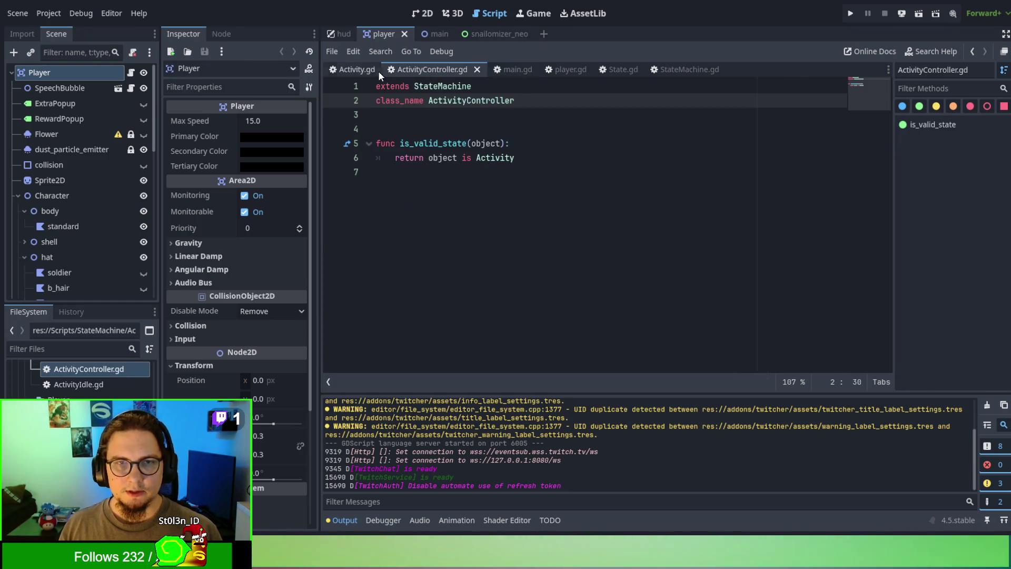
Step: Compare the Activity.gd and ActivityController.gd scripts, settling on Activity.gd
click(355, 72)
click(424, 72)
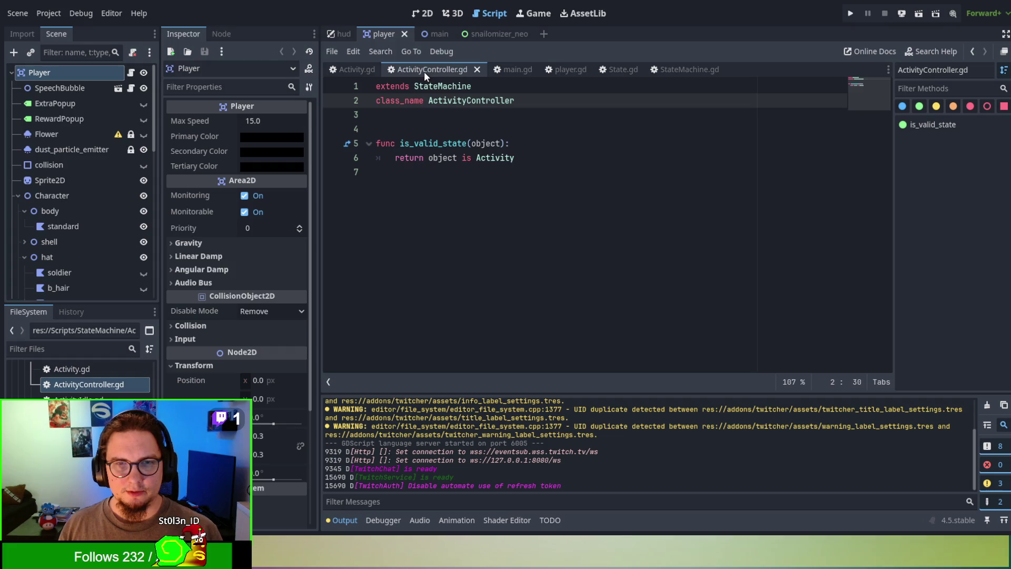
click(356, 72)
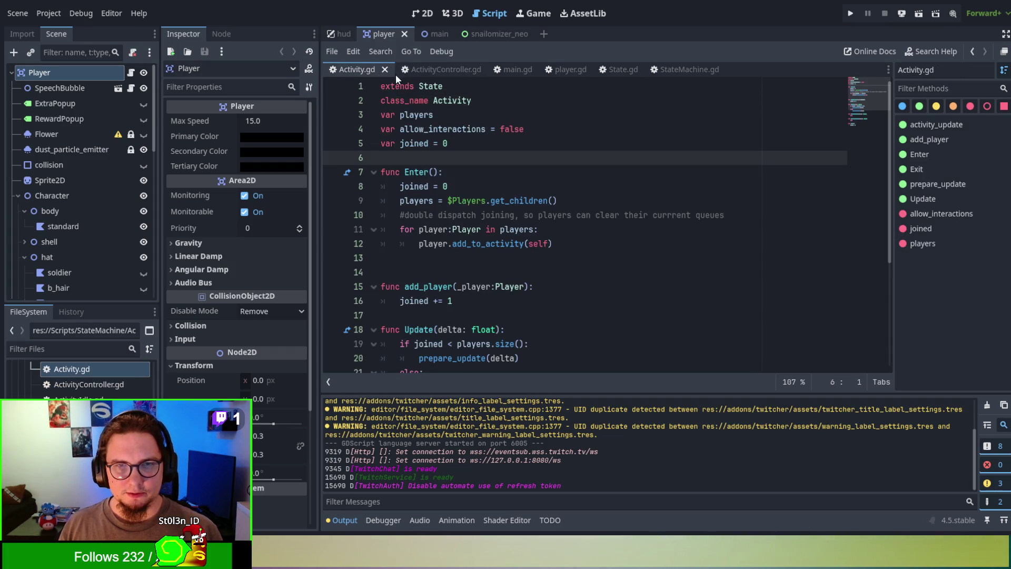
click(428, 68)
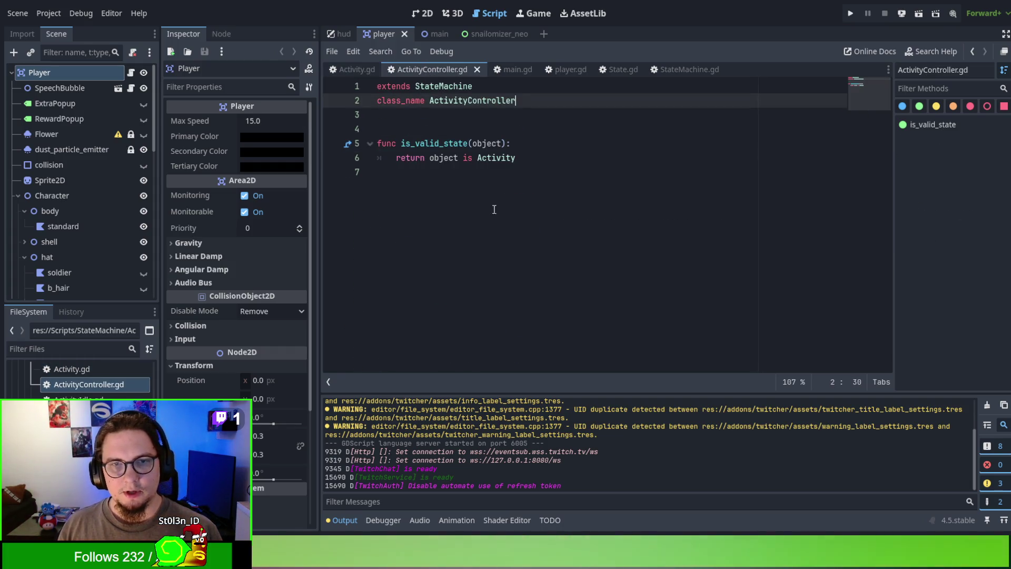
click(353, 65)
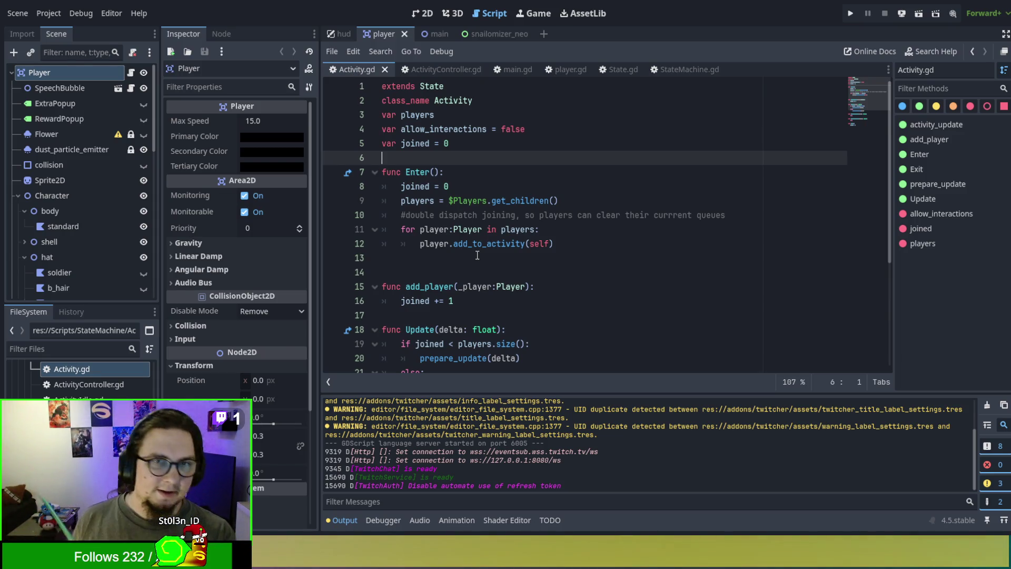
Step: Review Activity.gd's class declaration and functions, selecting the code from line 4 through 19
click(435, 99)
click(433, 87)
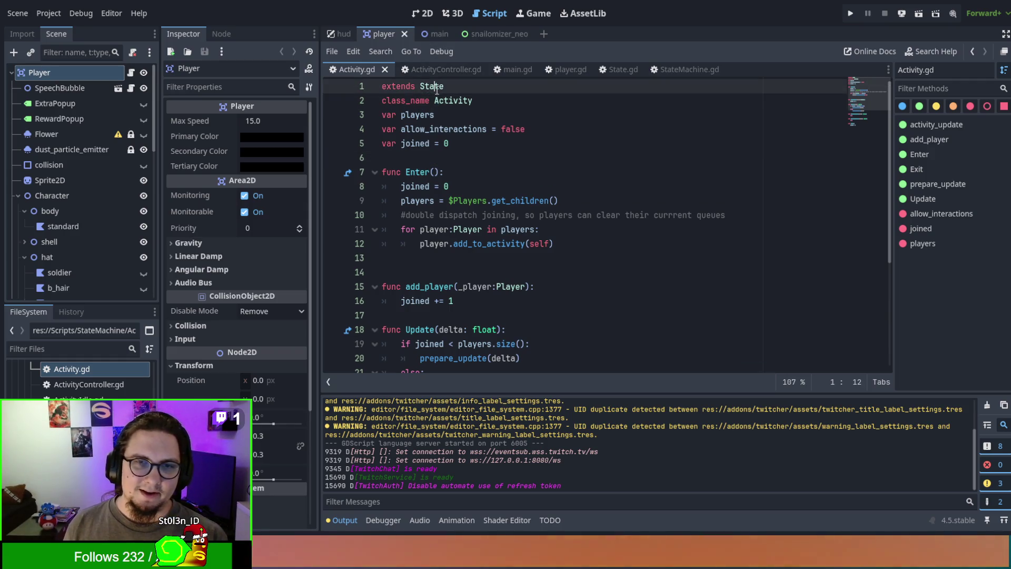
click(557, 243)
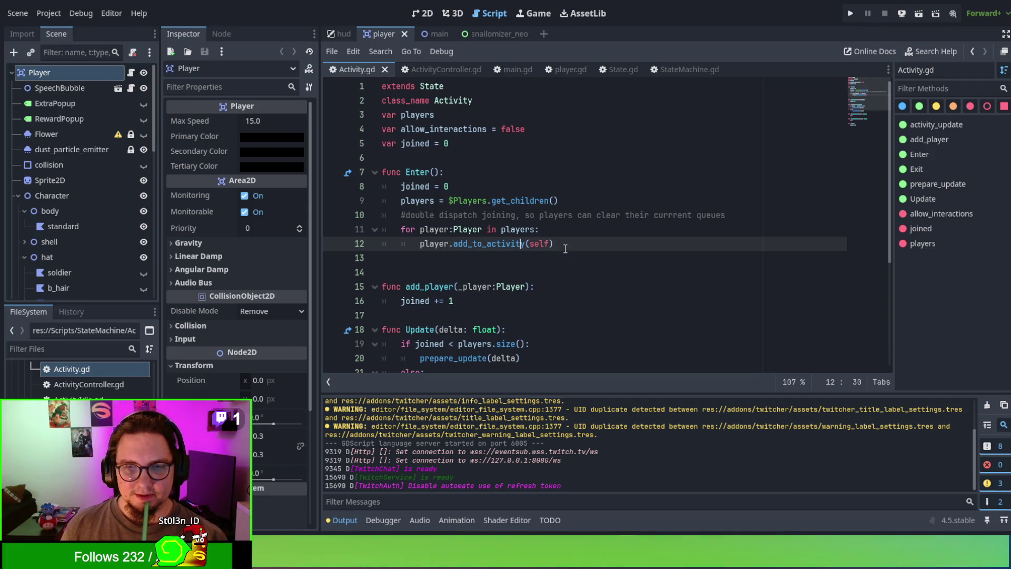
scroll(565, 248, down, 3)
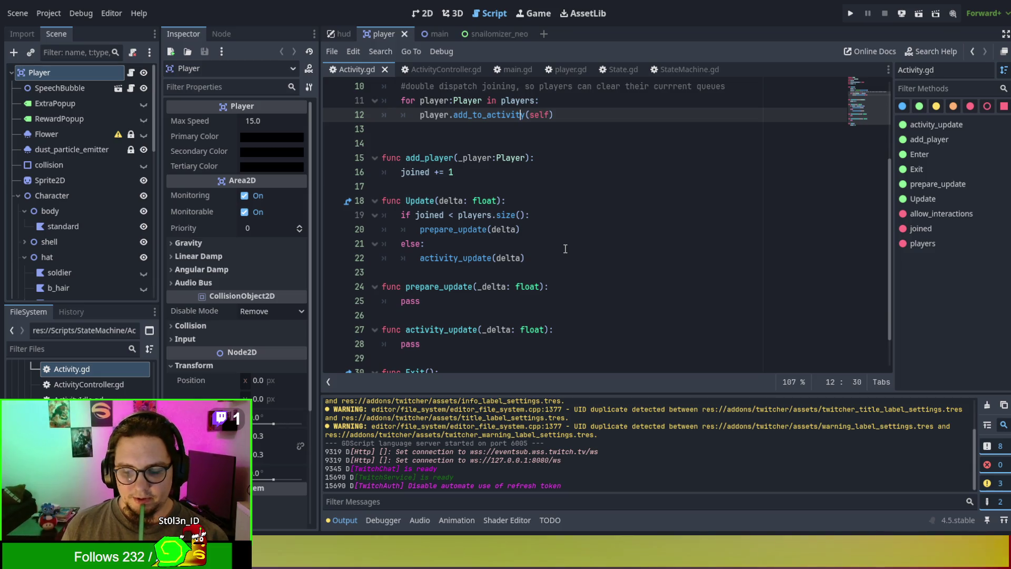
scroll(394, 133, up, 3)
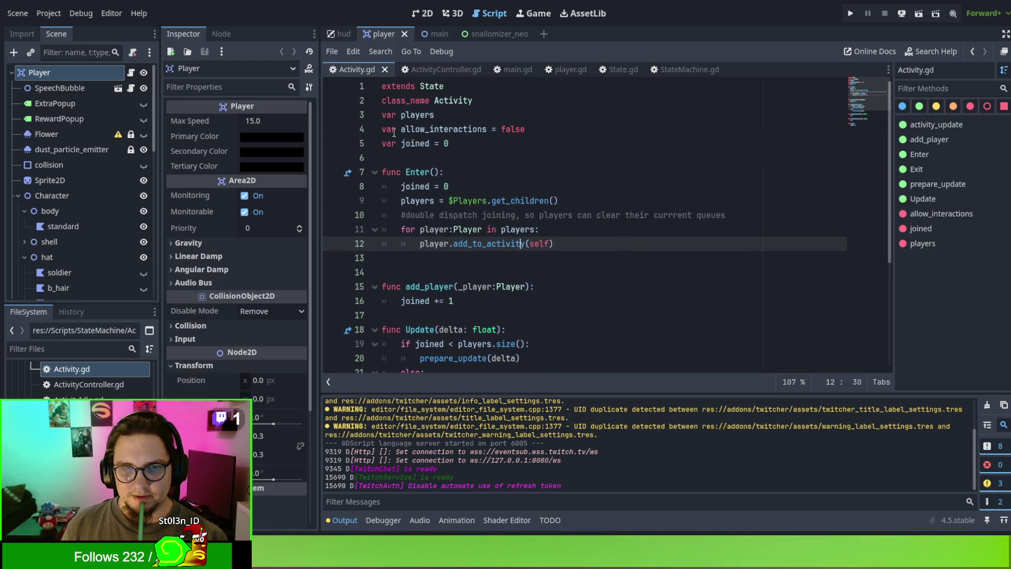
scroll(456, 273, down, 2)
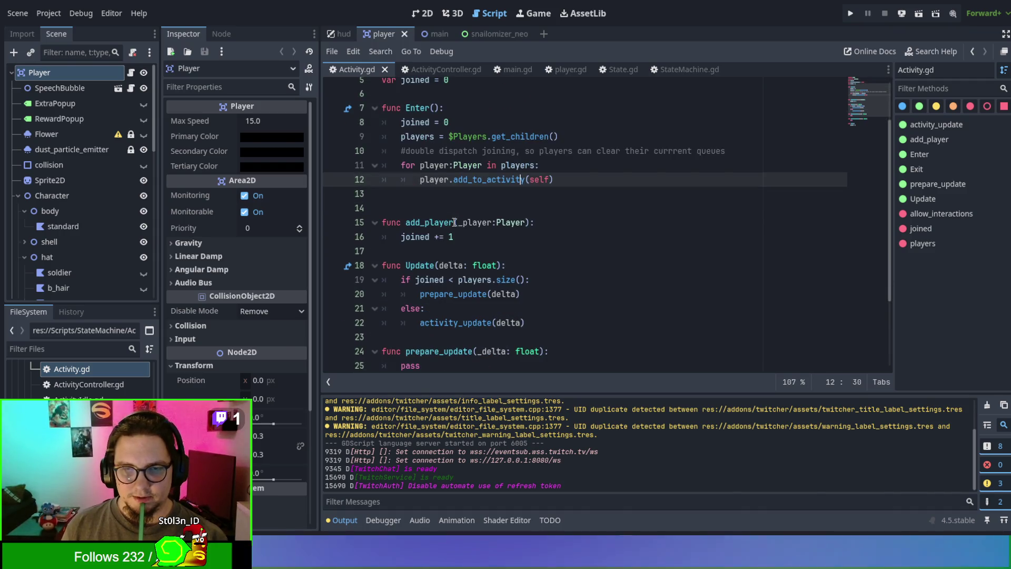
scroll(455, 223, up, 2)
click(401, 129)
shift+click(532, 344)
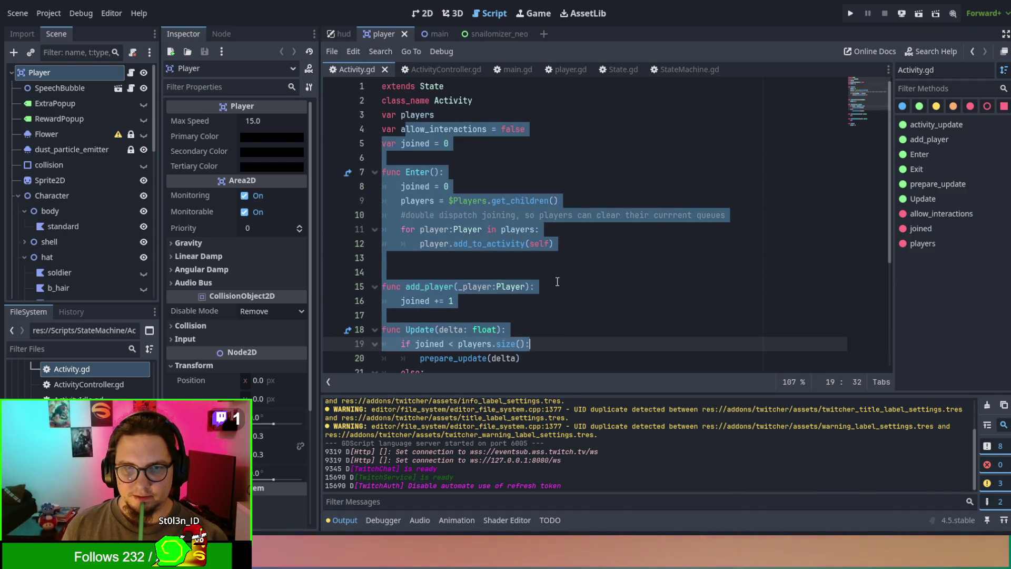
scroll(557, 281, down, 4)
click(556, 271)
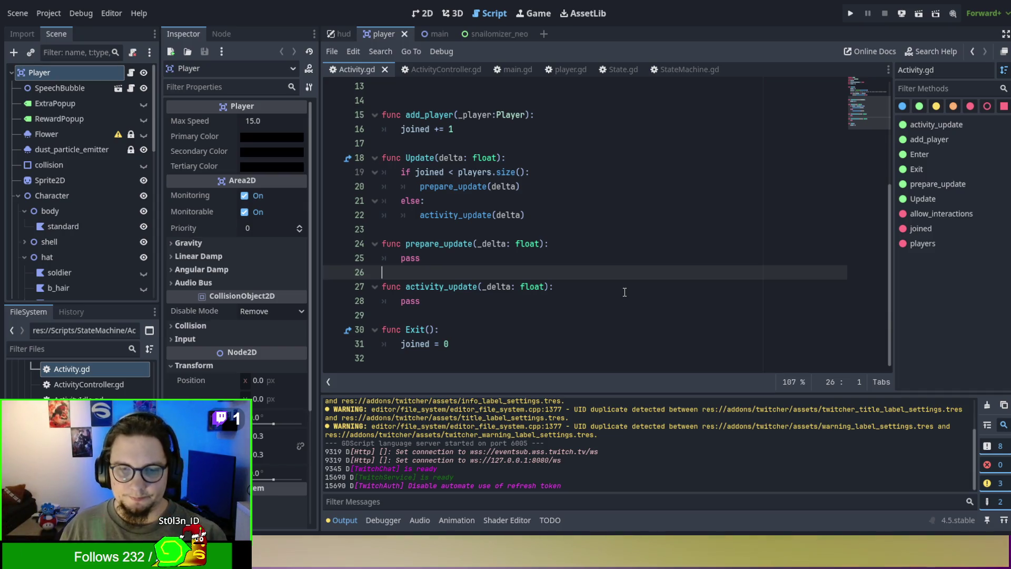
scroll(624, 292, up, 4)
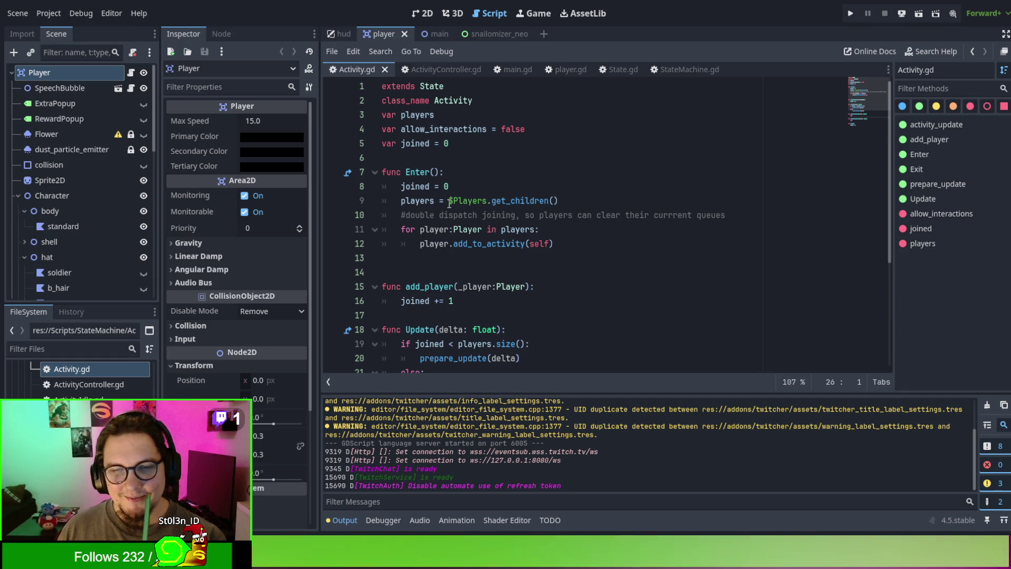
scroll(705, 305, down, 1)
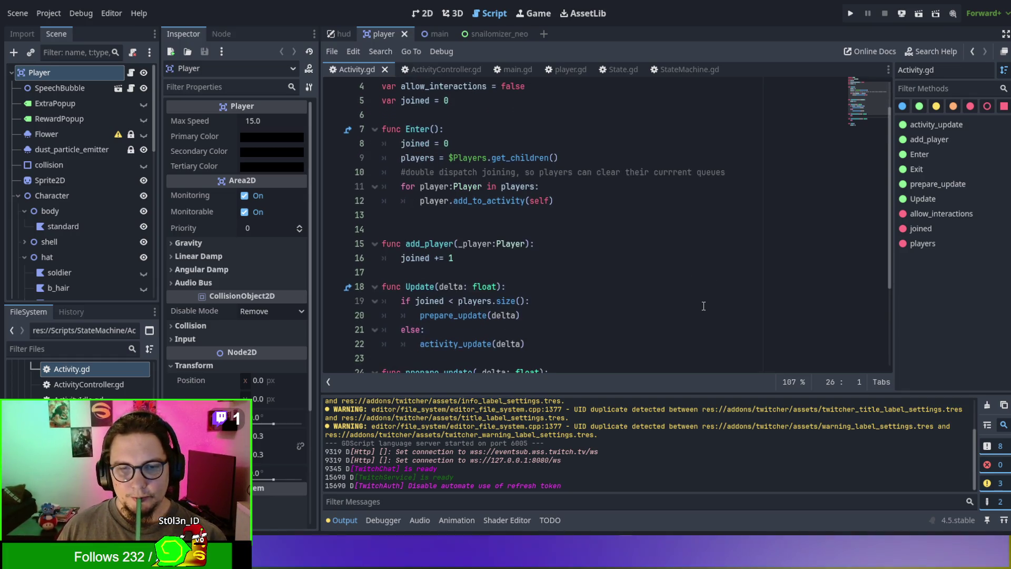
scroll(416, 175, up, 1)
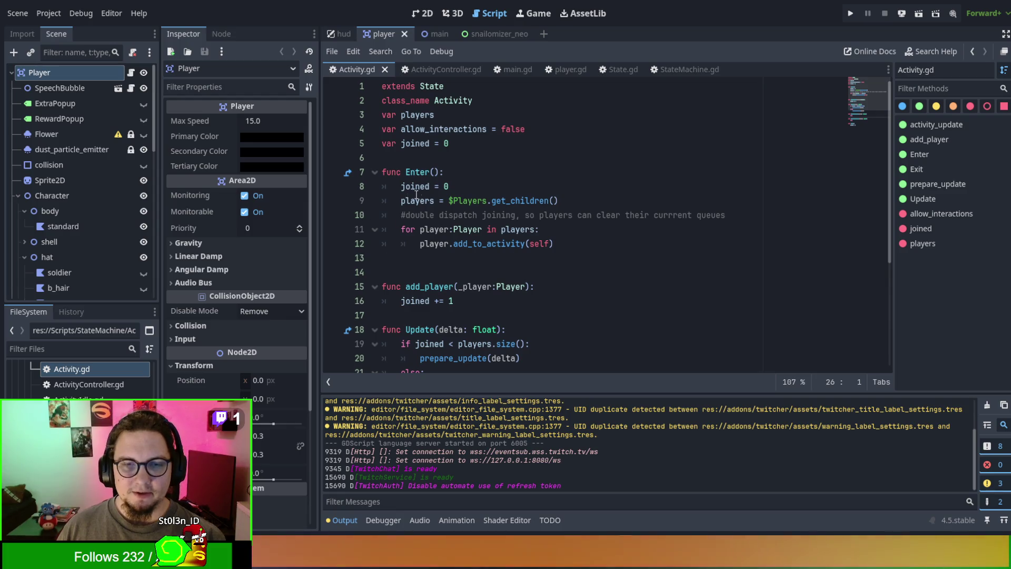
drag(382, 172, 384, 272)
click(662, 271)
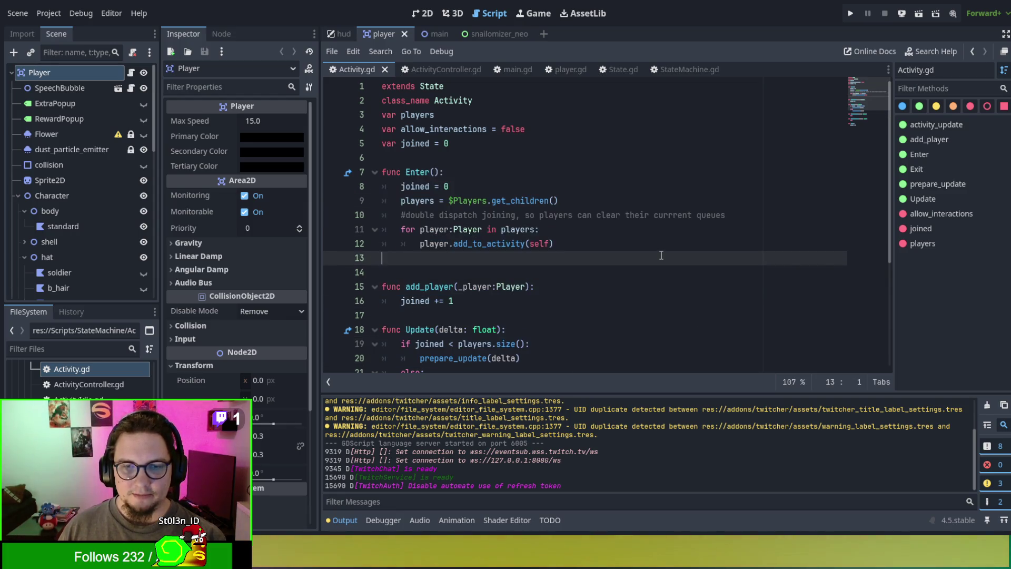
key(shift+Up)
key(shift+Up)
key(shift+Up)
scroll(622, 283, down, 1)
scroll(623, 283, down, 1)
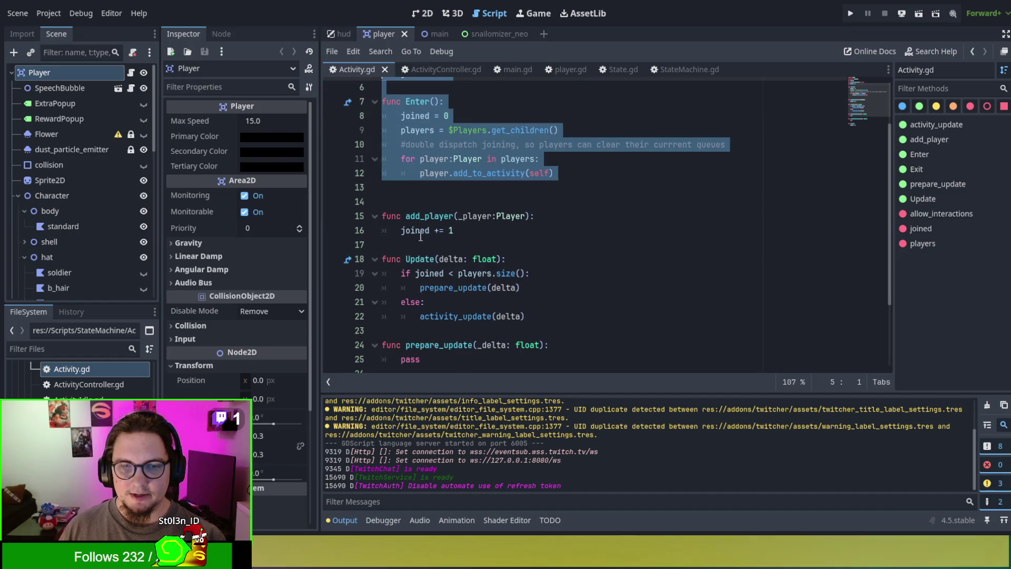
drag(622, 144, 603, 289)
key(ctrl+z)
key(ctrl+z)
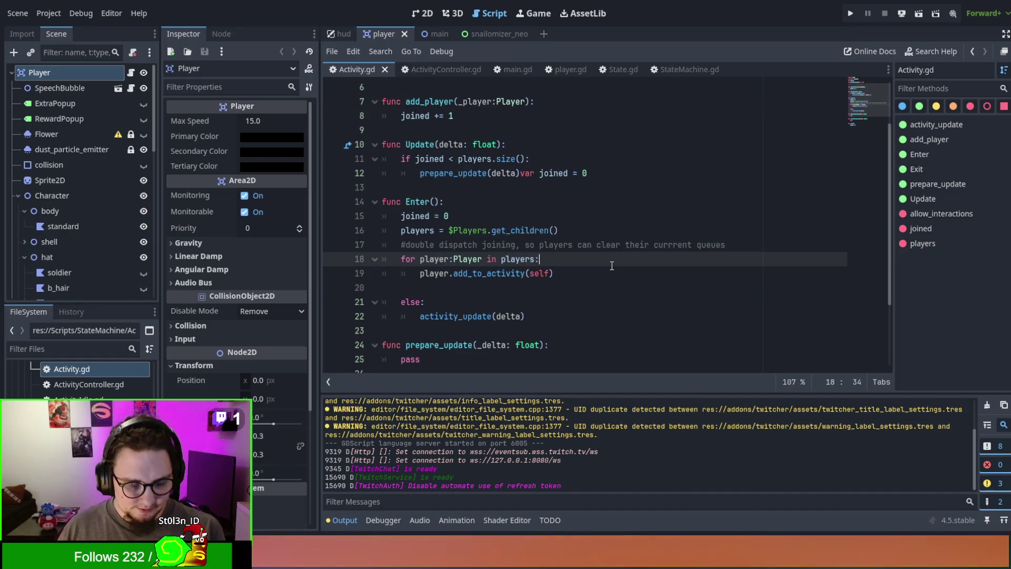
scroll(613, 266, up, 2)
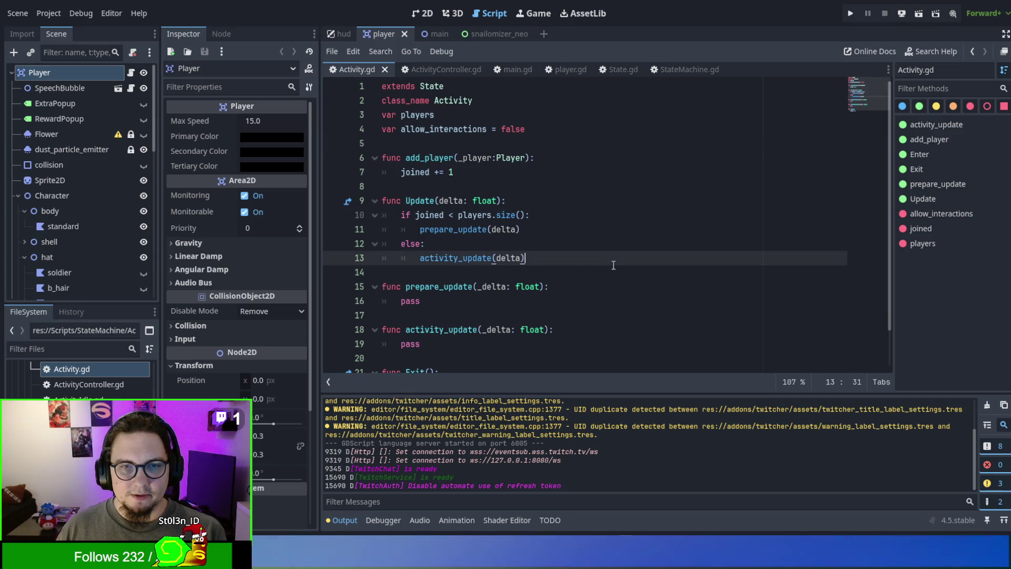
key(ctrl+z)
click(614, 264)
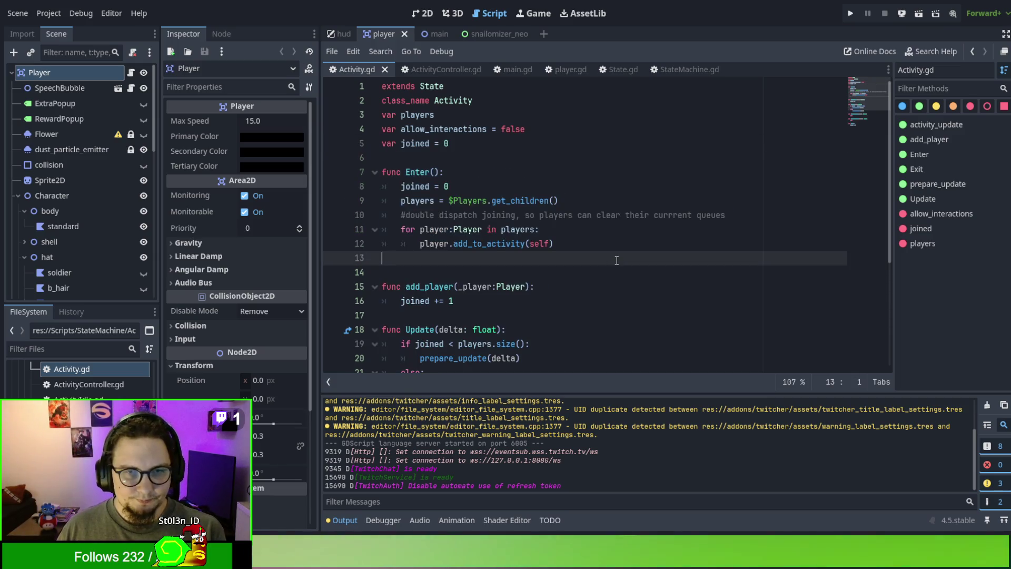
scroll(613, 258, down, 3)
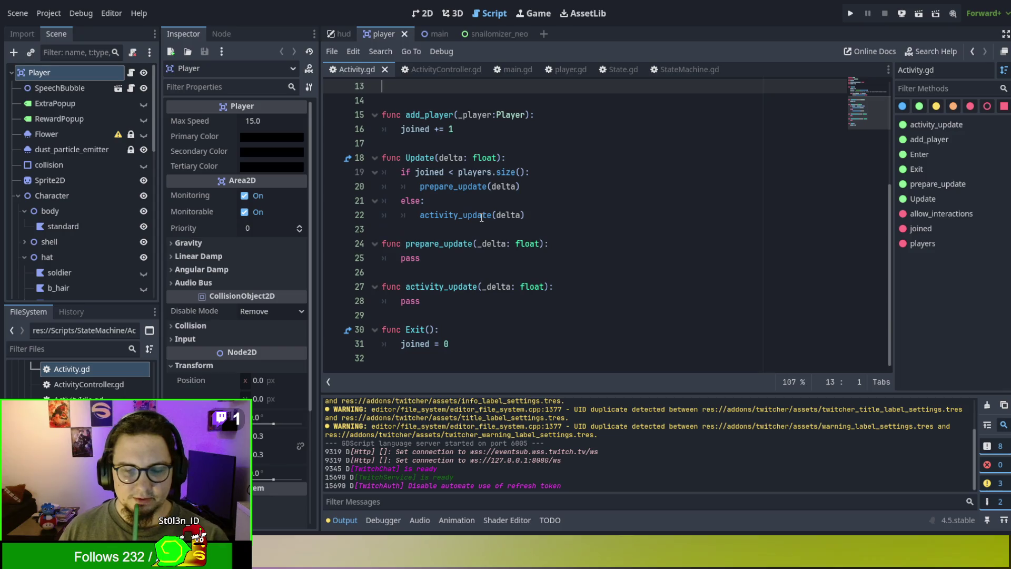
scroll(526, 307, up, 4)
scroll(526, 307, up, 1)
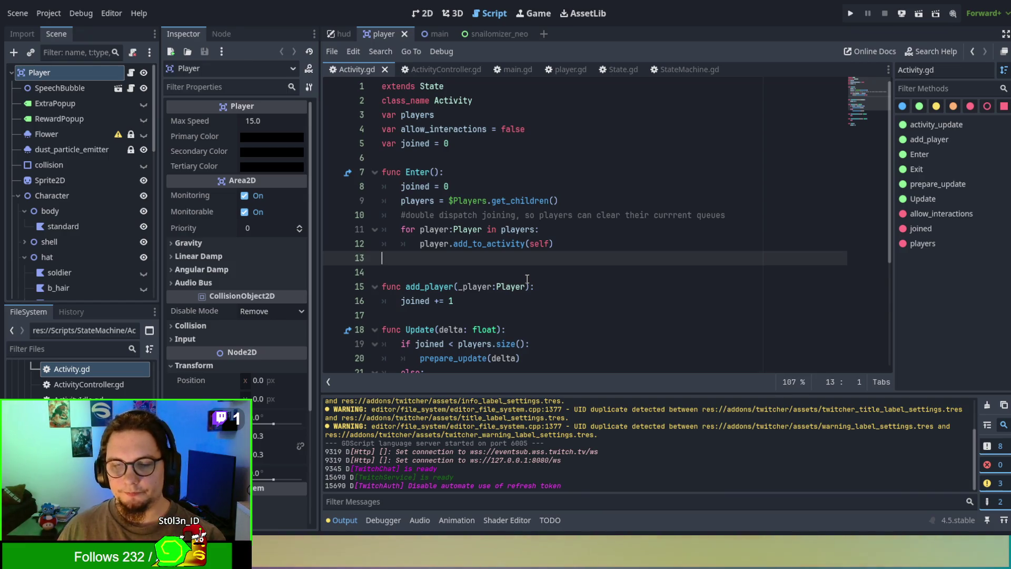
click(444, 70)
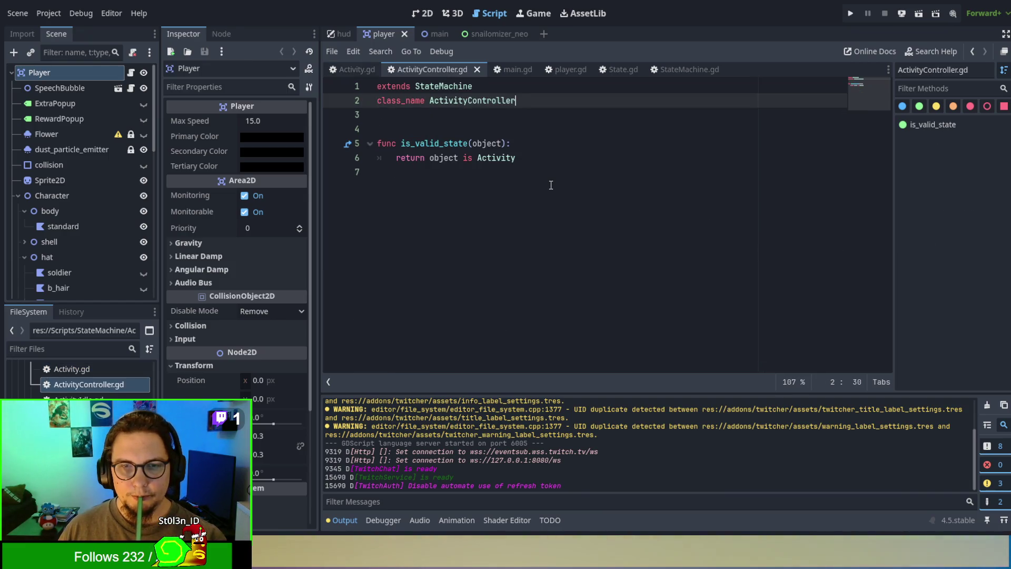
click(509, 70)
scroll(577, 254, up, 5)
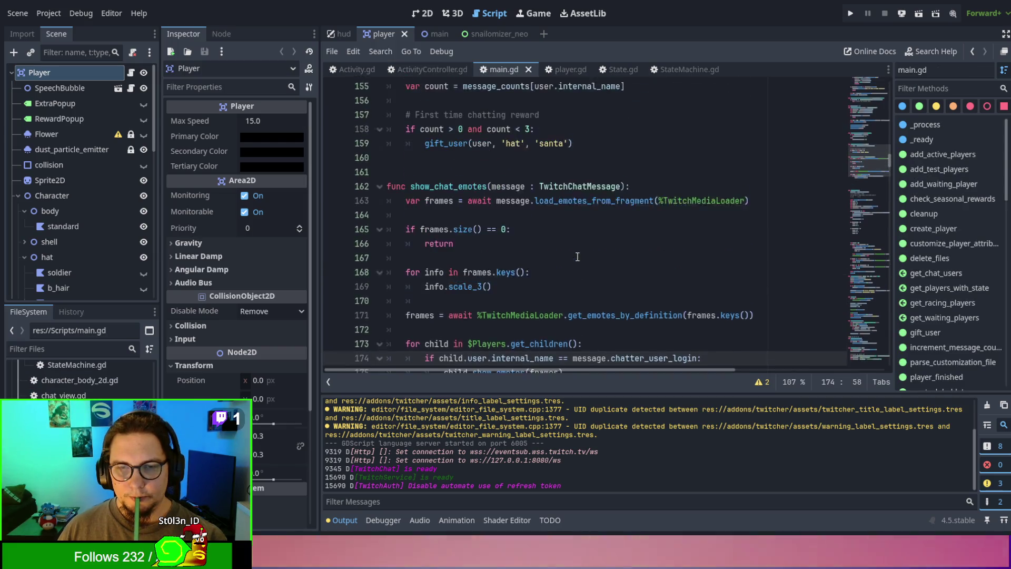
scroll(577, 254, up, 9)
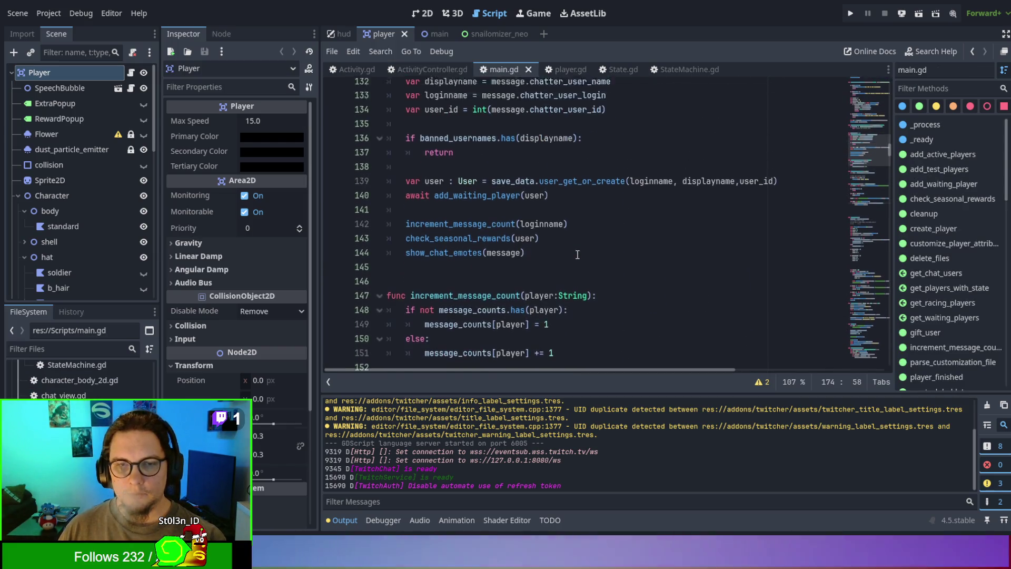
scroll(577, 254, up, 9)
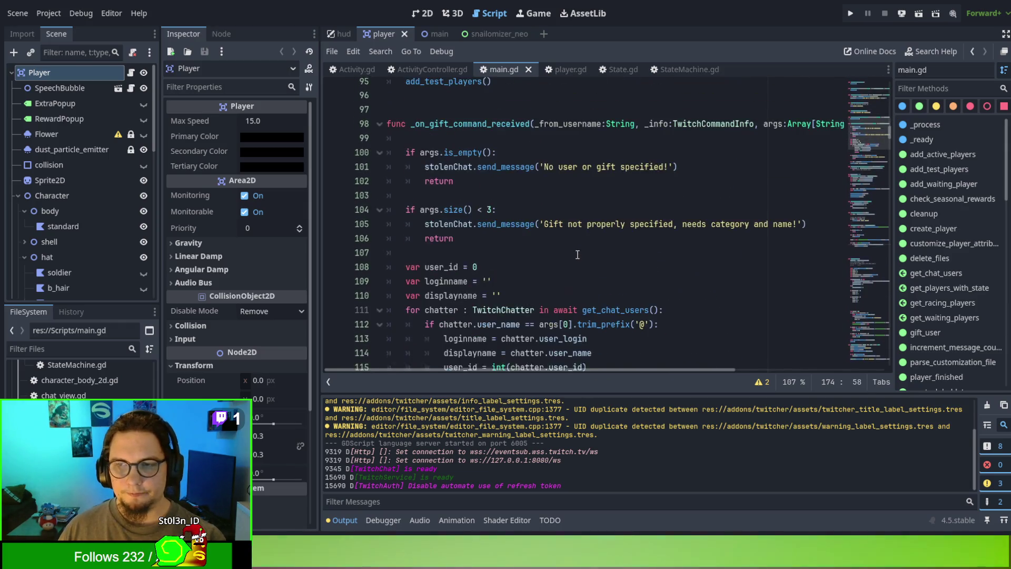
scroll(577, 252, up, 19)
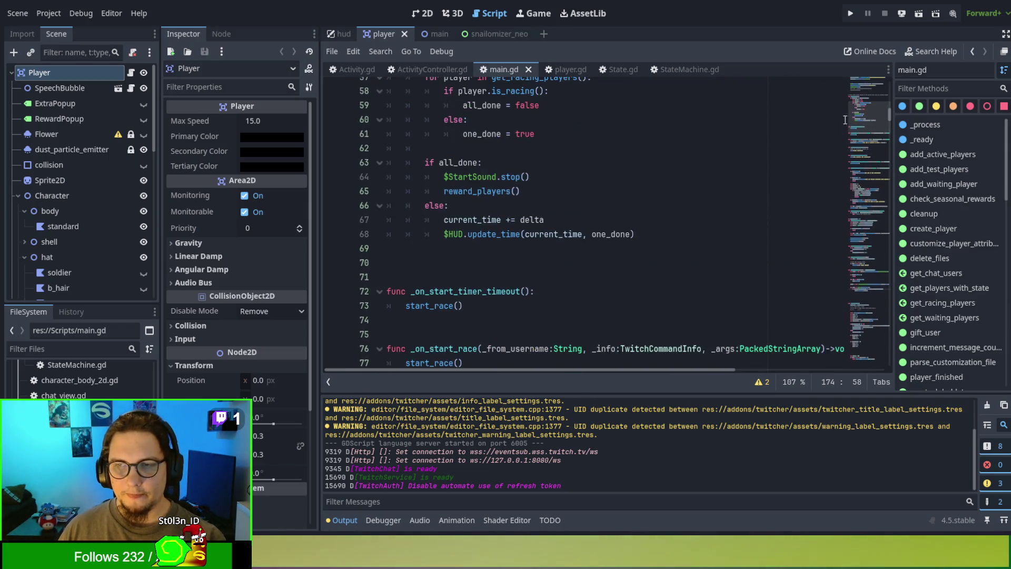
scroll(867, 88, up, 12)
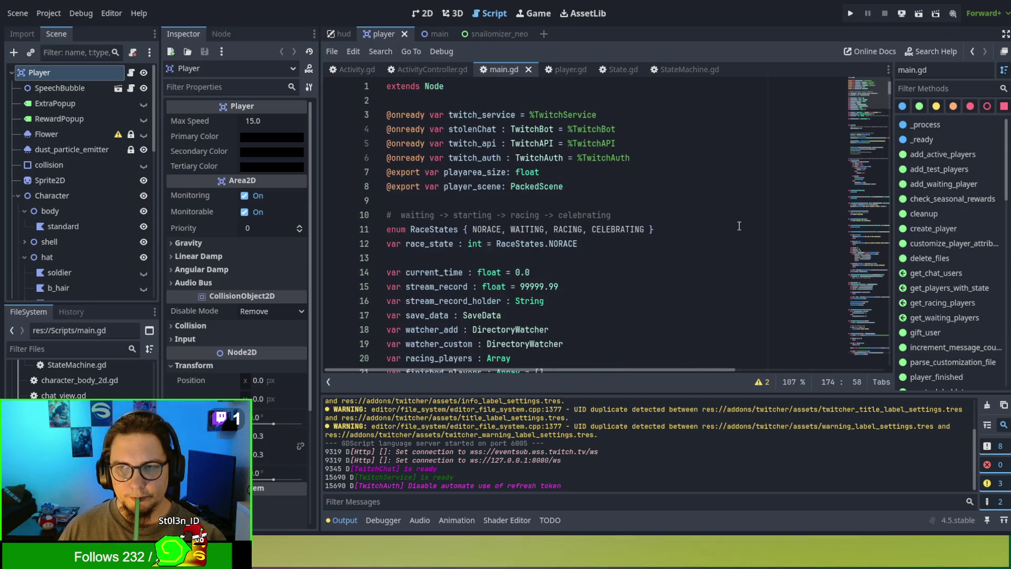
scroll(728, 222, down, 10)
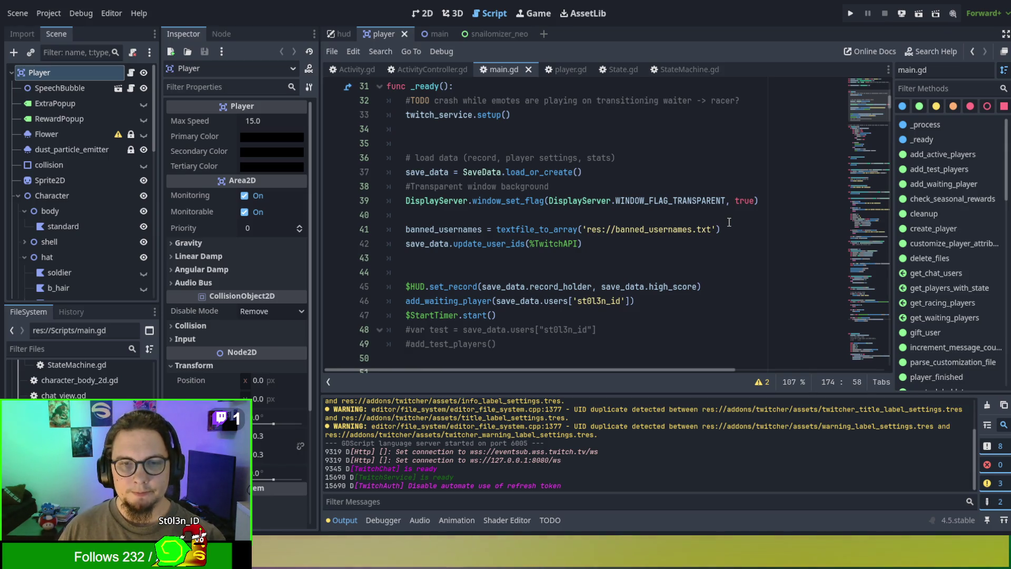
scroll(729, 222, down, 1)
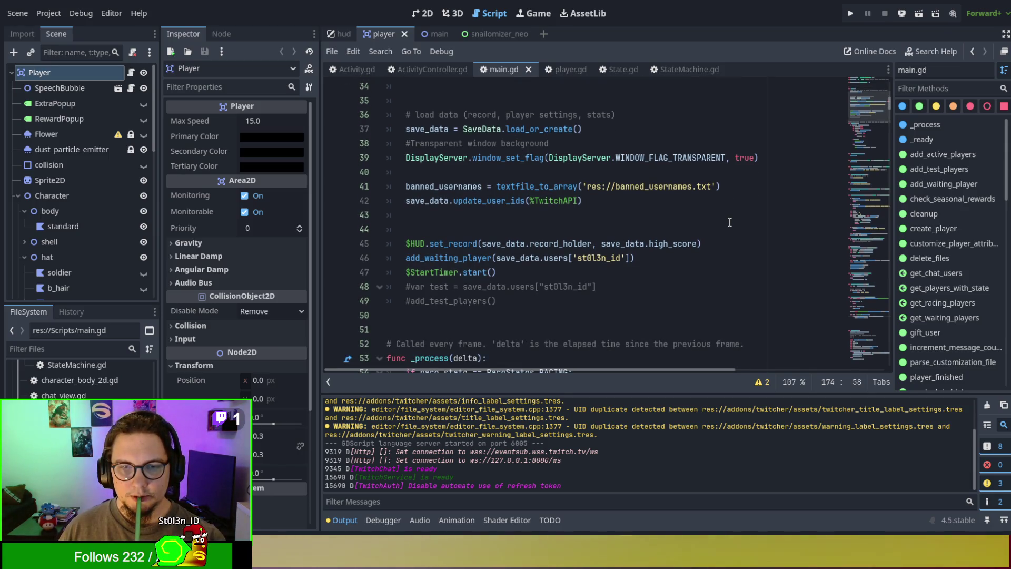
scroll(730, 222, down, 7)
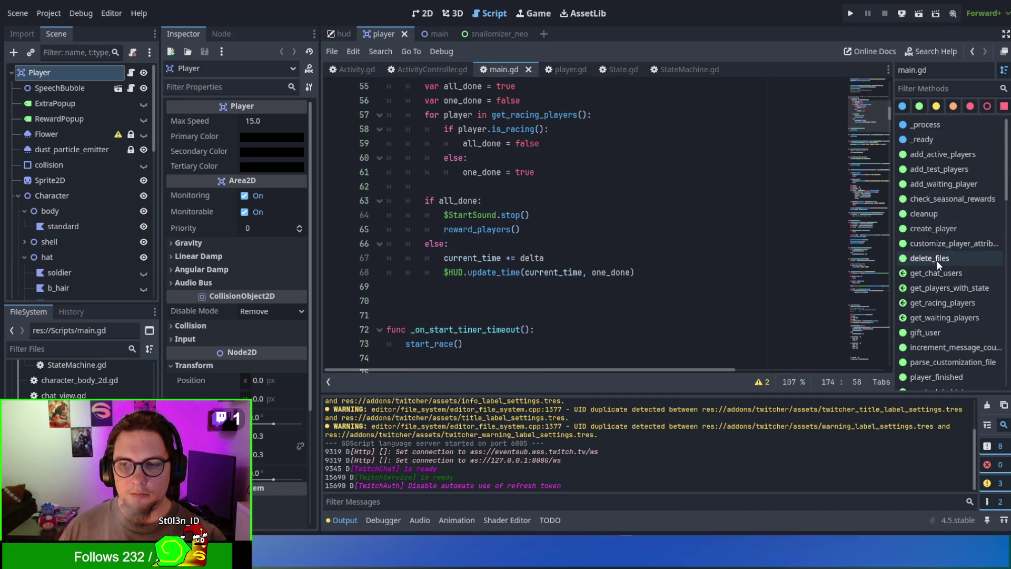
scroll(779, 250, down, 6)
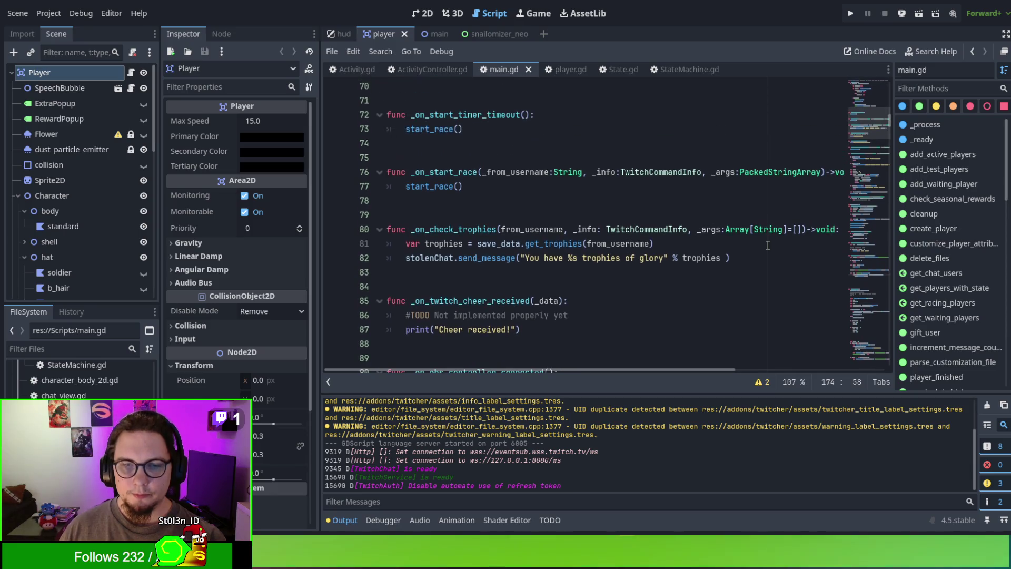
scroll(768, 246, down, 3)
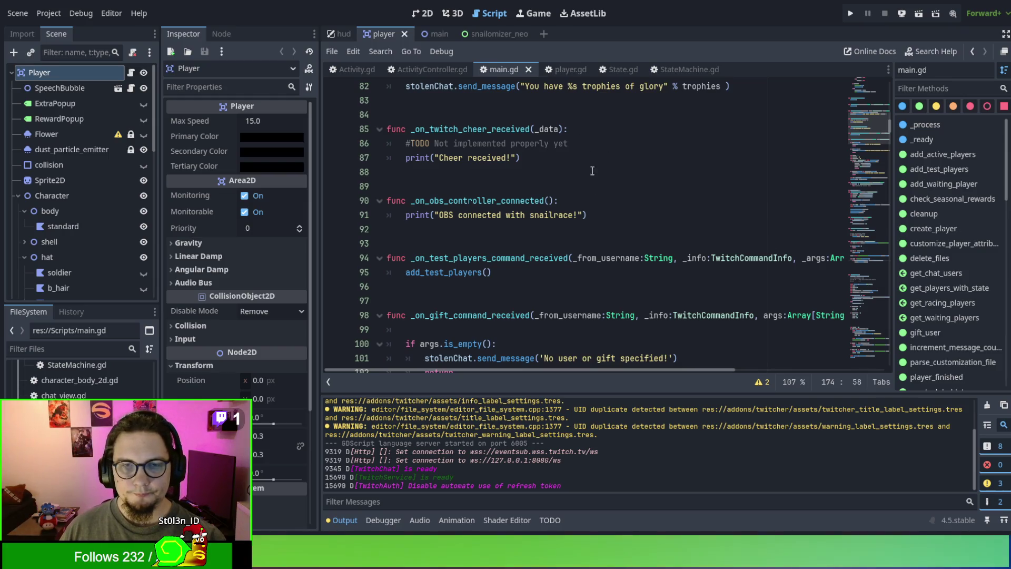
scroll(592, 171, up, 14)
scroll(606, 209, down, 3)
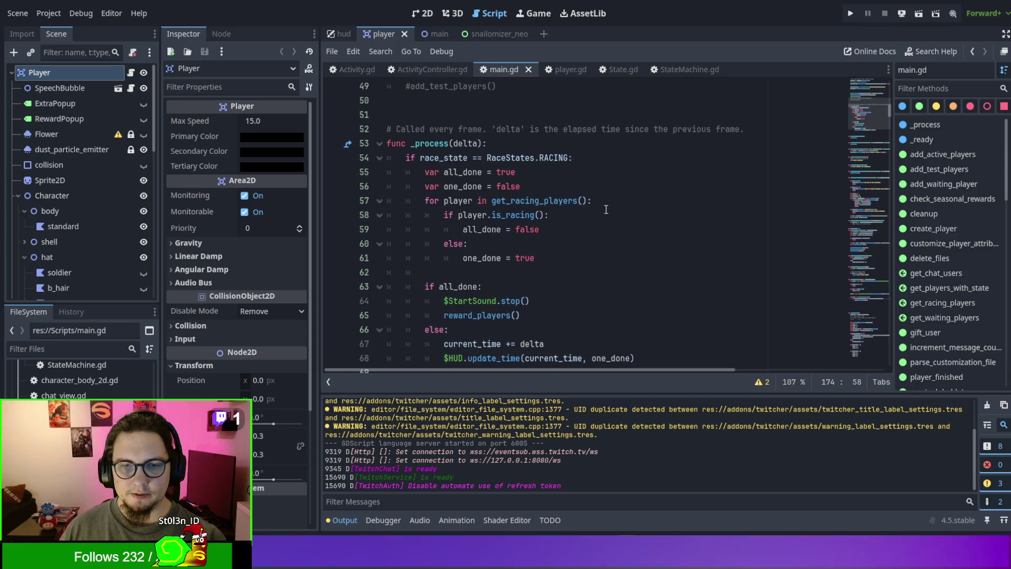
scroll(606, 209, down, 1)
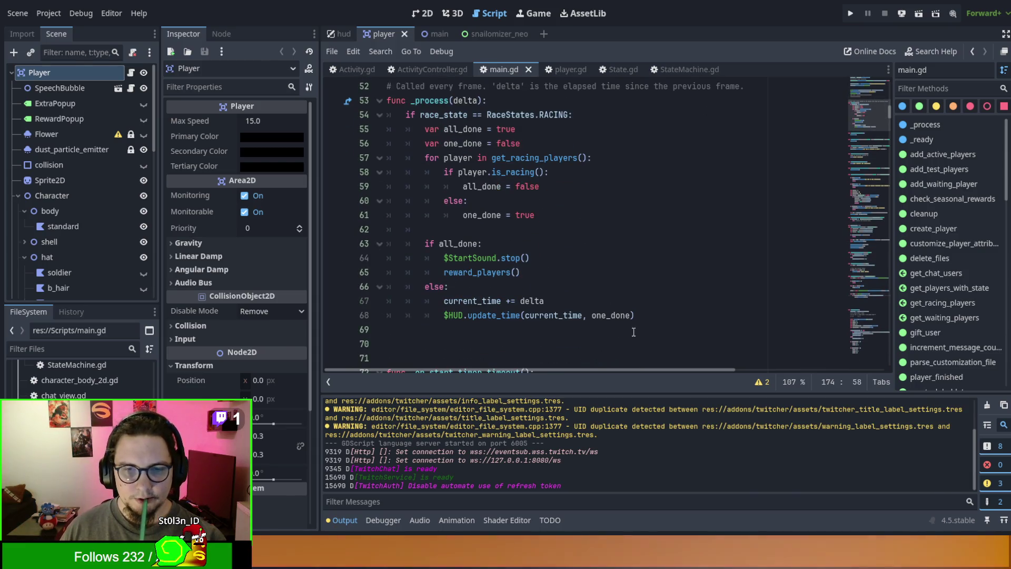
click(682, 314)
mouse_move(683, 314)
mouse_down()
mouse_move(400, 158)
mouse_move(389, 115)
mouse_up()
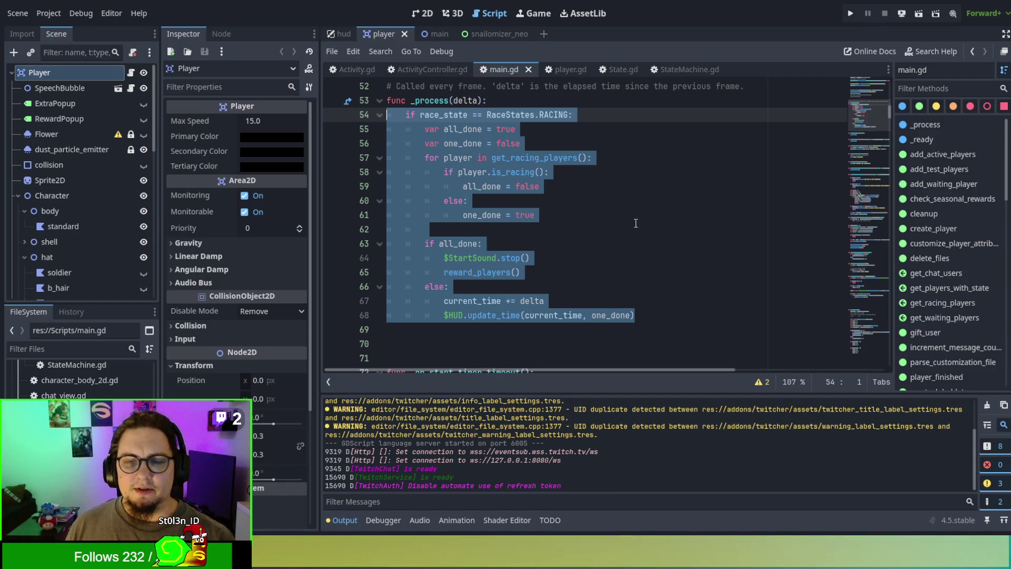
click(644, 276)
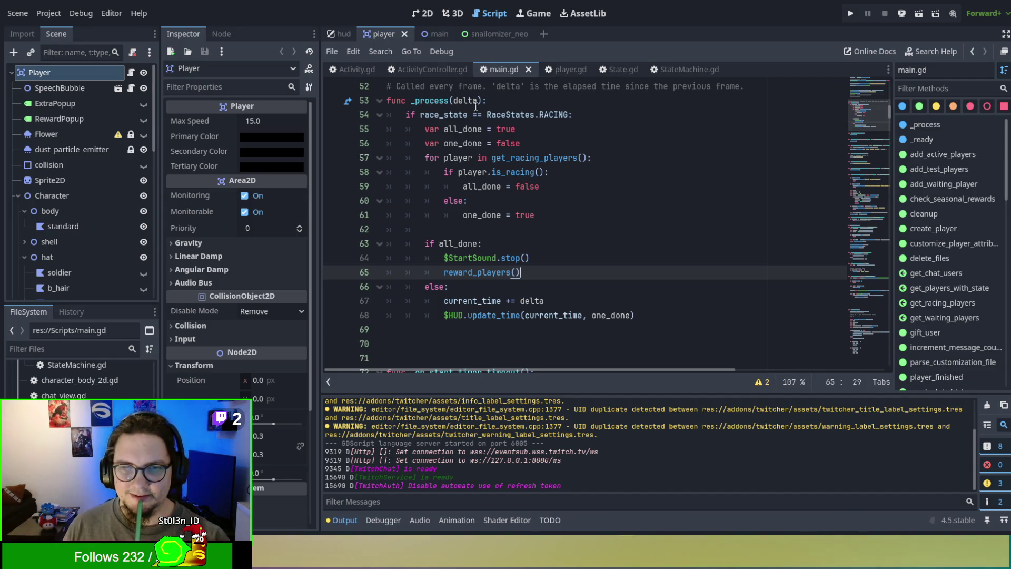
click(428, 64)
Step: Open Activity.gd and inspect its Enter function and the $Players children assignment
click(560, 176)
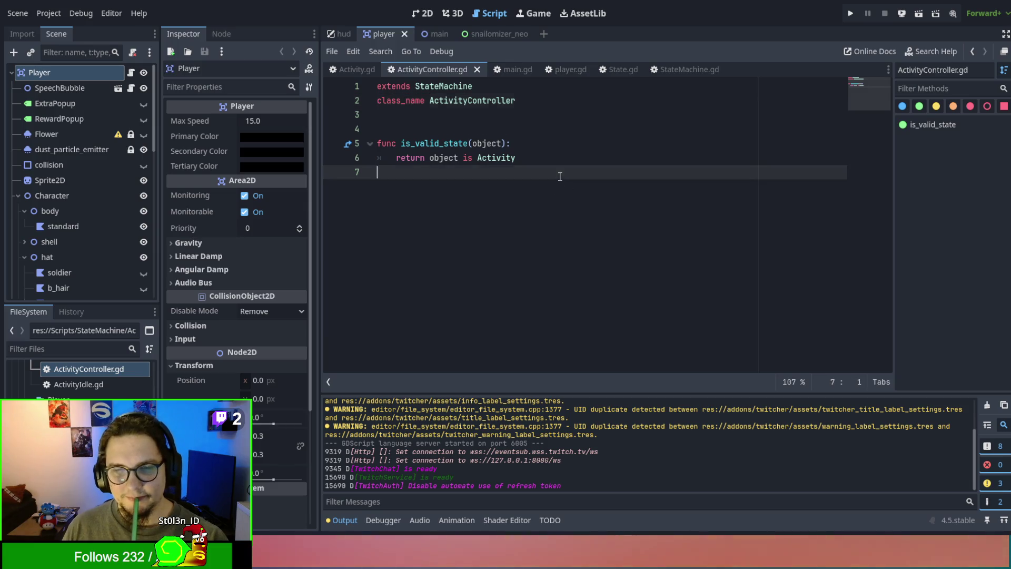
click(348, 70)
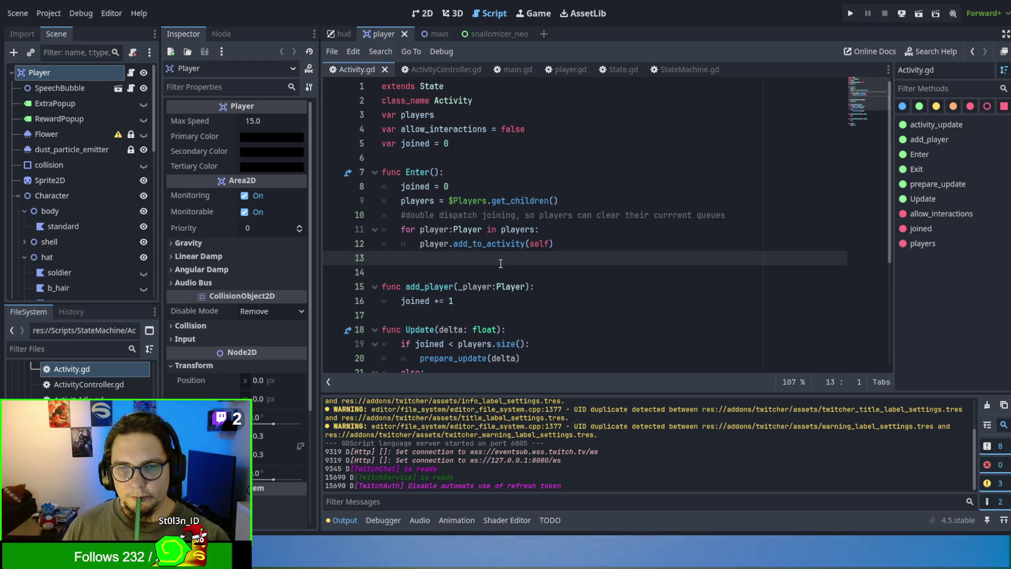
double_click(434, 235)
double_click(416, 172)
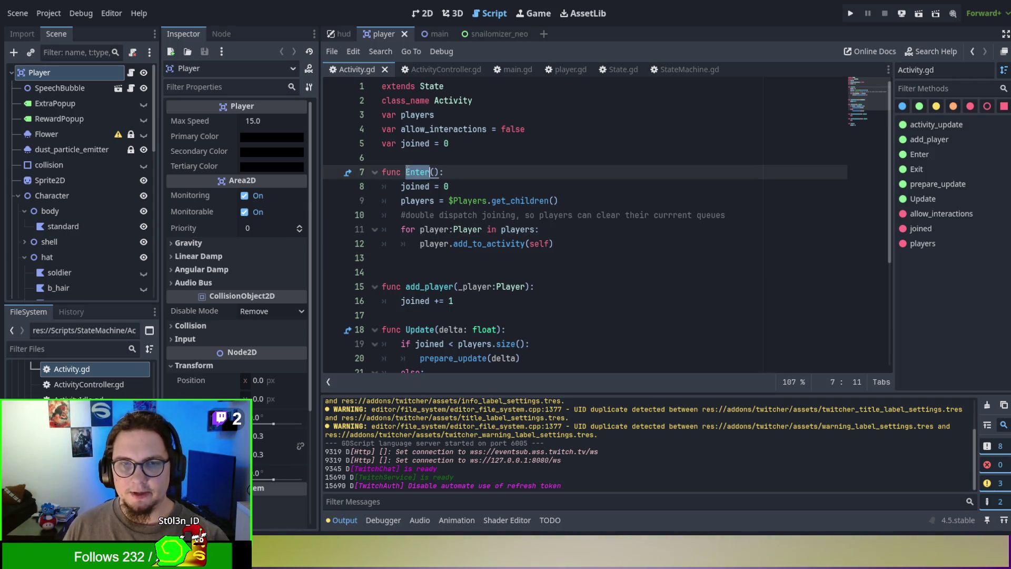
click(401, 186)
click(410, 187)
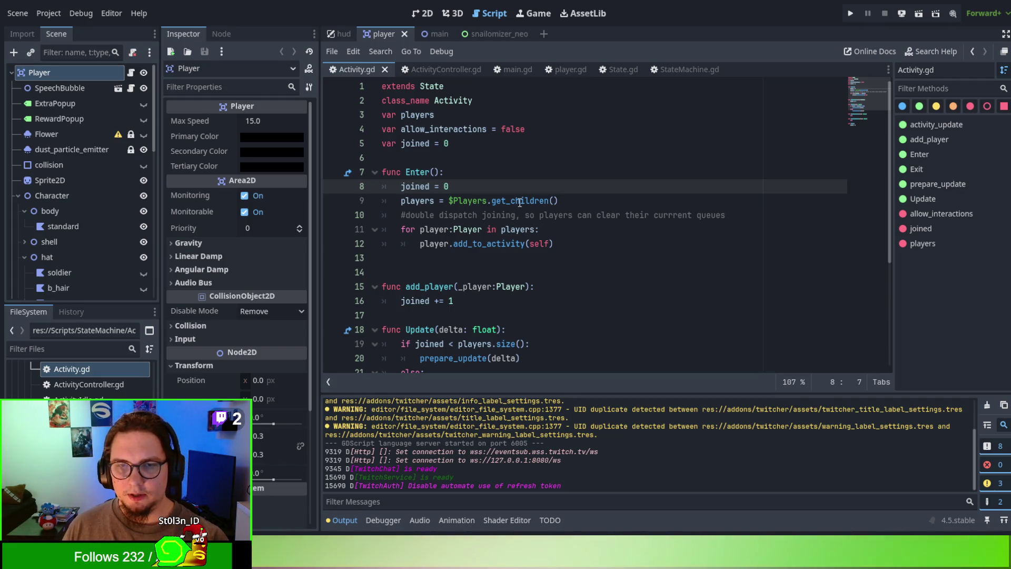
drag(548, 201, 402, 203)
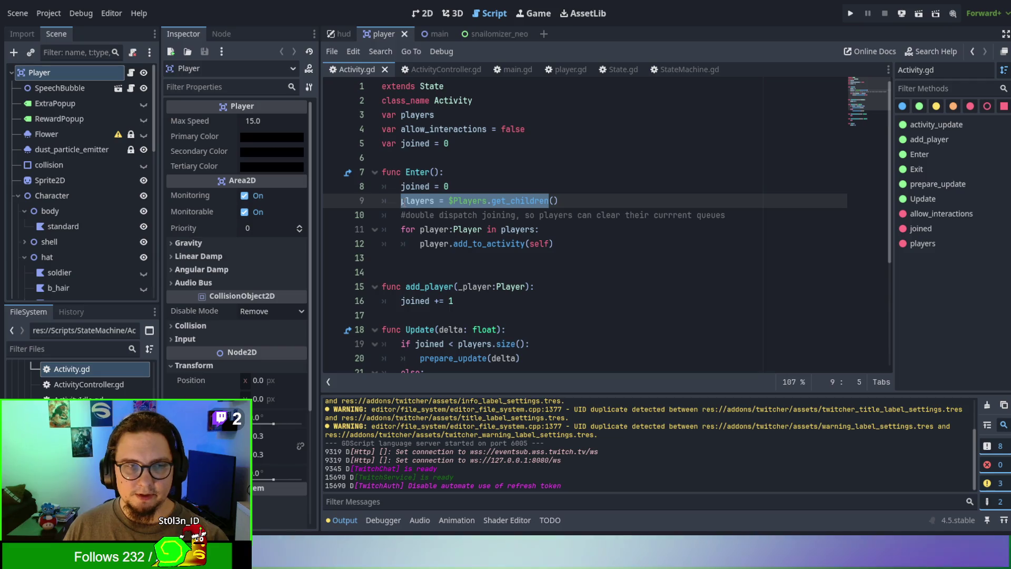
scroll(48, 159, down, 5)
scroll(48, 159, up, 5)
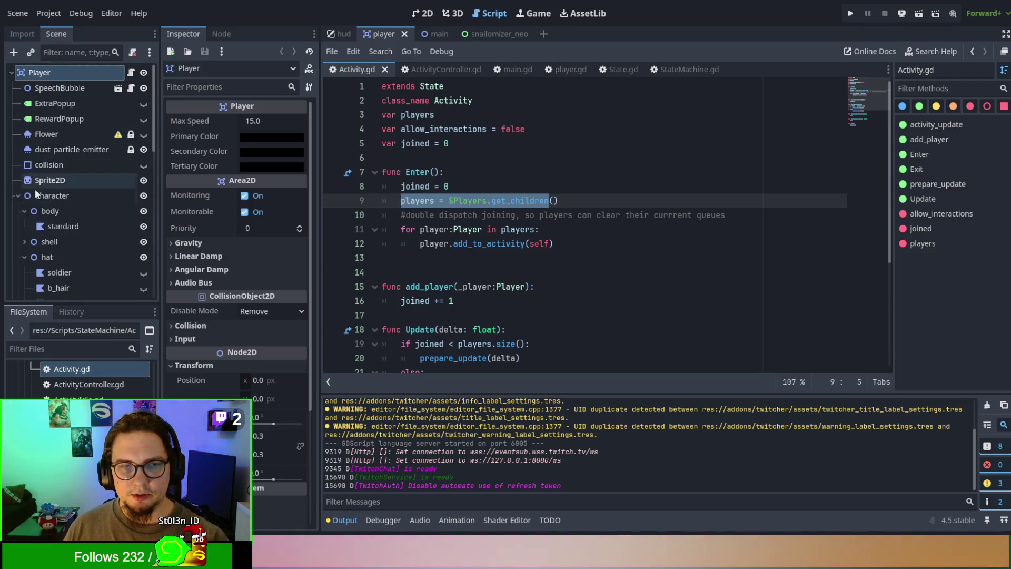
Step: Collapse the Character and PlayerStateMachine nodes in the scene tree and switch to the 2D view
click(18, 196)
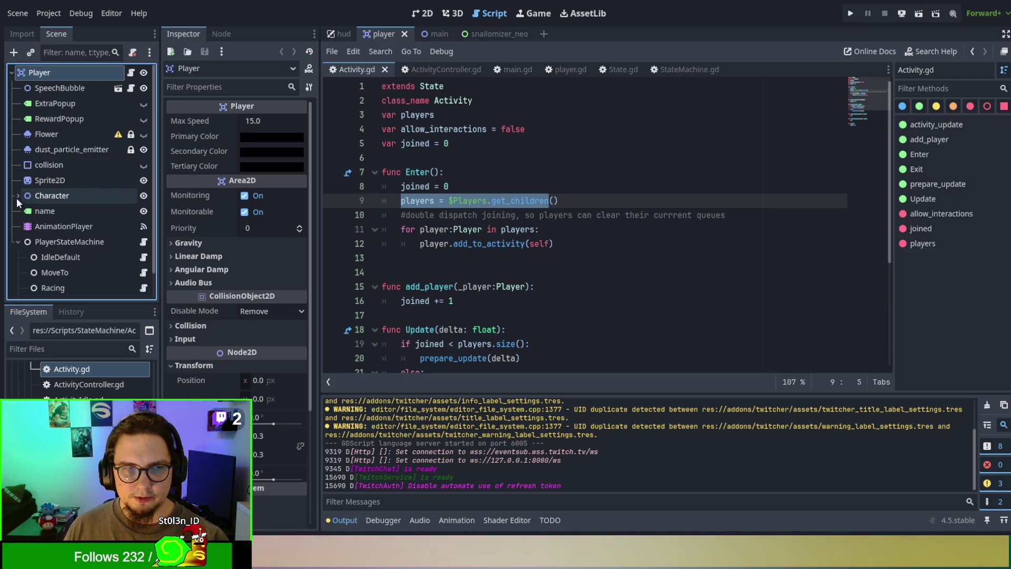
click(18, 242)
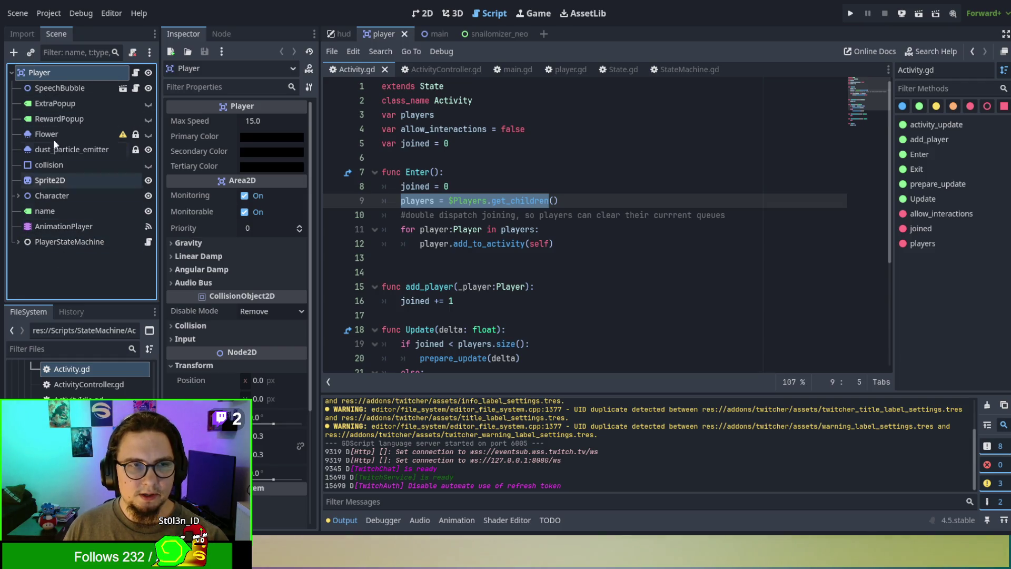
double_click(474, 204)
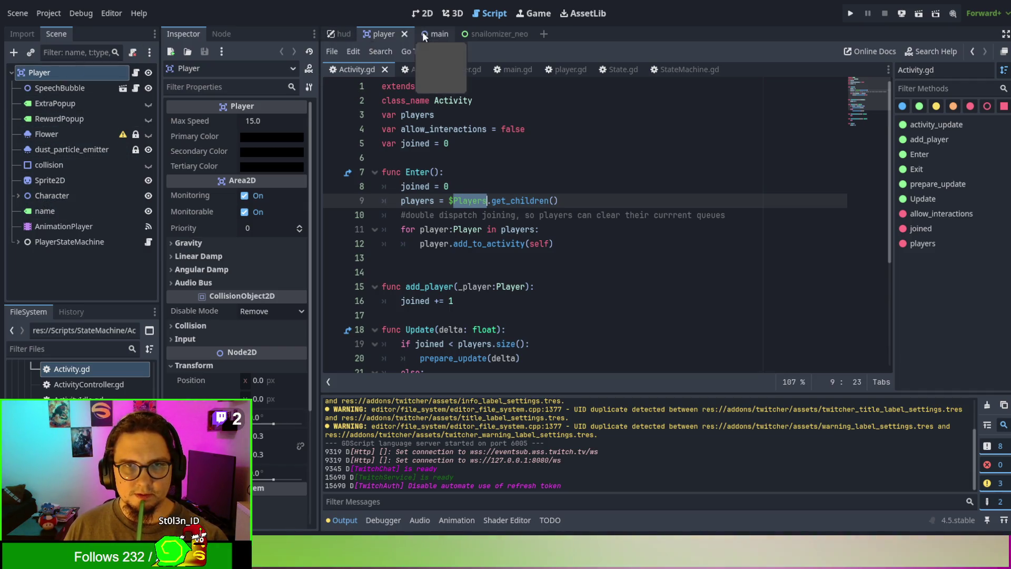
click(421, 14)
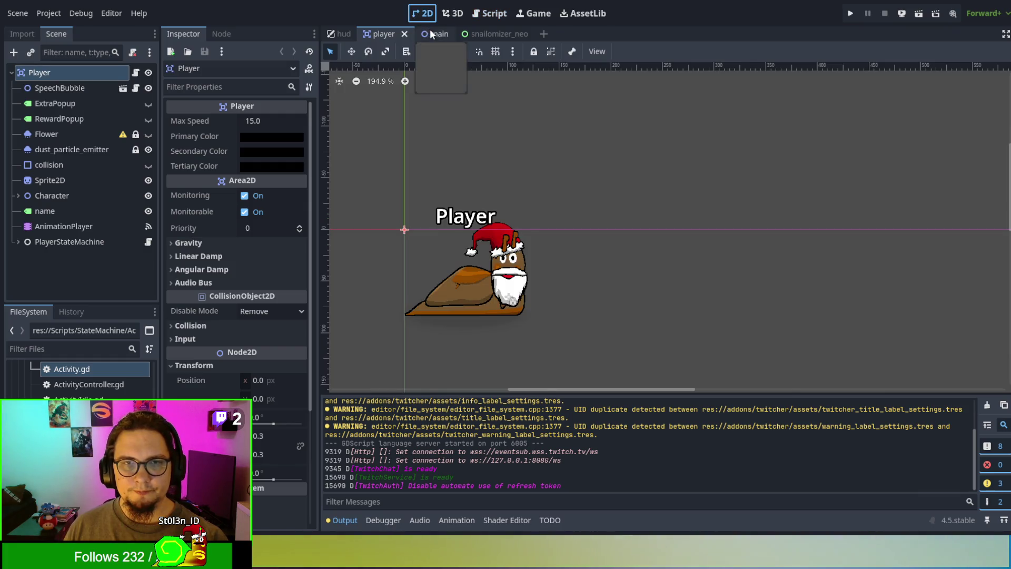
Step: Open the main scene and scroll through main.gd's race-processing code
click(431, 33)
click(488, 15)
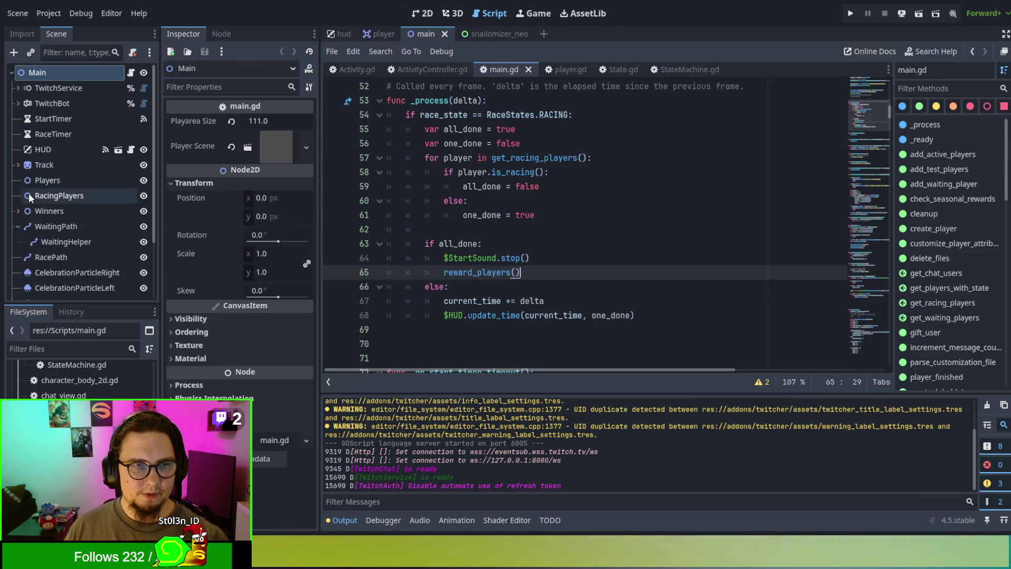
scroll(79, 197, down, 3)
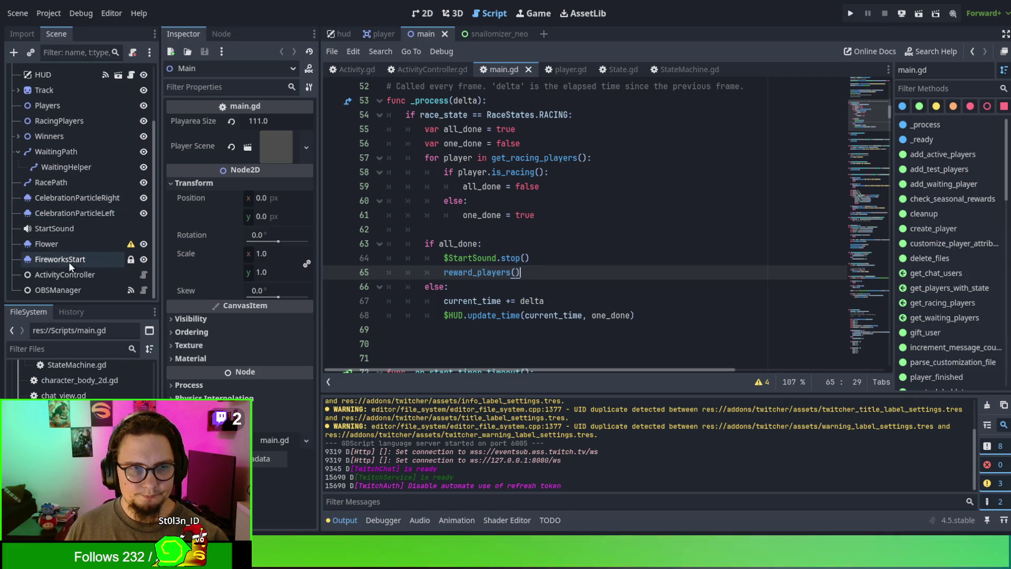
scroll(68, 263, up, 3)
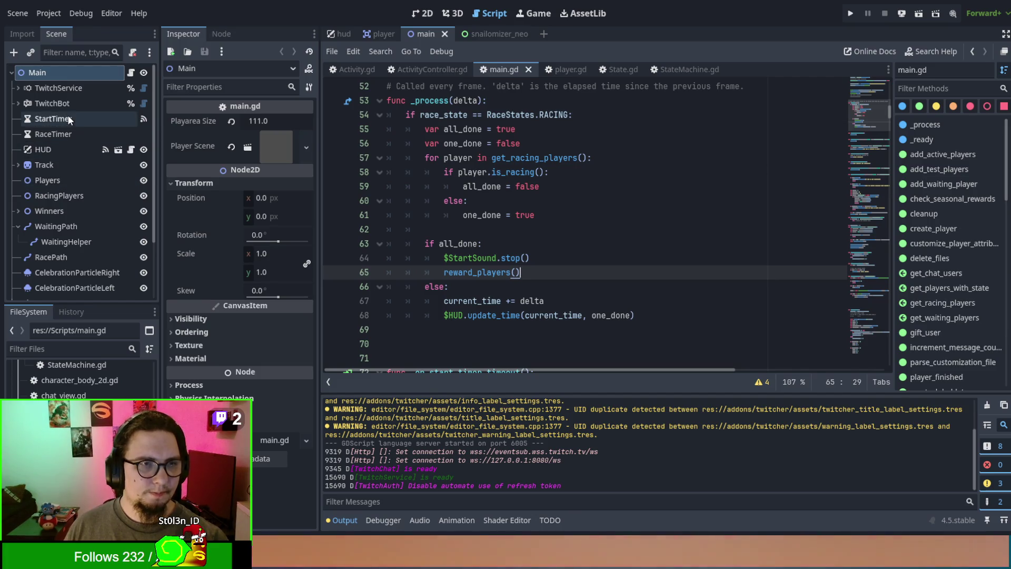
scroll(69, 120, down, 3)
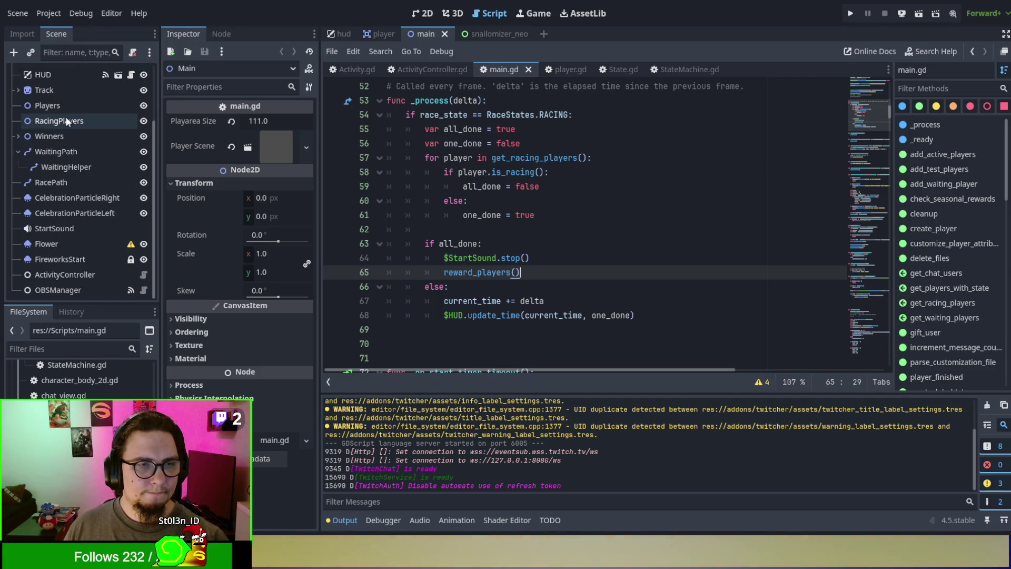
scroll(79, 376, up, 2)
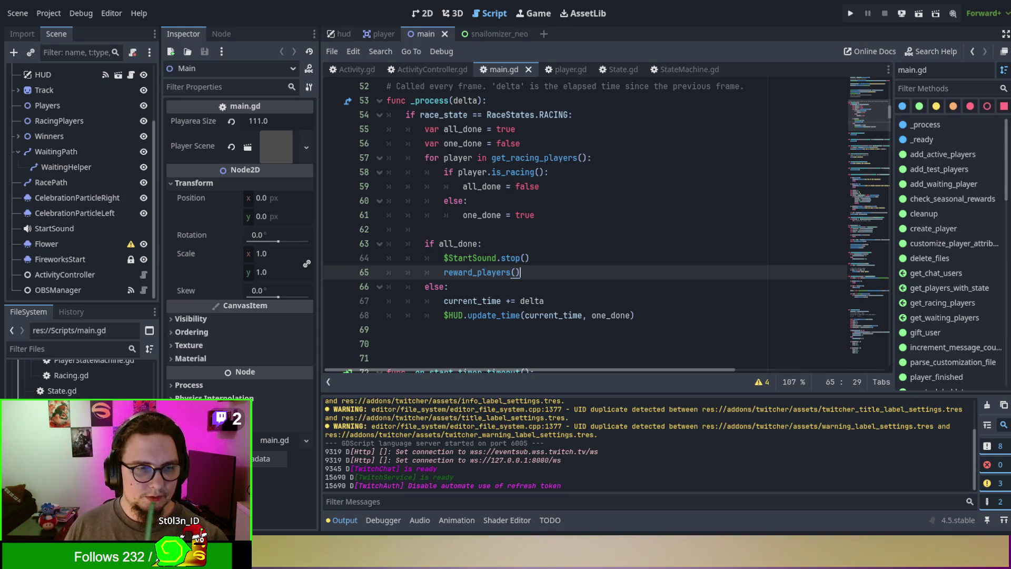
scroll(79, 376, up, 3)
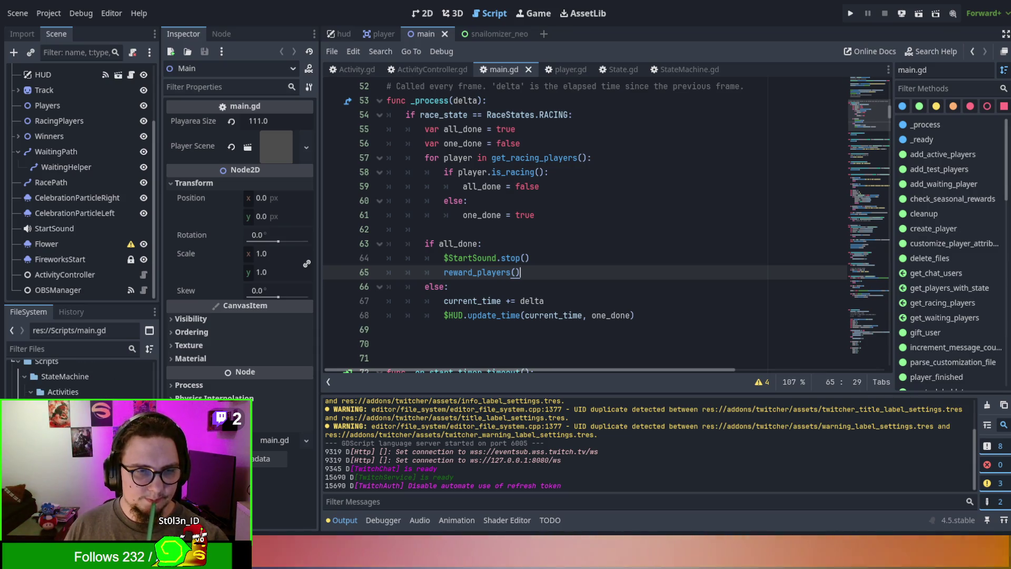
Step: Drop ActivityController.gd onto OBSManager to add an ActivityController node, and select it
mouse_move(79, 416)
mouse_down()
mouse_move(46, 220)
mouse_move(50, 289)
mouse_up()
scroll(79, 377, up, 2)
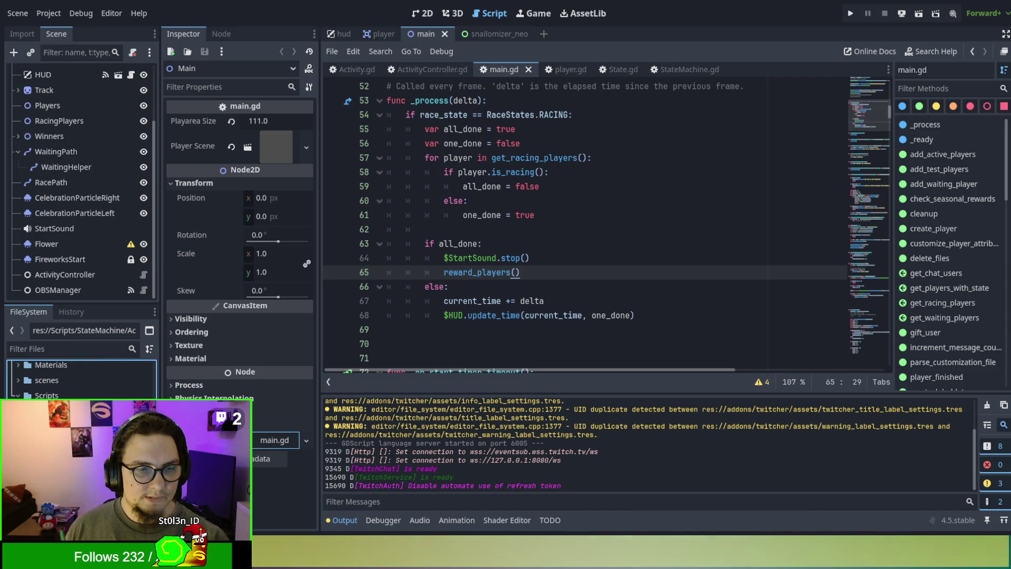
click(79, 290)
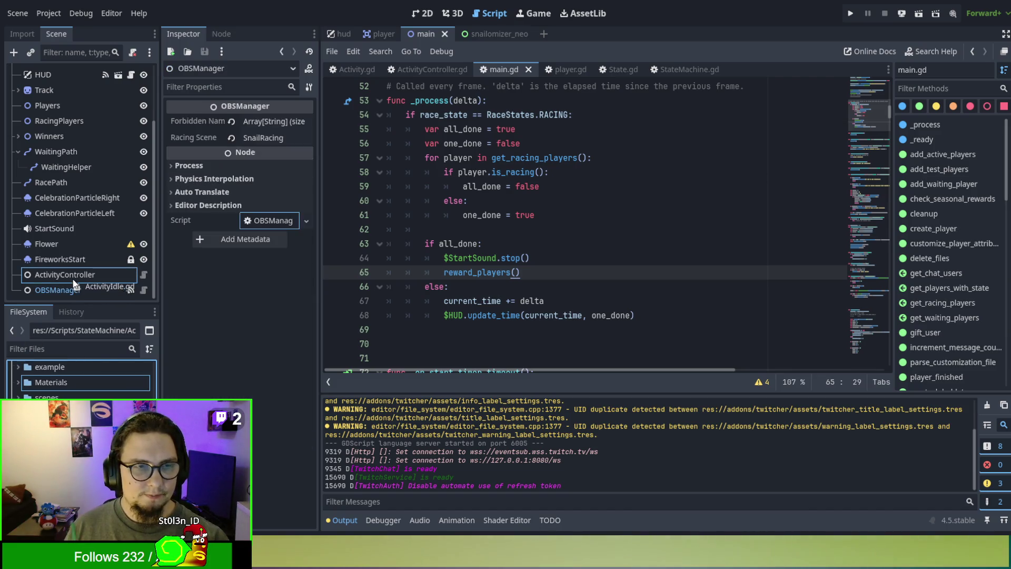
click(71, 274)
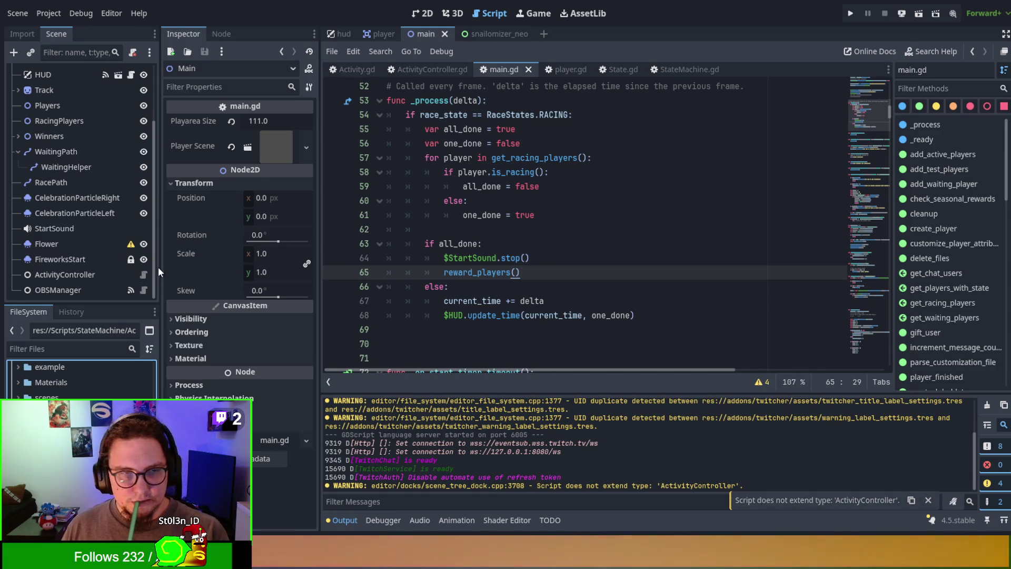
click(78, 274)
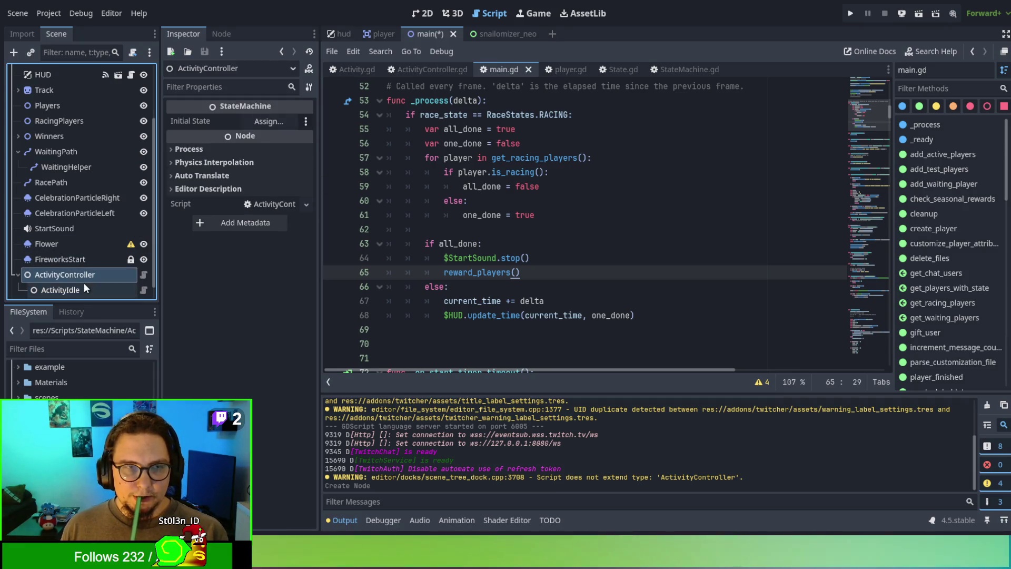
Step: Create ActivityRacing.gd with 'class_name ActivityRacing' on line 2, save, and add an ActivityRacing node
click(136, 389)
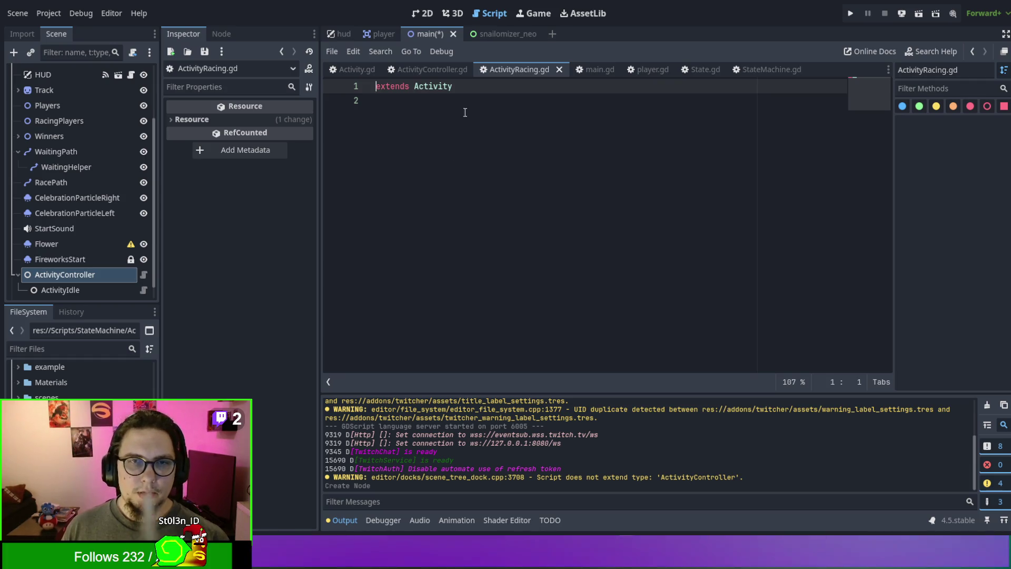
click(468, 104)
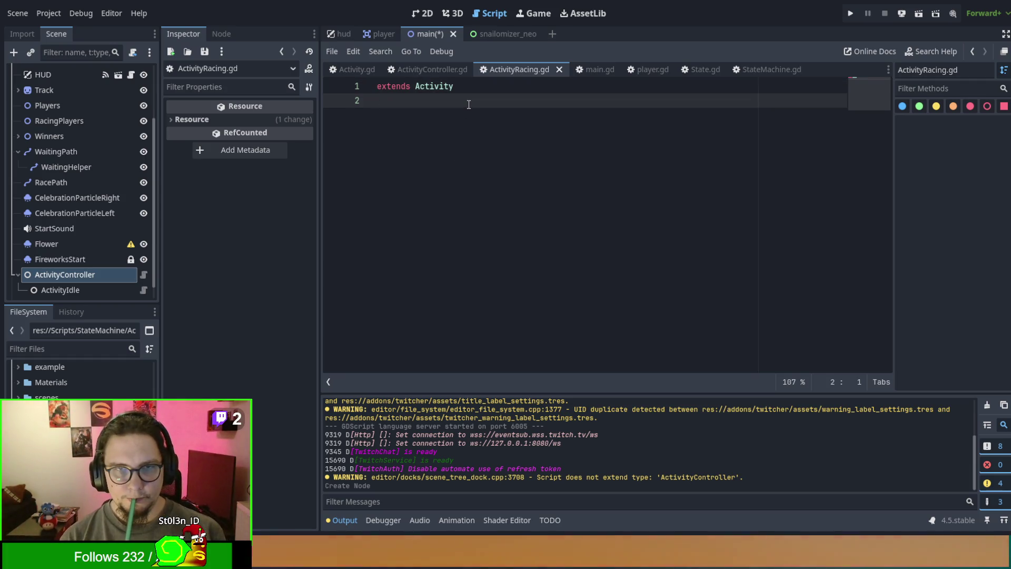
text(class_name)
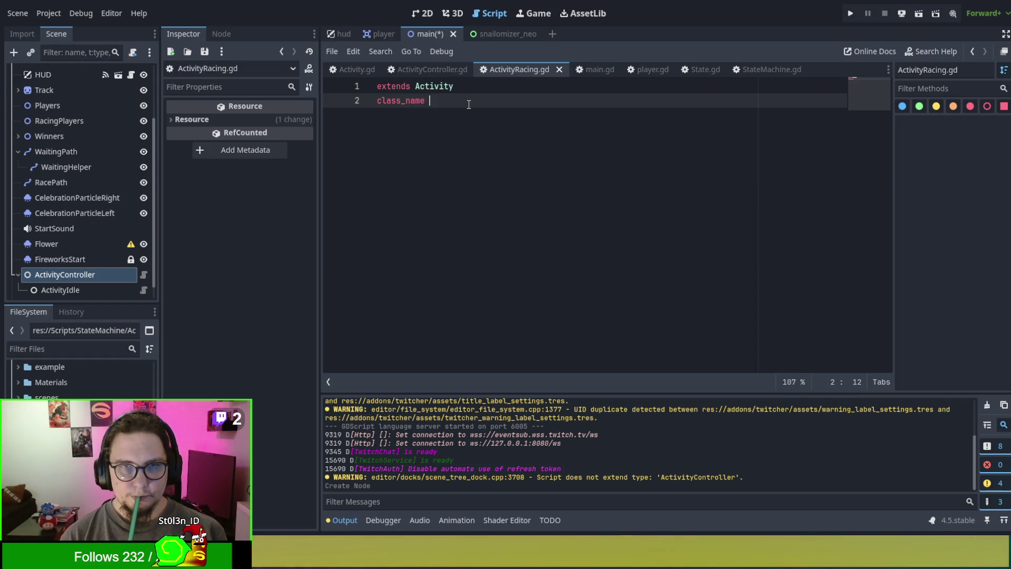
key(BackSpace)
key(BackSpace)
text(A)
key(BackSpace)
text(Activity)
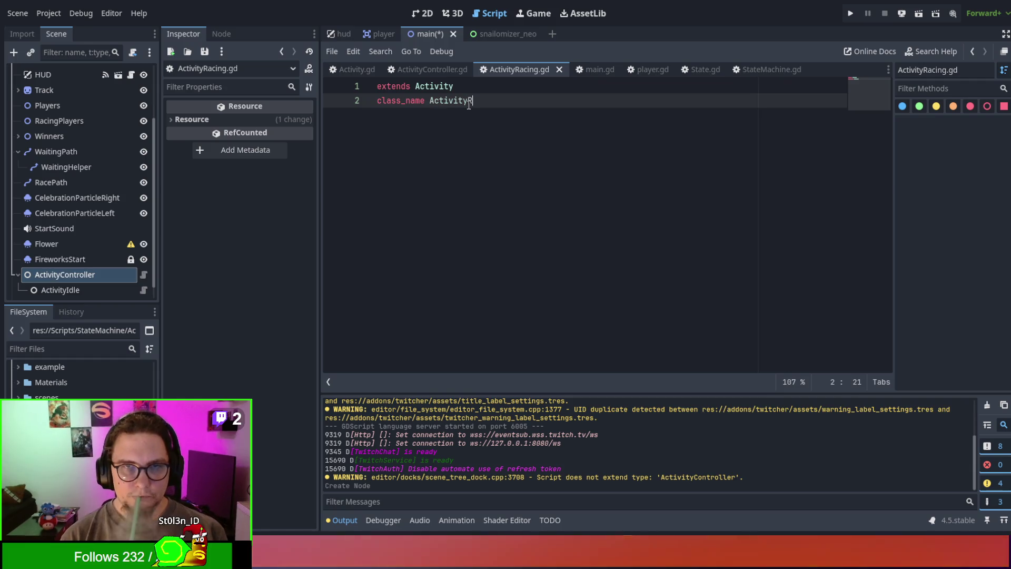
text(Racing)
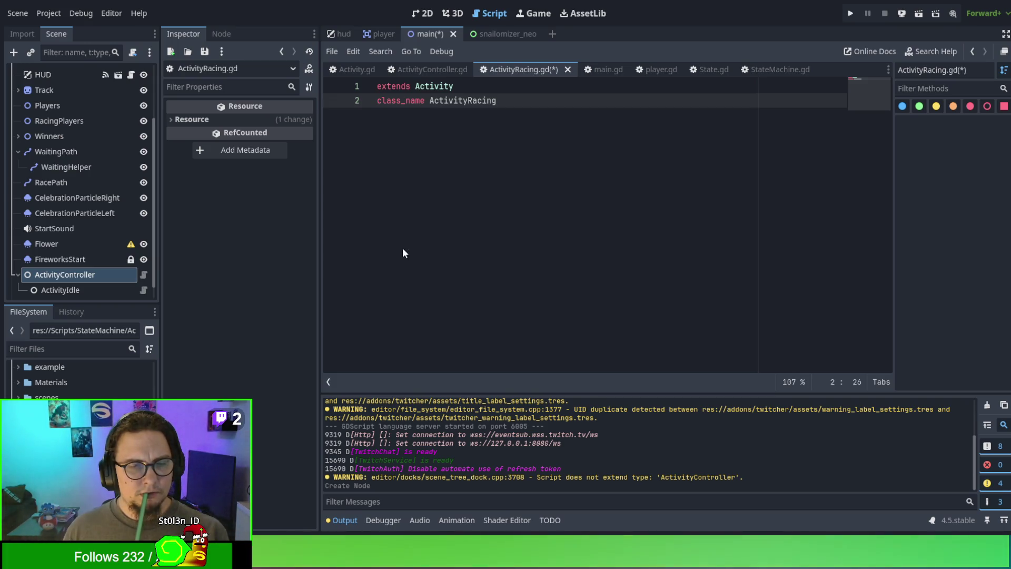
key(ctrl+s)
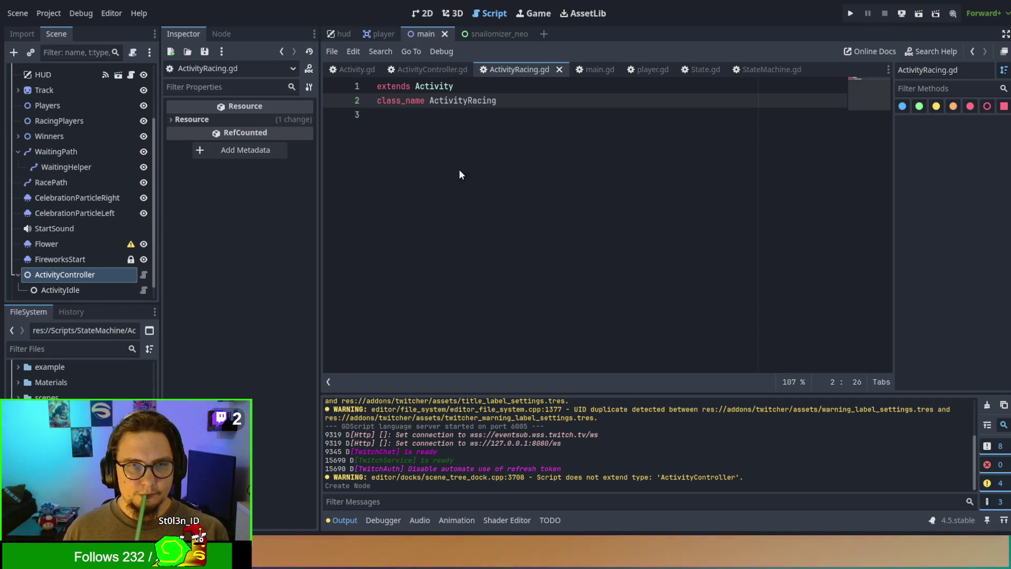
click(397, 153)
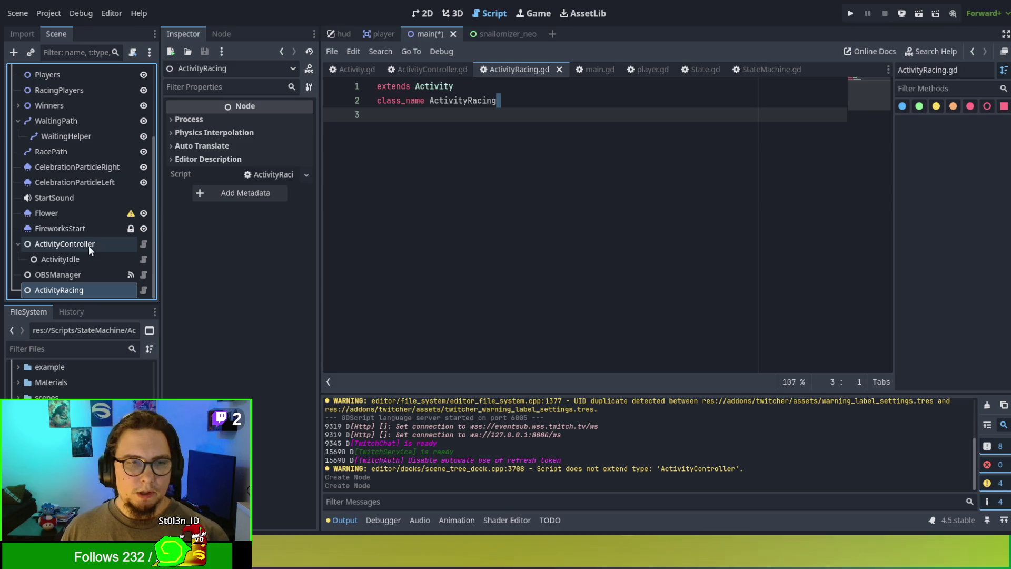
Step: Nest ActivityRacing under ActivityController, check ActivityIdle.gd for reference, then return to main.gd
drag(64, 290, 81, 248)
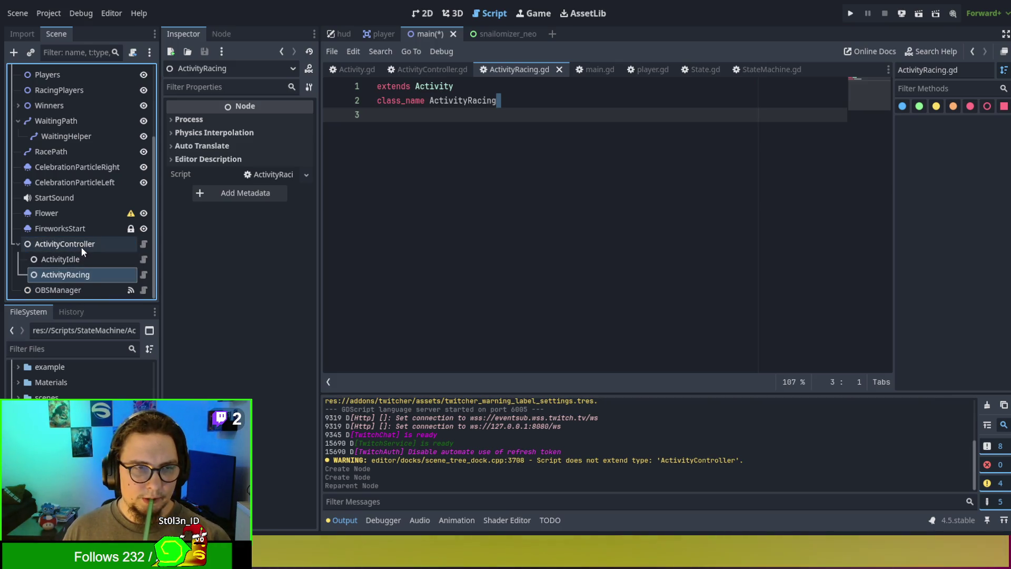
click(62, 258)
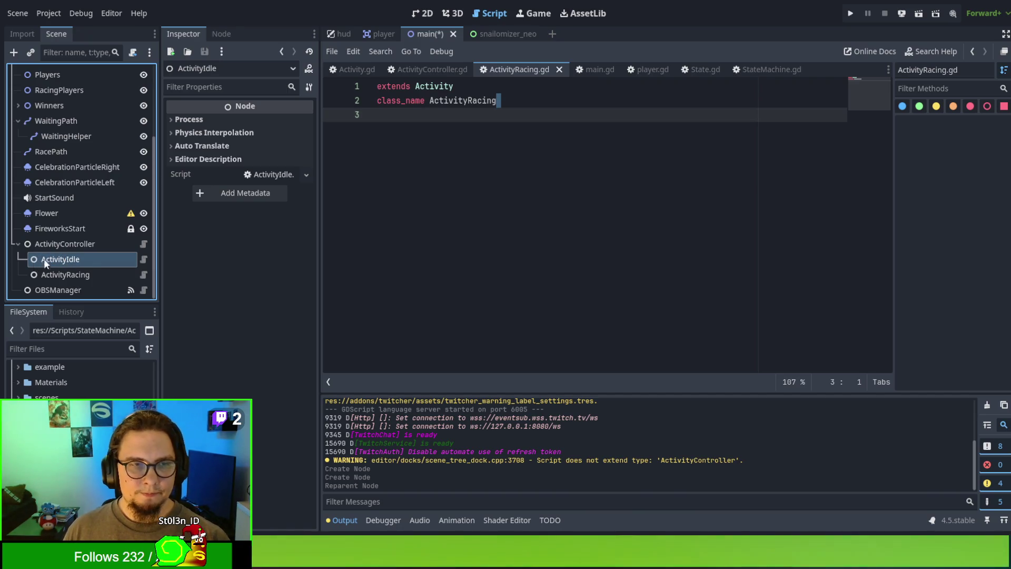
click(143, 259)
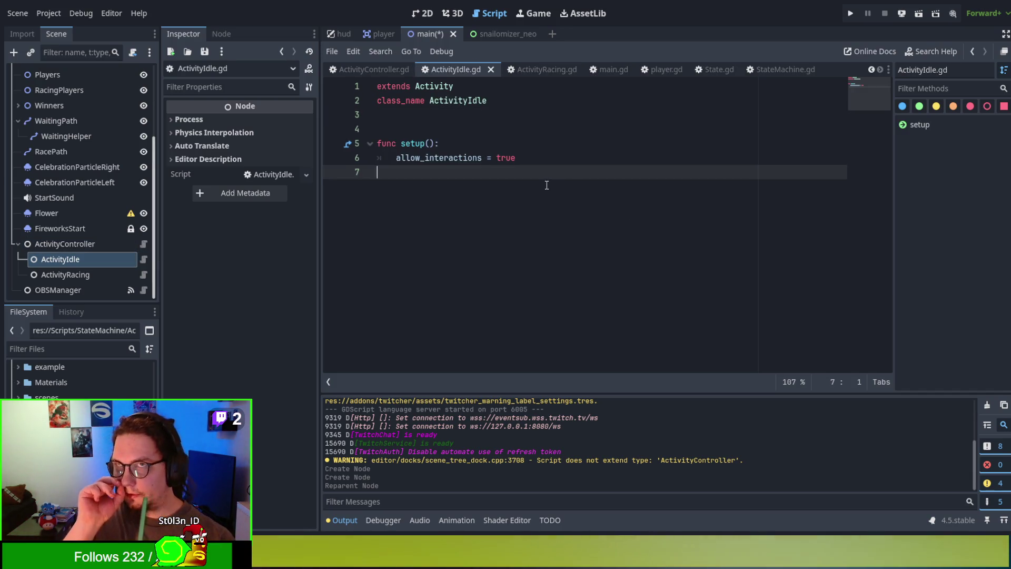
click(112, 272)
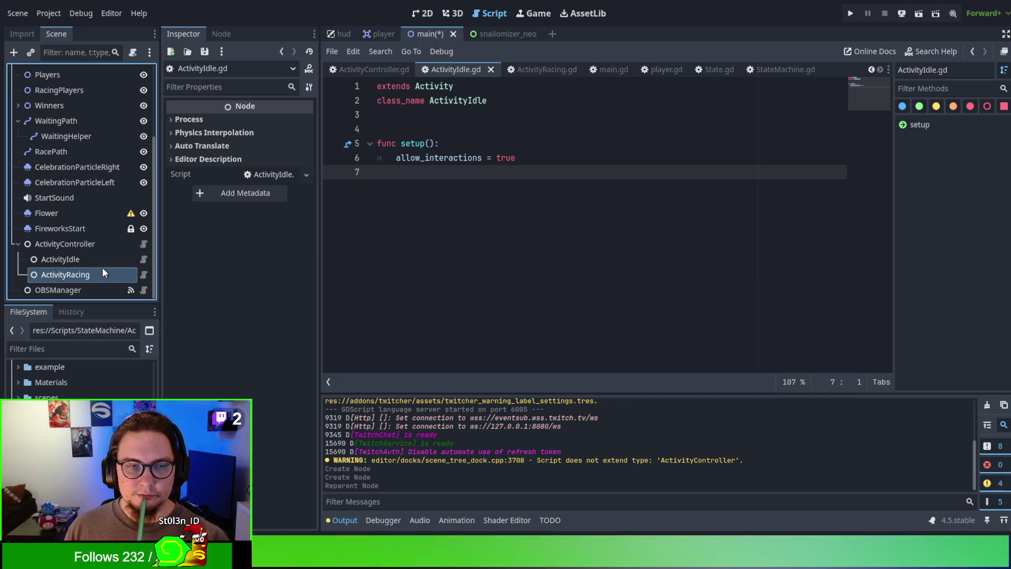
click(105, 273)
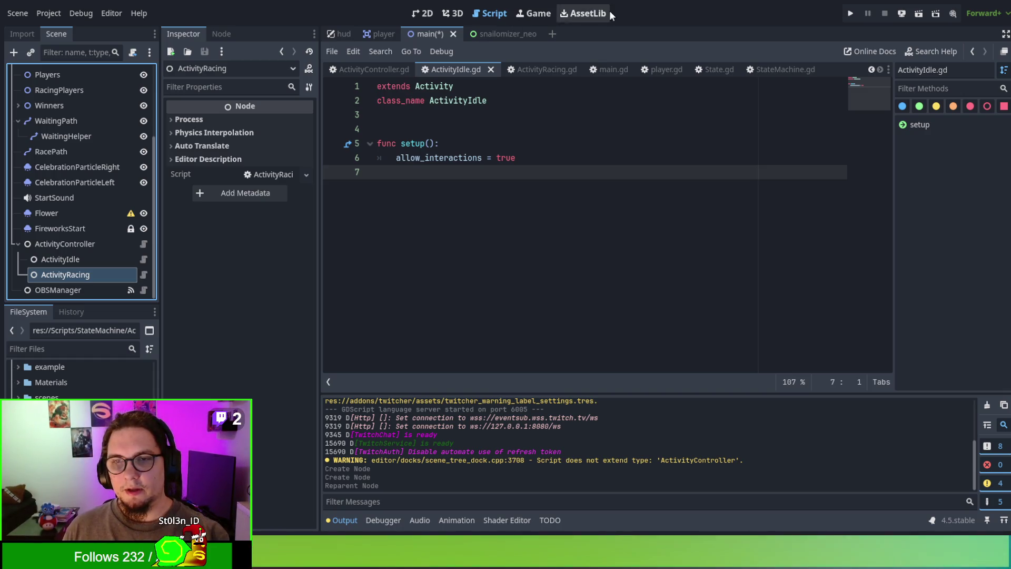
click(602, 70)
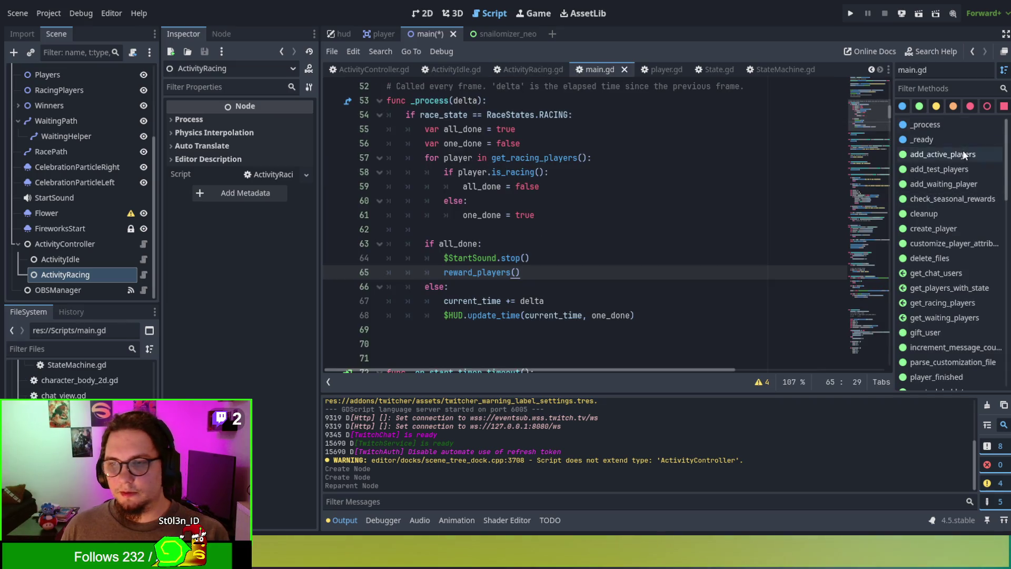
Step: Filter main.gd's methods for 'start' and jump to start_race and start_race_failed
click(935, 88)
text(start)
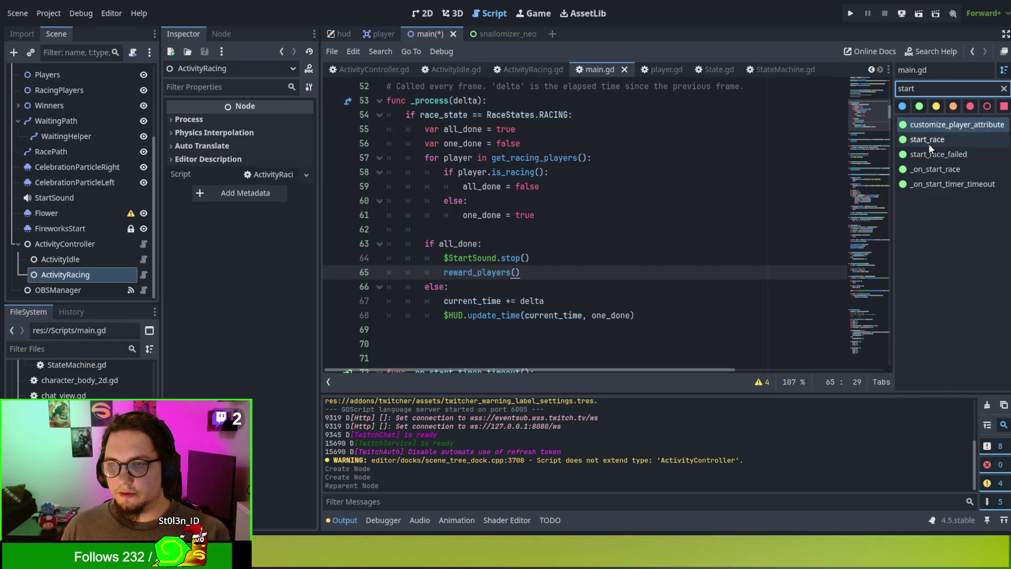
click(927, 139)
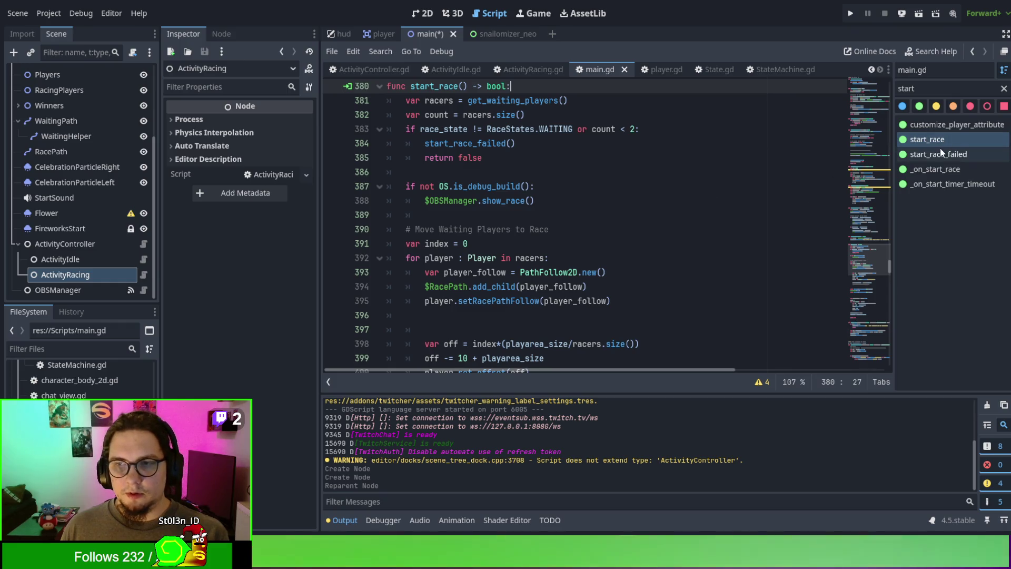
click(941, 154)
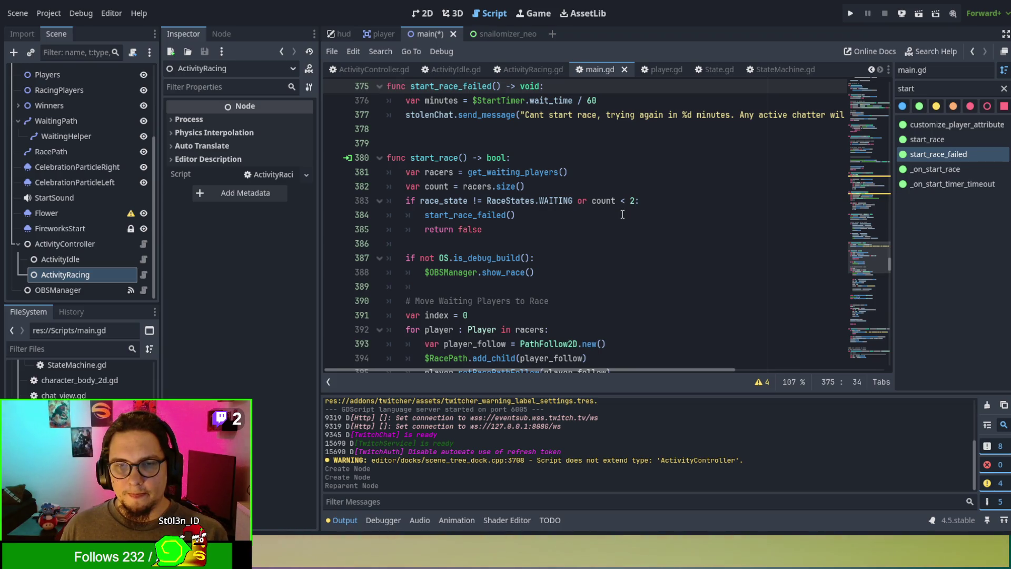
Step: Select and delete the race-start functions, undo it, then select and clear another block
scroll(486, 196, up, 1)
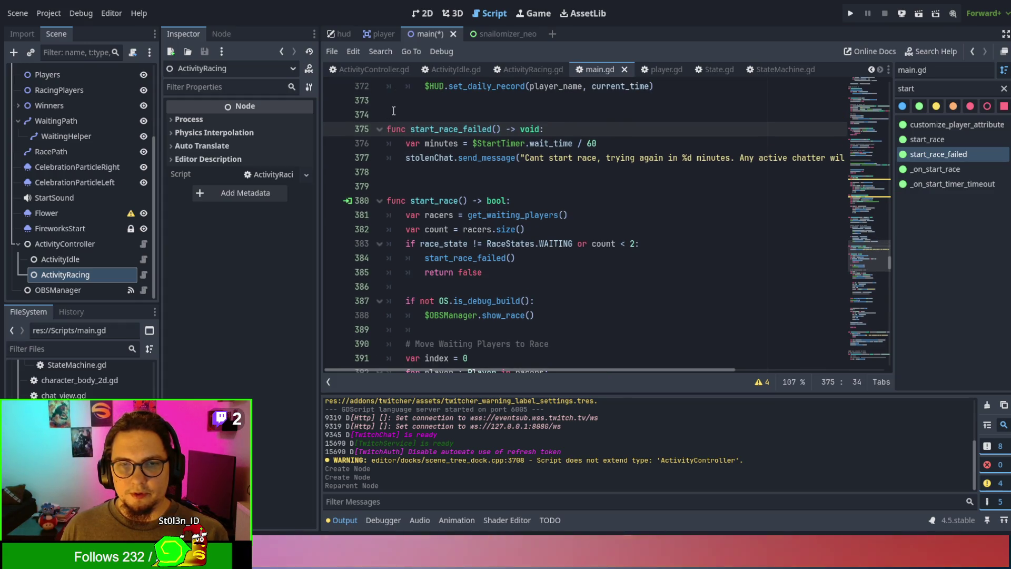
mouse_move(387, 114)
mouse_down()
mouse_move(490, 195)
mouse_move(542, 282)
mouse_move(538, 213)
mouse_move(543, 256)
mouse_up()
key(Delete)
scroll(542, 258, up, 7)
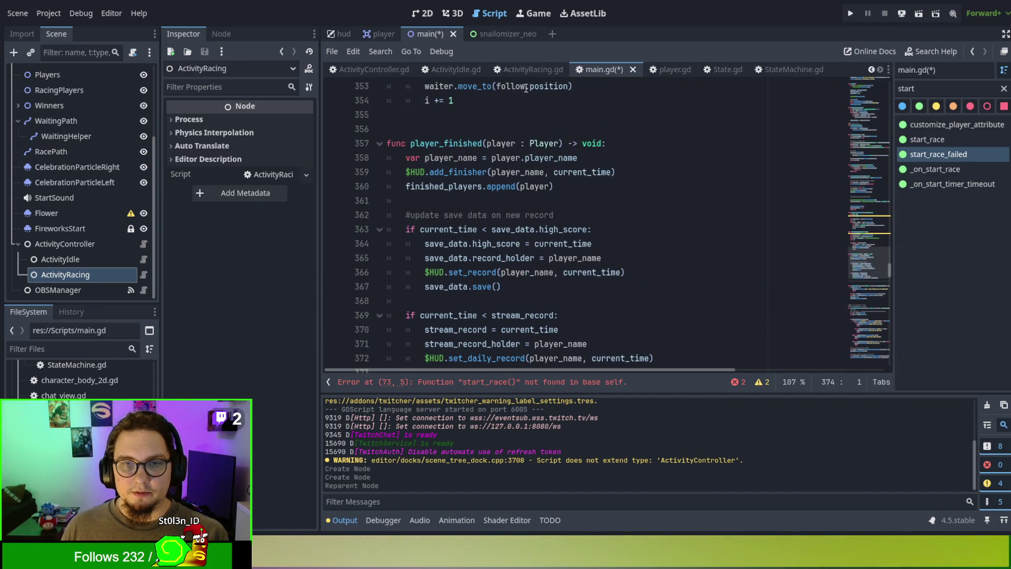
key(ctrl+z)
scroll(508, 159, up, 12)
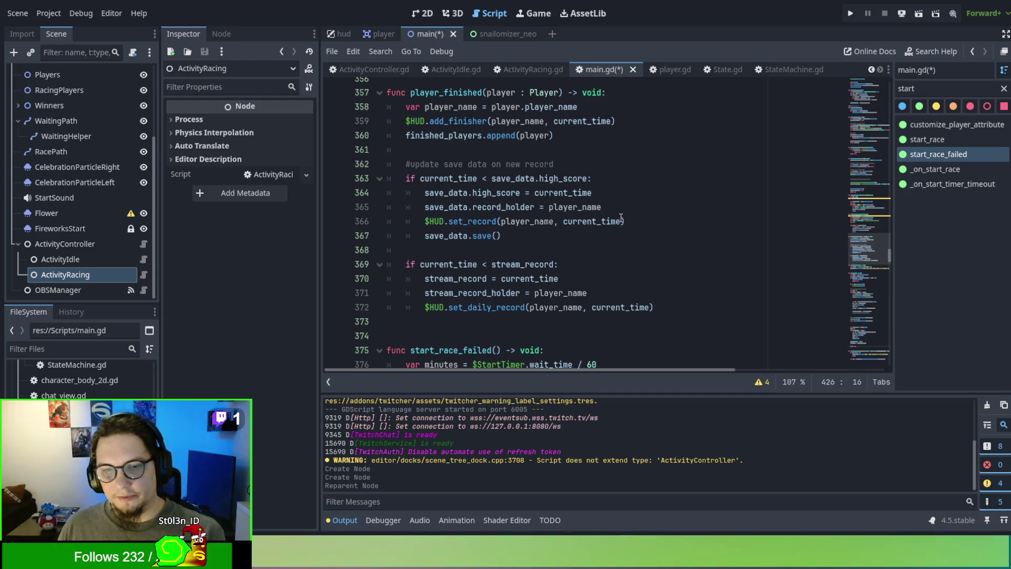
mouse_move(677, 309)
mouse_down()
mouse_move(408, 263)
mouse_move(485, 154)
mouse_up()
scroll(485, 154, up, 2)
click(431, 160)
Step: Select main.gd's race code from update_waiting_positions down through player_finished
scroll(436, 194, up, 5)
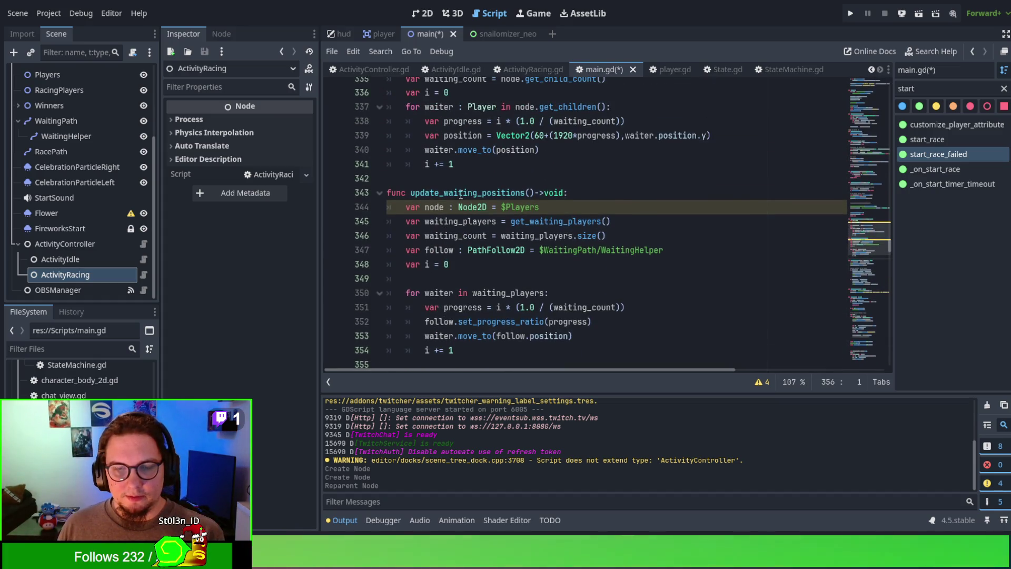
scroll(466, 187, up, 4)
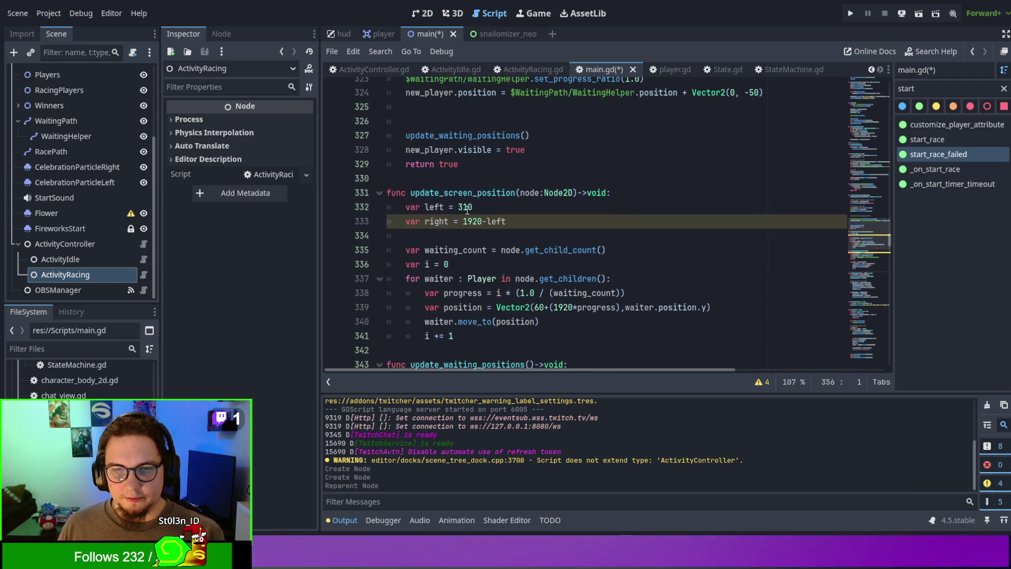
scroll(467, 187, down, 12)
scroll(474, 220, down, 7)
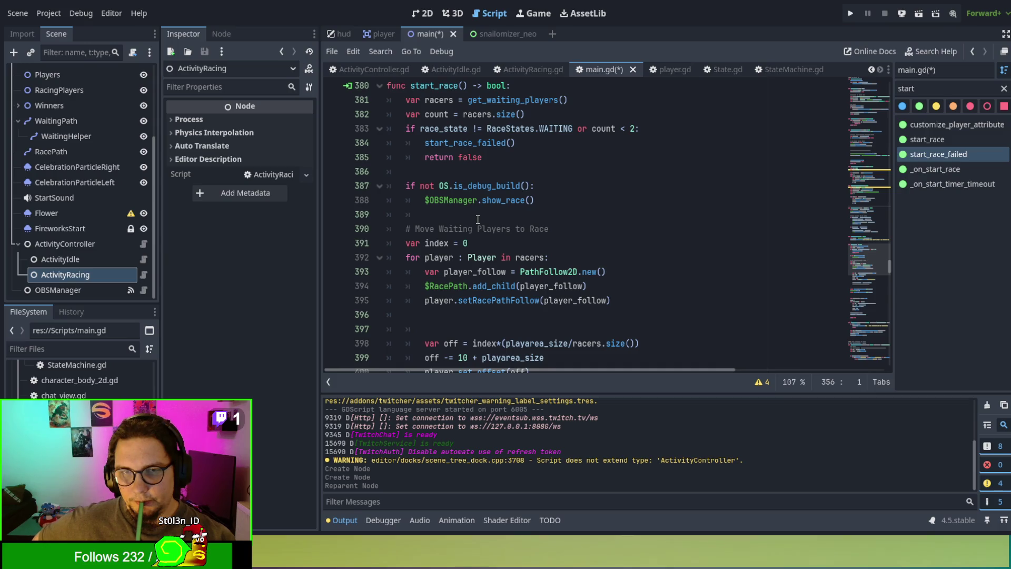
scroll(478, 219, down, 9)
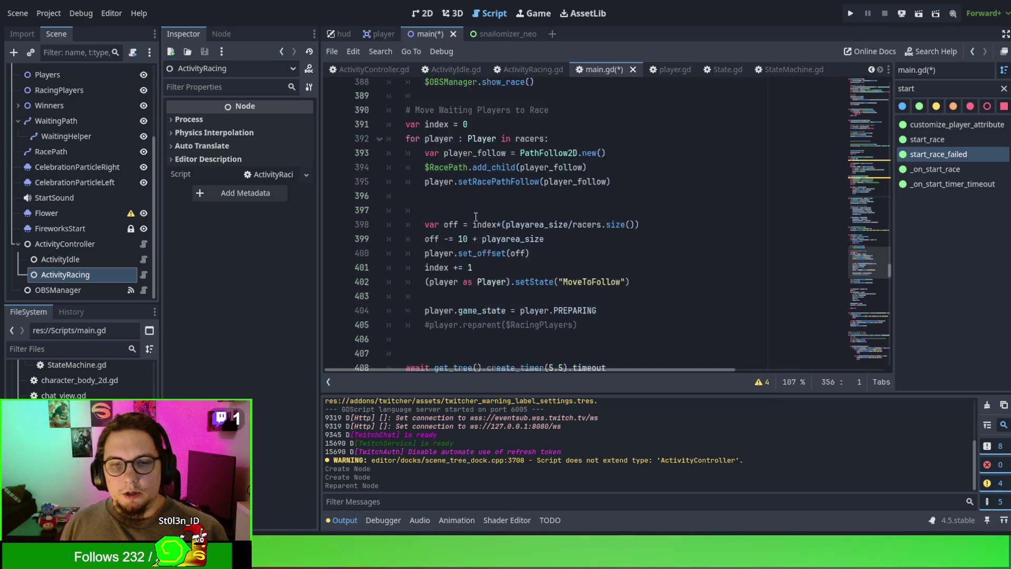
scroll(527, 249, down, 5)
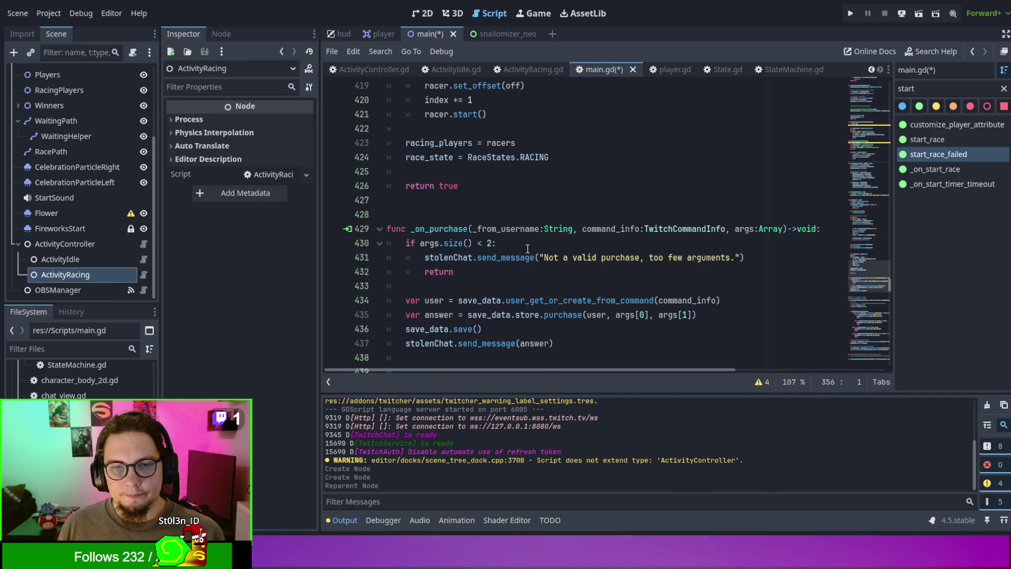
click(516, 170)
scroll(515, 167, up, 1)
scroll(515, 167, up, 18)
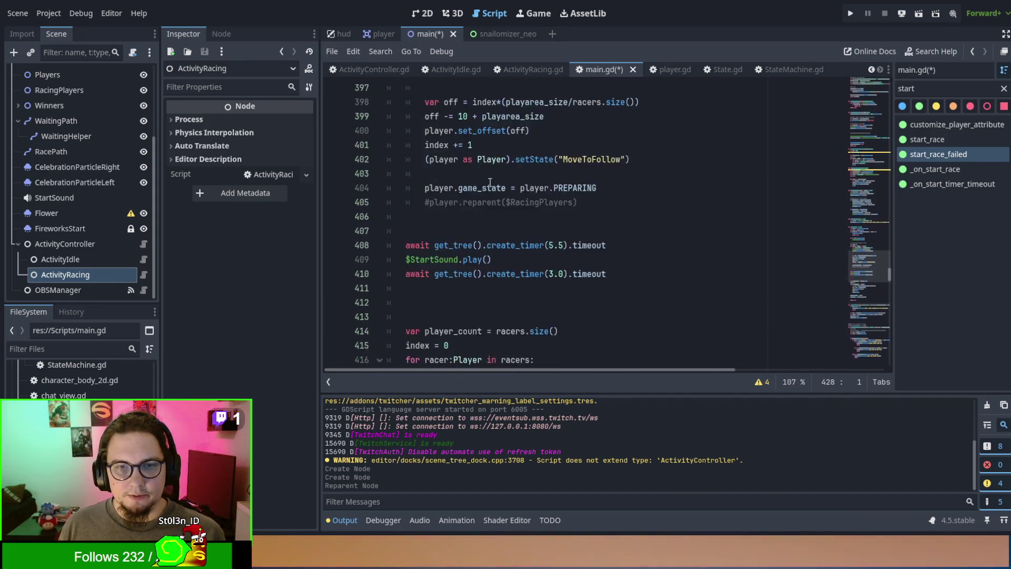
scroll(461, 217, up, 6)
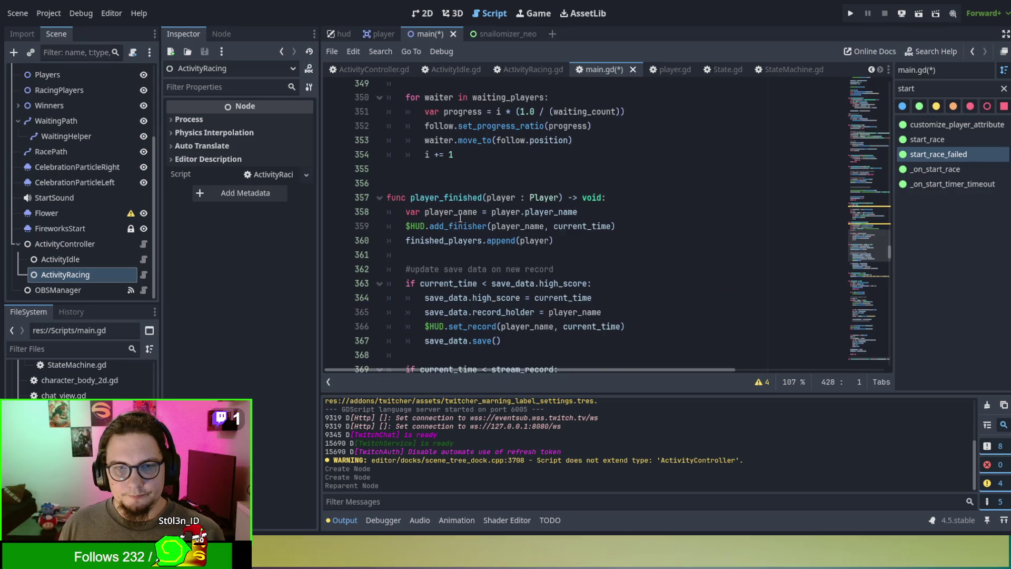
shift+click(388, 244)
scroll(400, 239, up, 4)
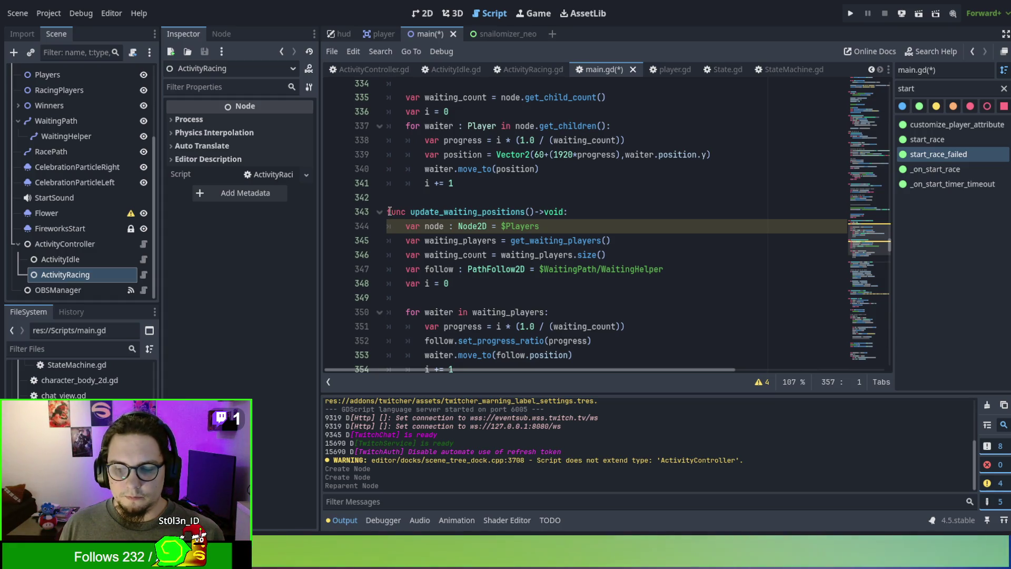
shift+click(389, 211)
scroll(397, 212, up, 4)
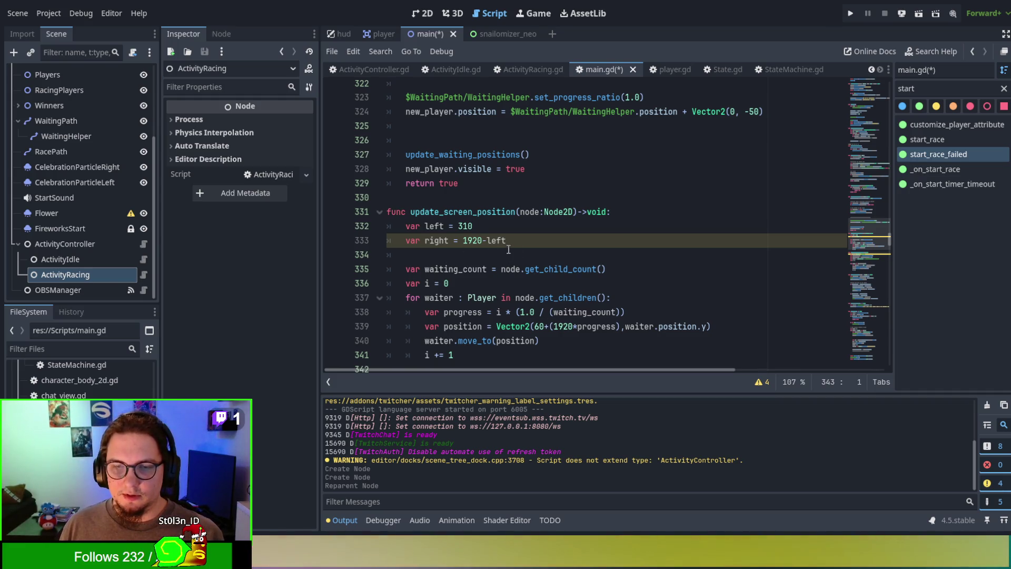
scroll(508, 249, down, 3)
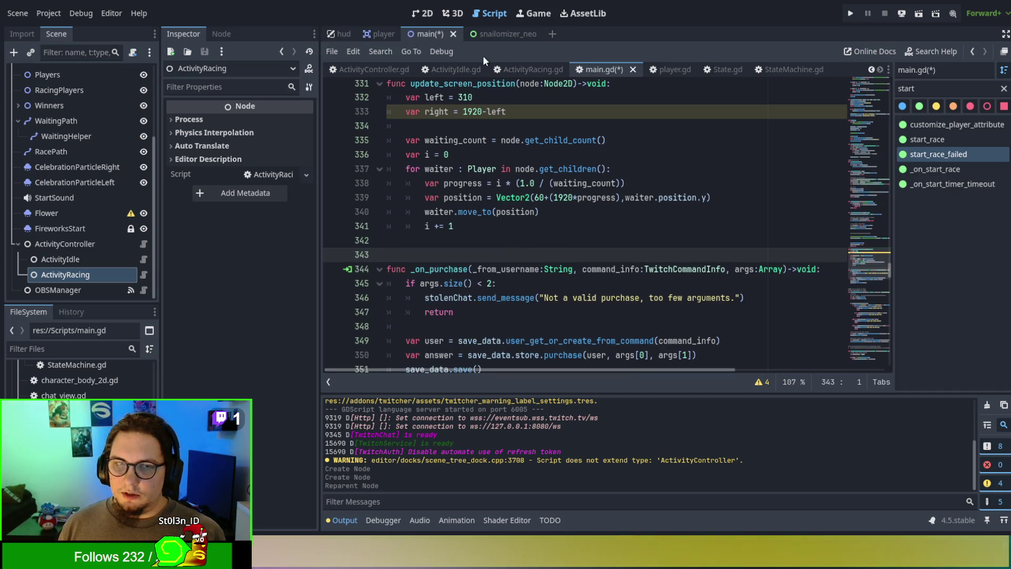
Step: Paste the race code below ActivityRacing.gd's class declaration and check the missing get_waiting_players call
click(518, 67)
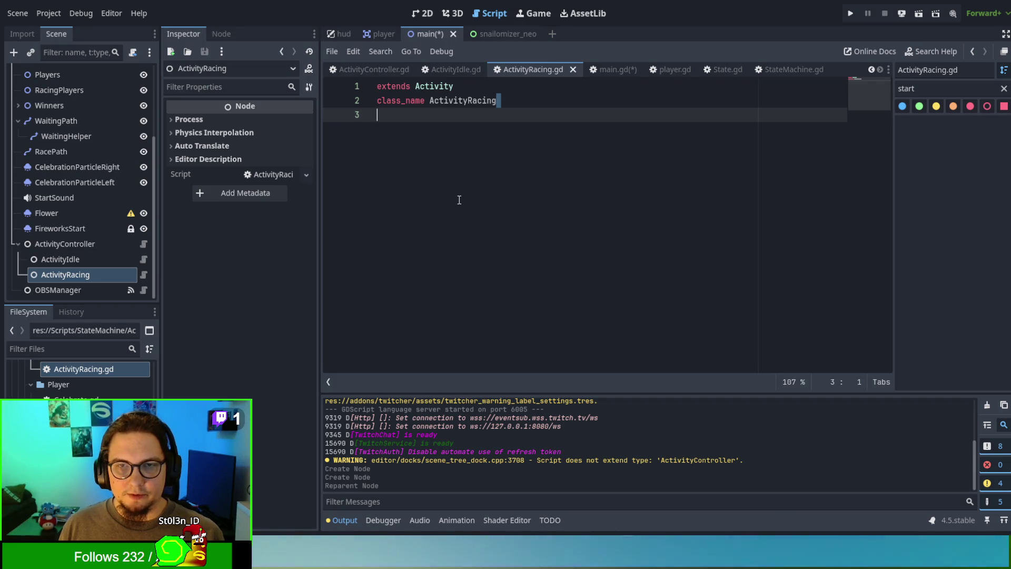
key(Return)
key(Return)
key(Return)
key(ctrl+v)
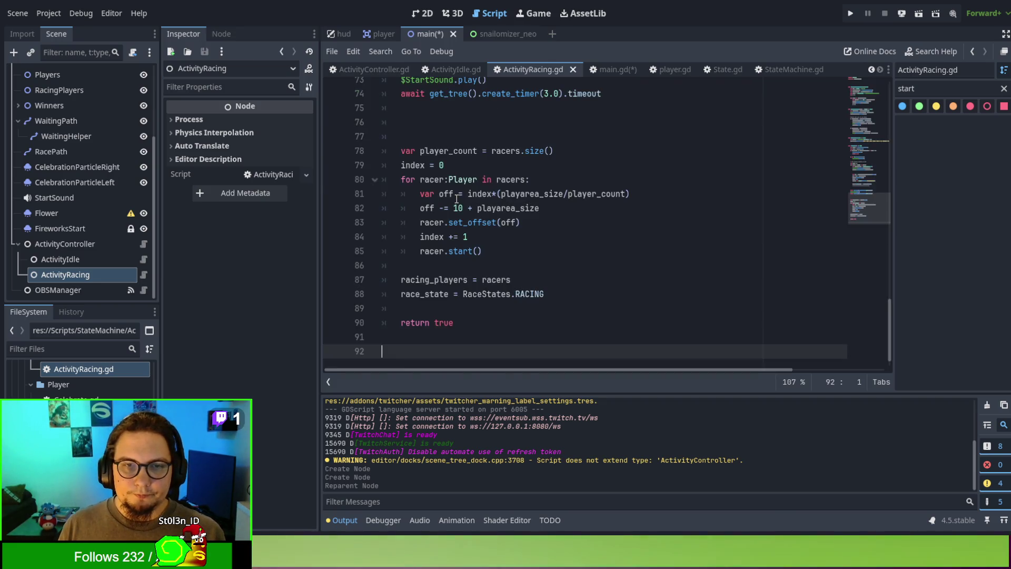
scroll(456, 199, up, 20)
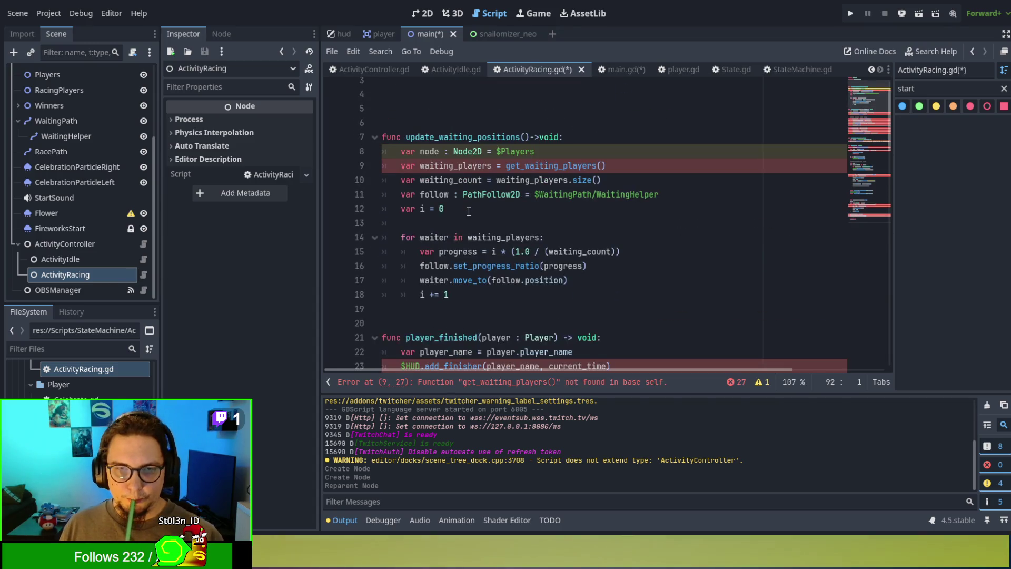
scroll(468, 211, up, 1)
click(438, 151)
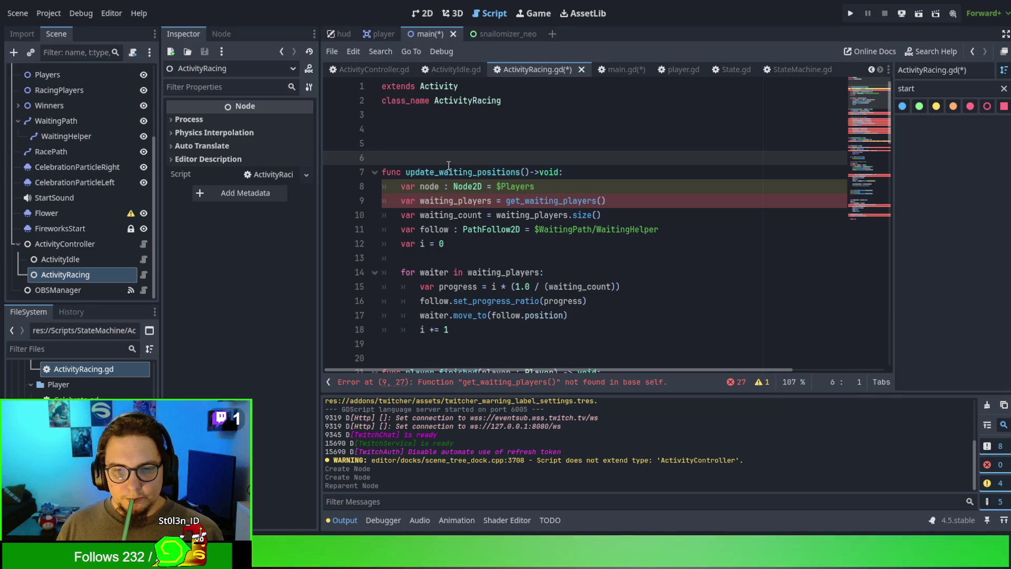
double_click(584, 201)
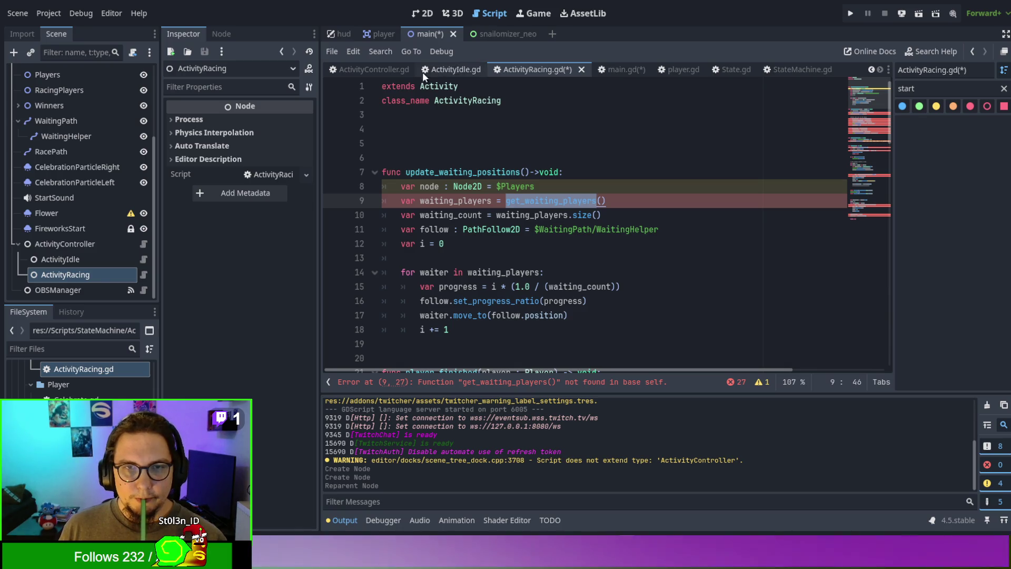
click(381, 64)
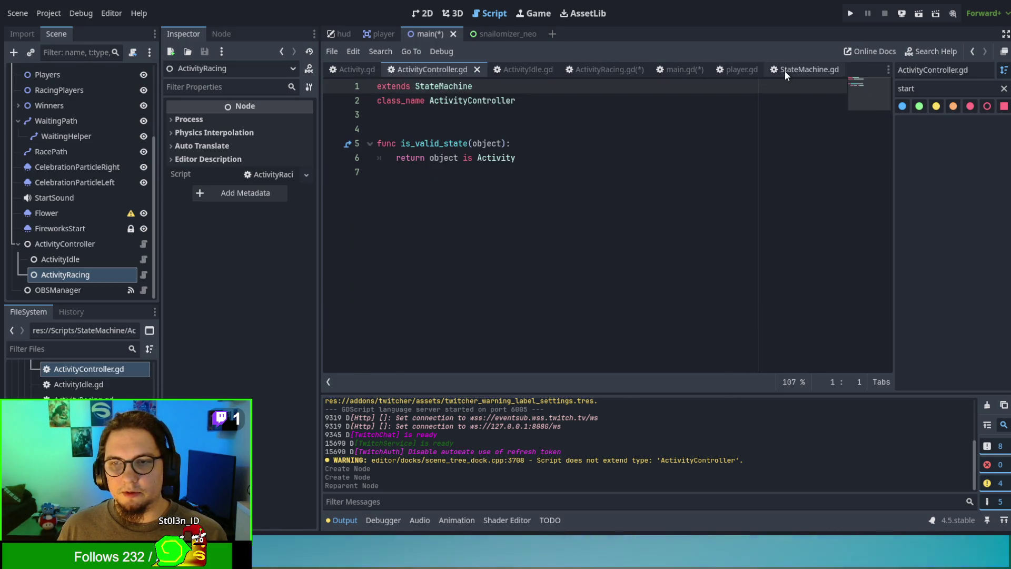
Step: Close StateMachine.gd, switch to Activity.gd and look over its Enter function body
click(785, 71)
click(834, 70)
click(340, 71)
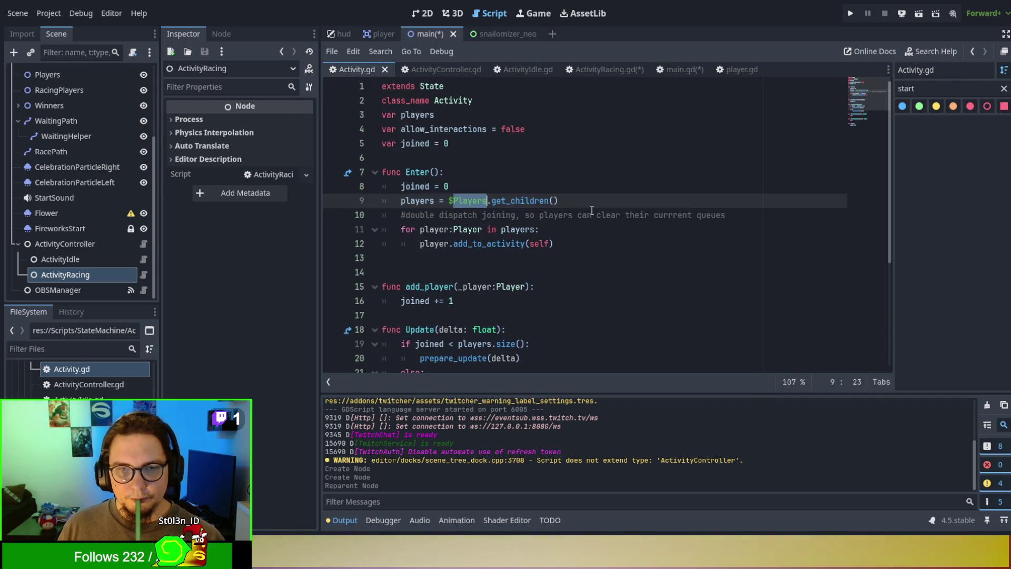
scroll(590, 209, down, 1)
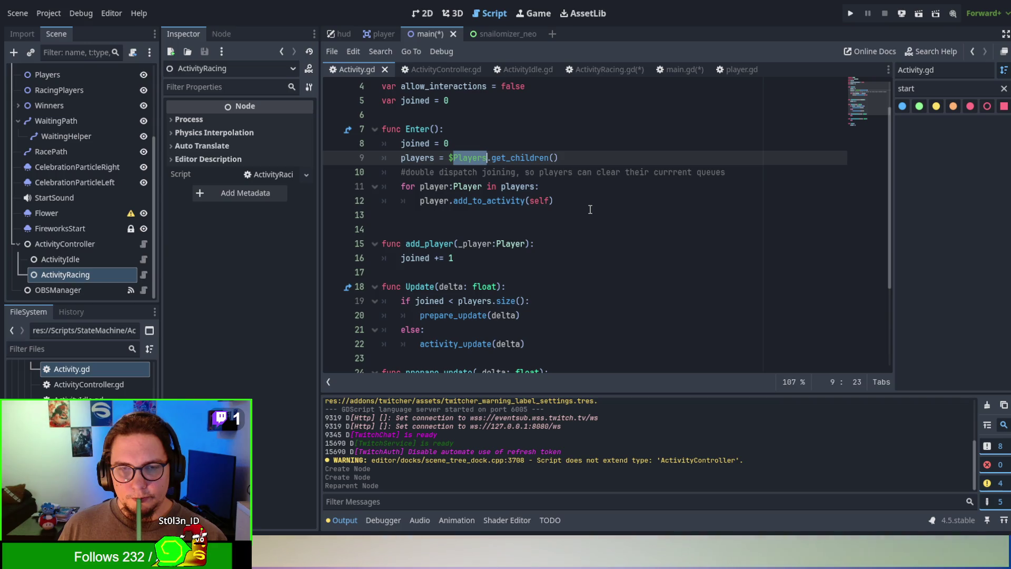
scroll(456, 212, up, 1)
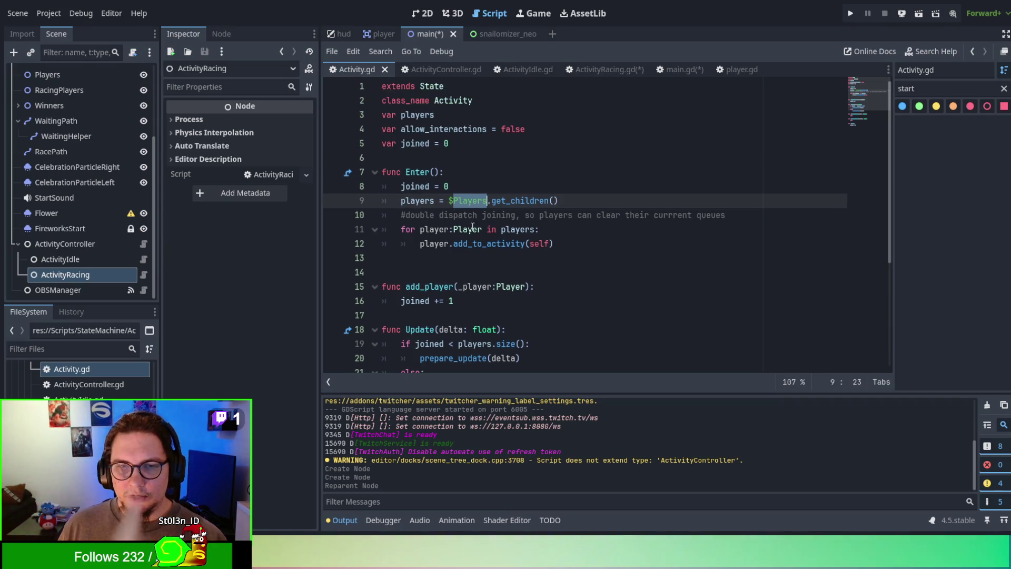
drag(425, 193, 613, 259)
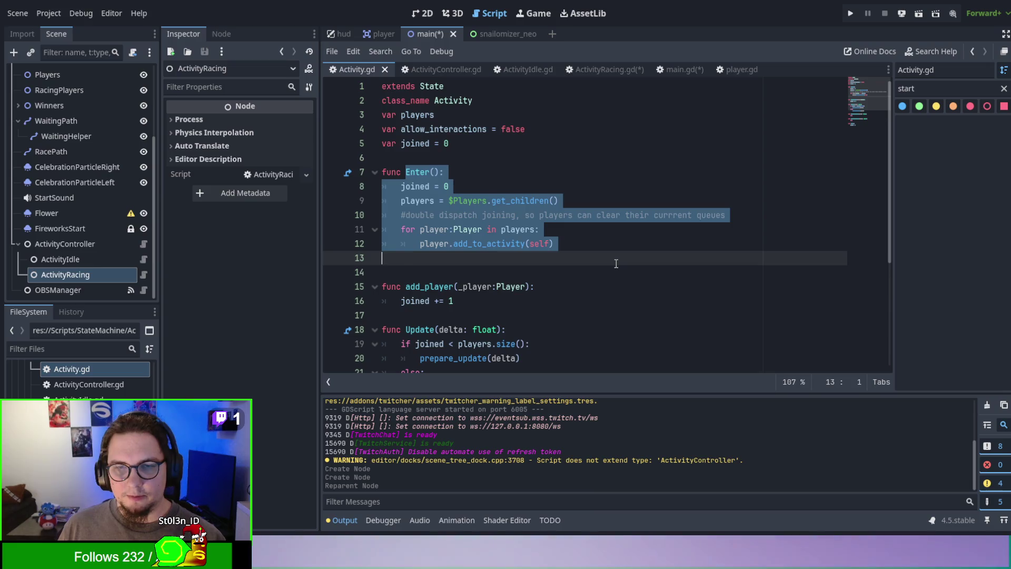
click(618, 264)
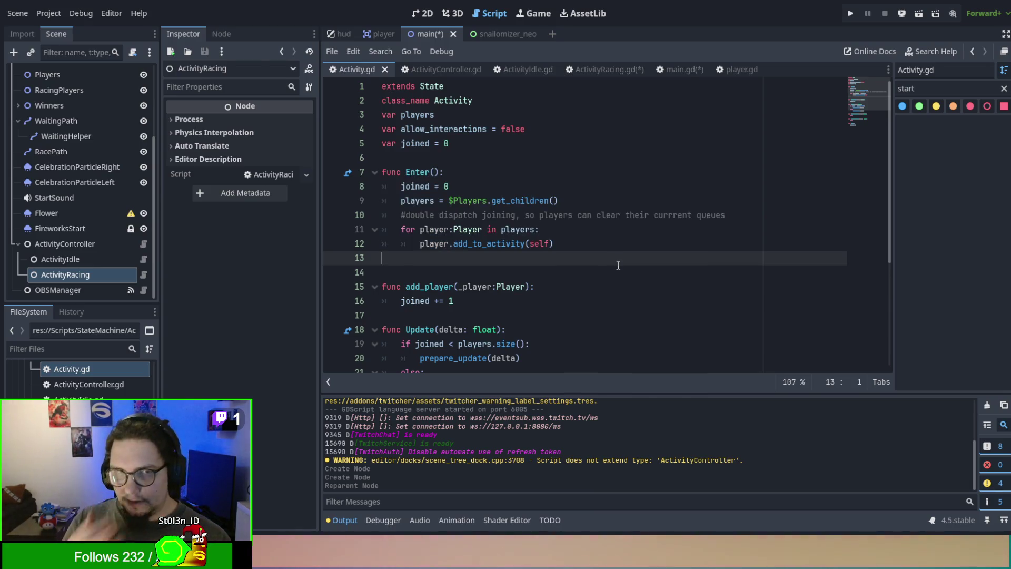
Step: Inspect Update's if/else, folding it and highlighting the prepare_update and activity_update uses
scroll(563, 256, down, 4)
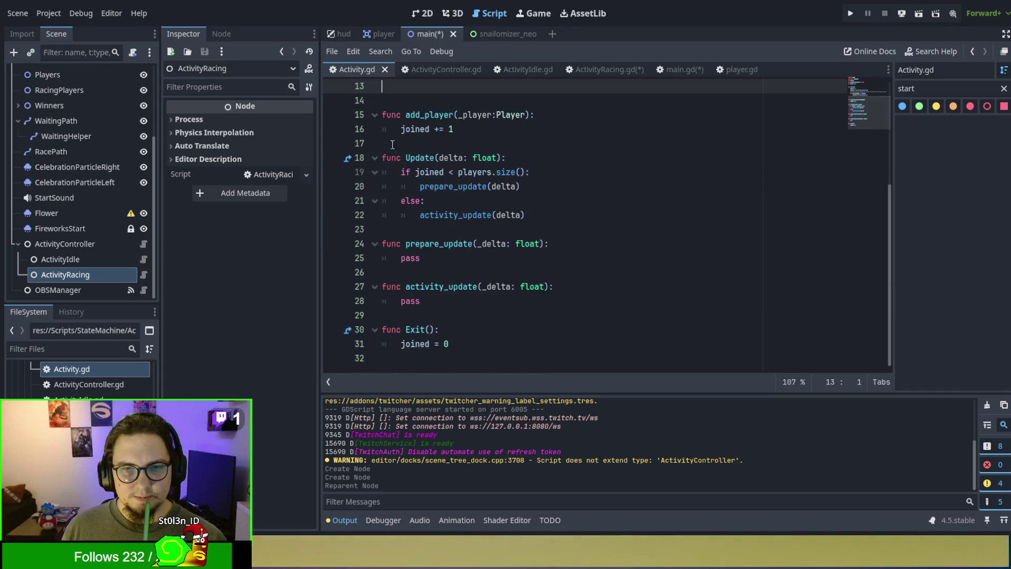
mouse_move(401, 171)
mouse_down()
mouse_move(532, 174)
mouse_move(613, 249)
mouse_move(620, 201)
mouse_move(620, 218)
mouse_up()
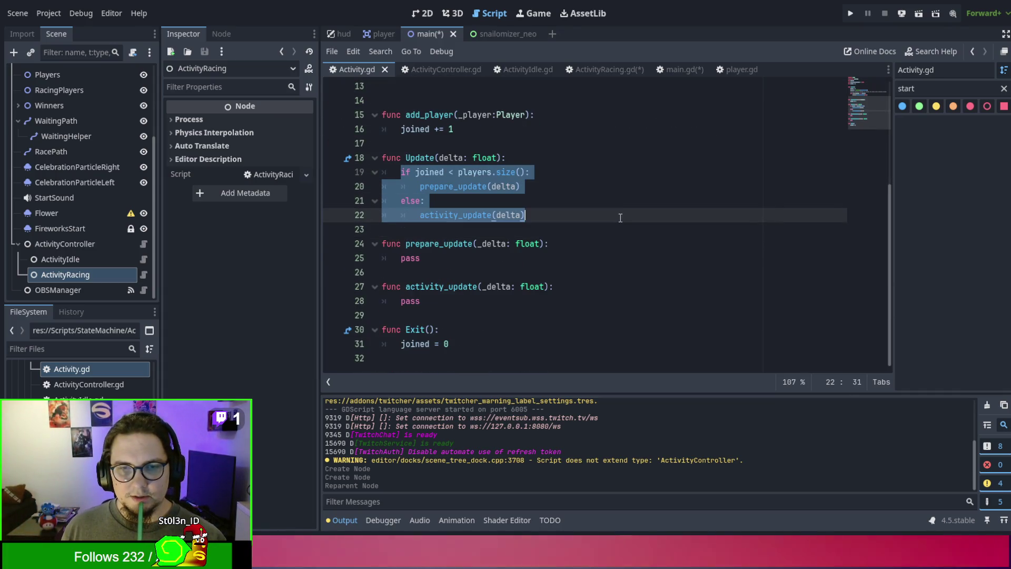
click(620, 217)
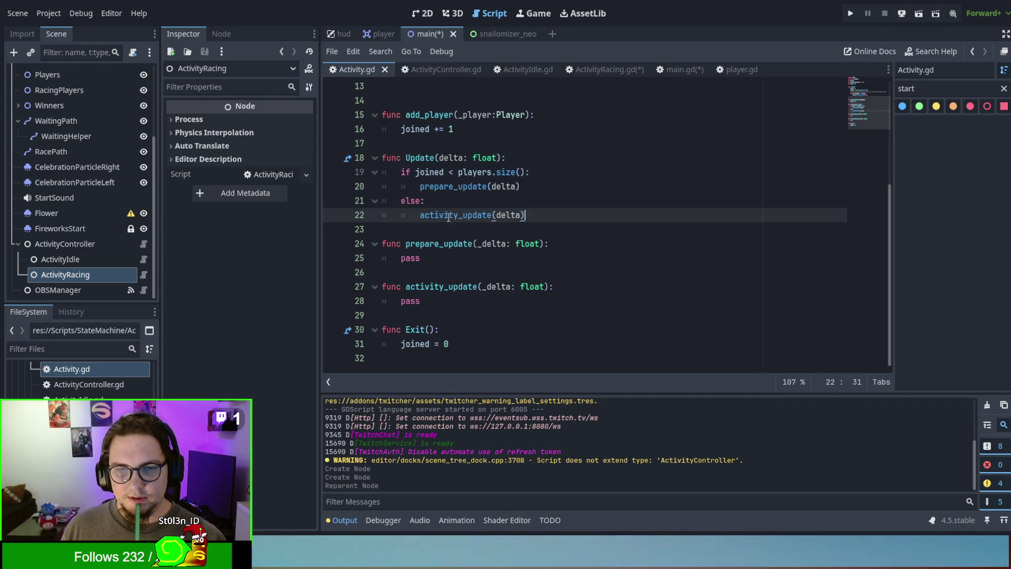
double_click(431, 213)
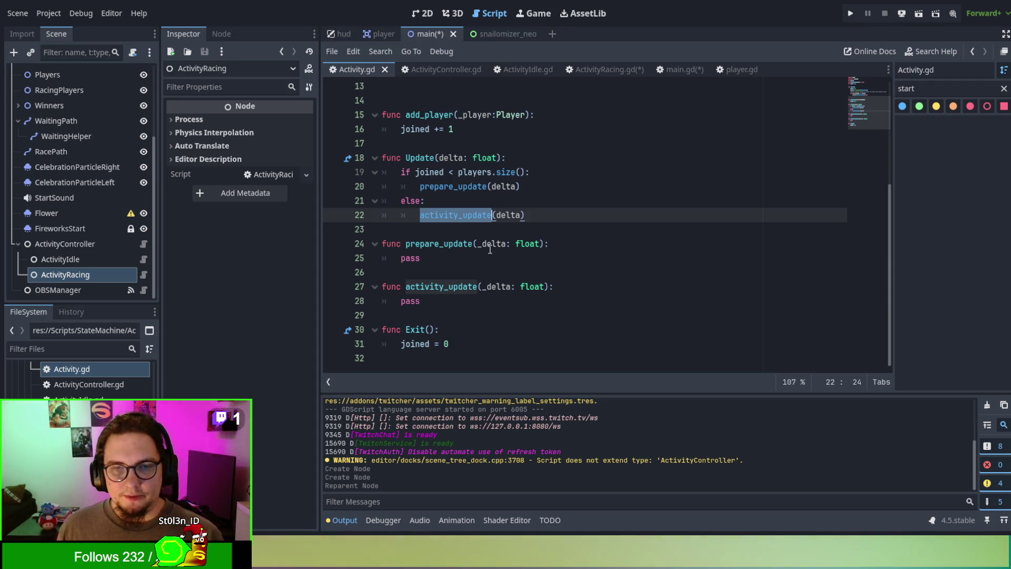
scroll(498, 269, up, 1)
click(374, 202)
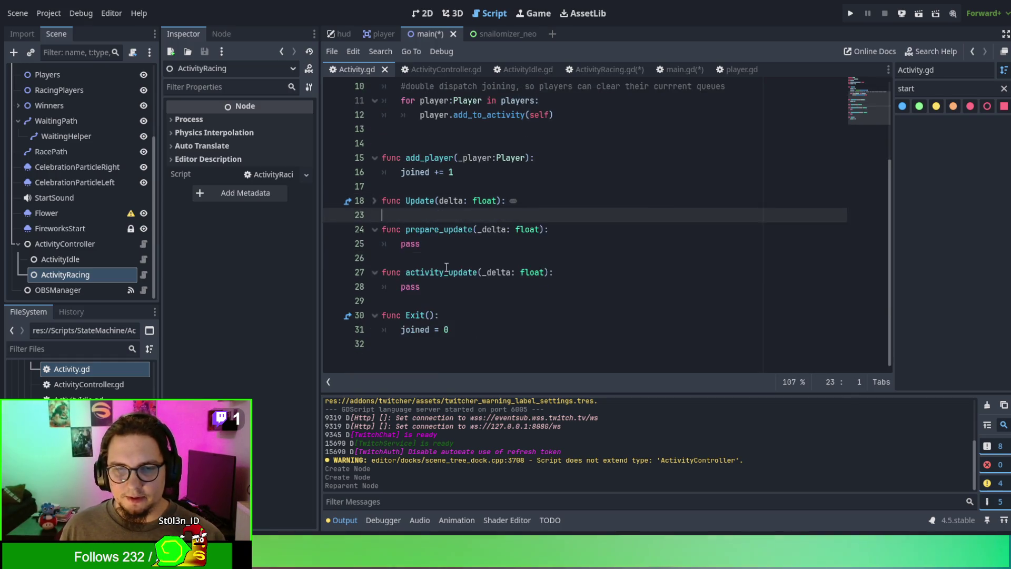
click(374, 201)
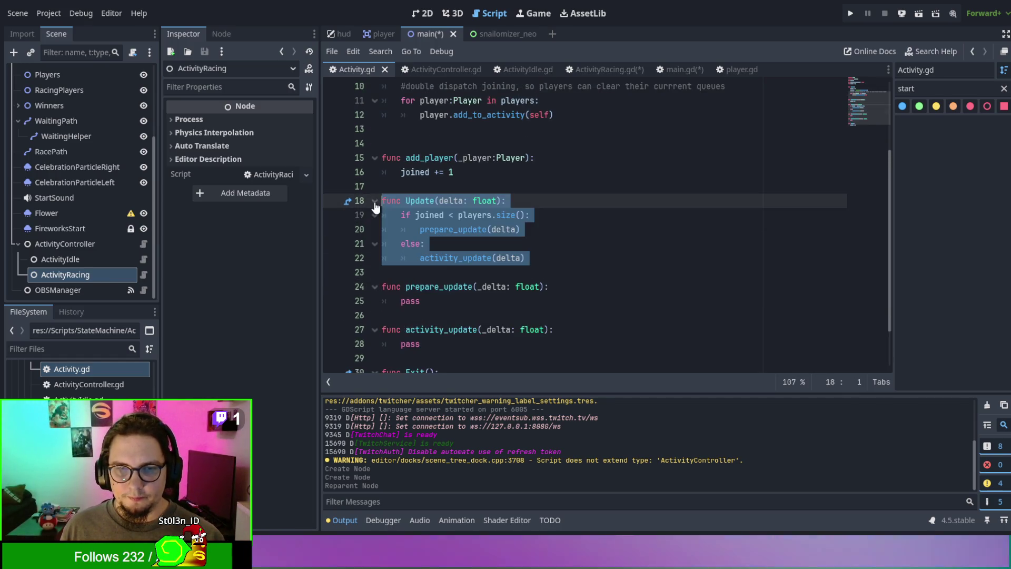
click(419, 215)
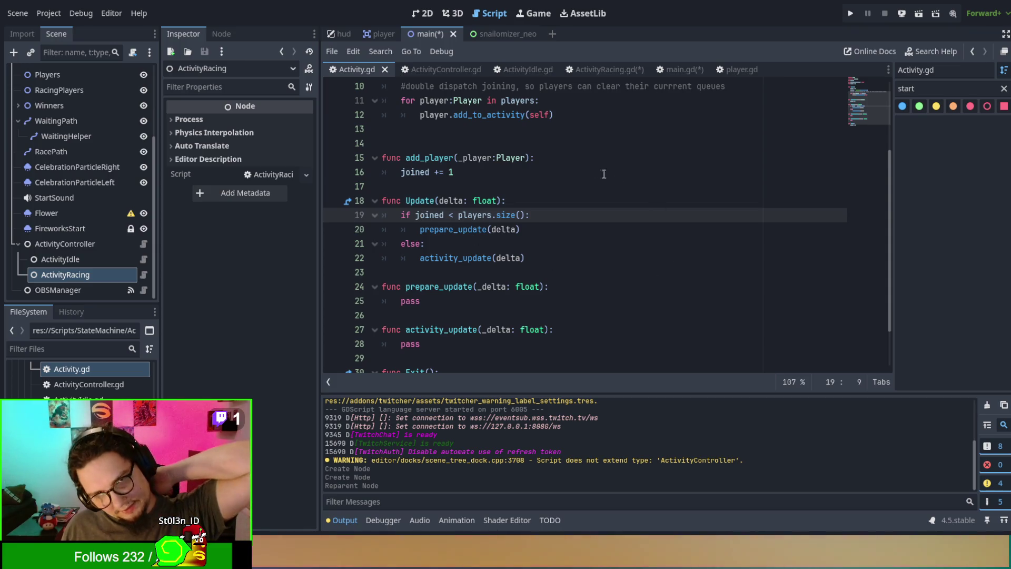
click(539, 201)
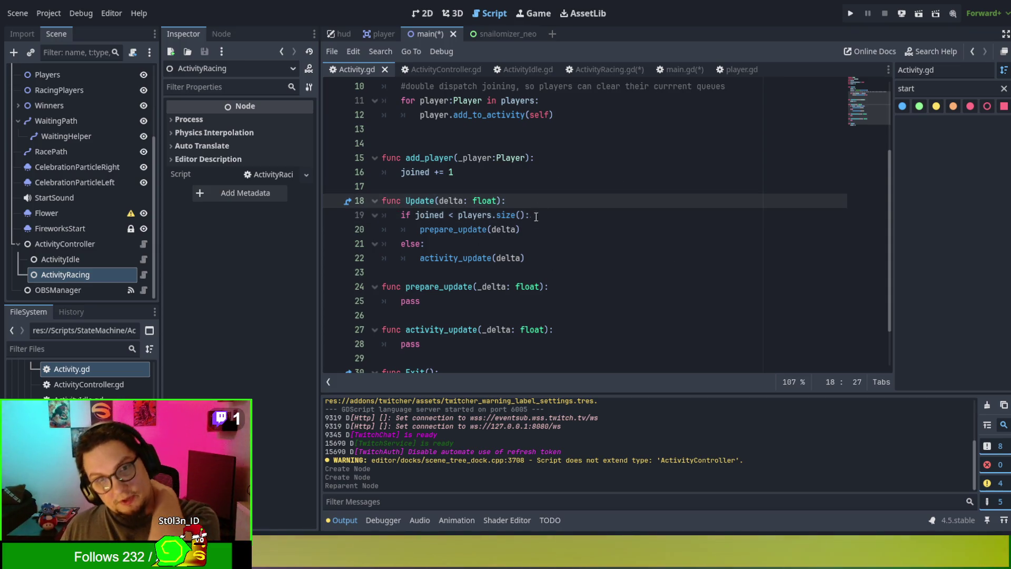
double_click(467, 232)
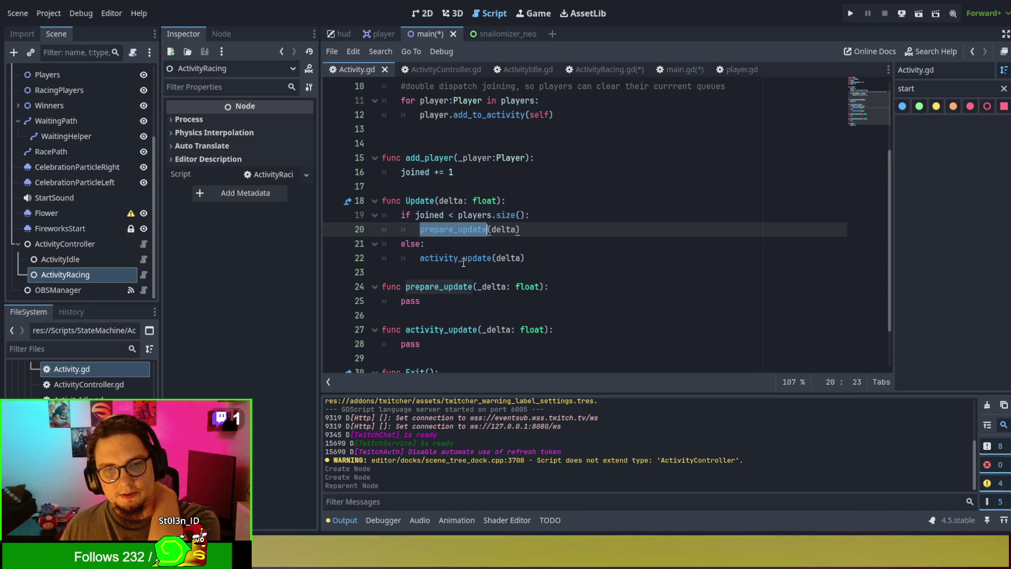
double_click(462, 259)
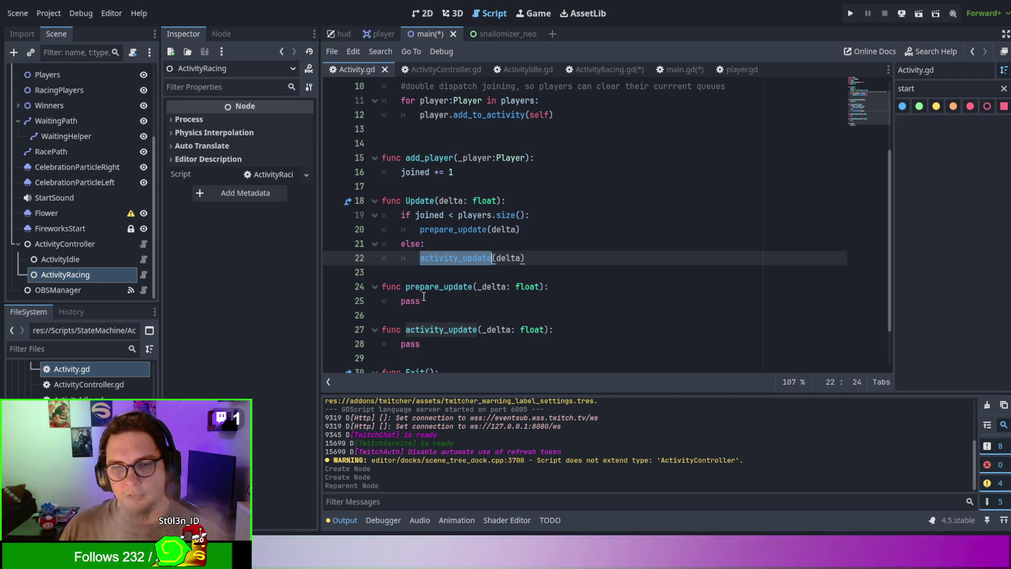
scroll(423, 296, down, 1)
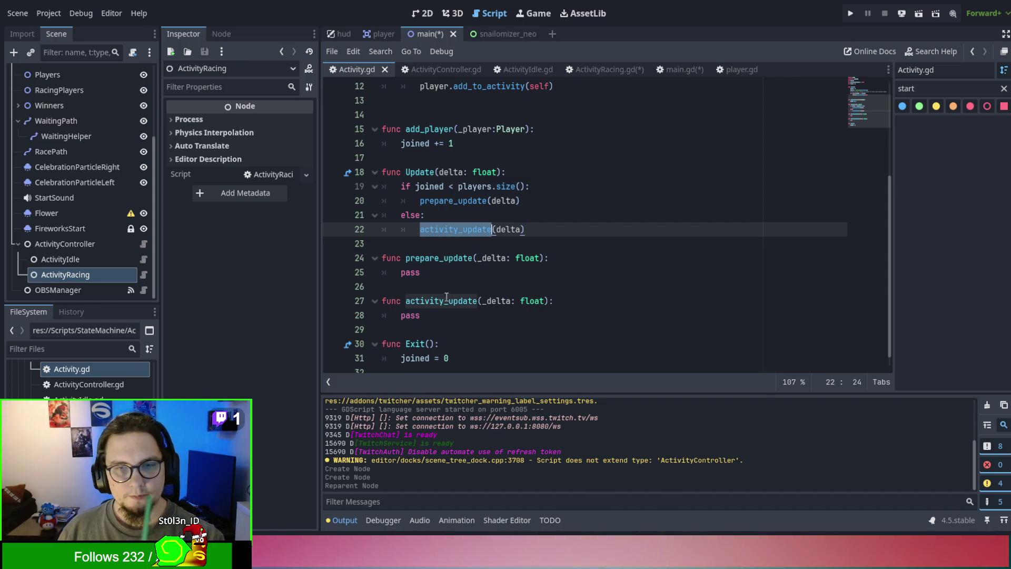
scroll(538, 256, down, 1)
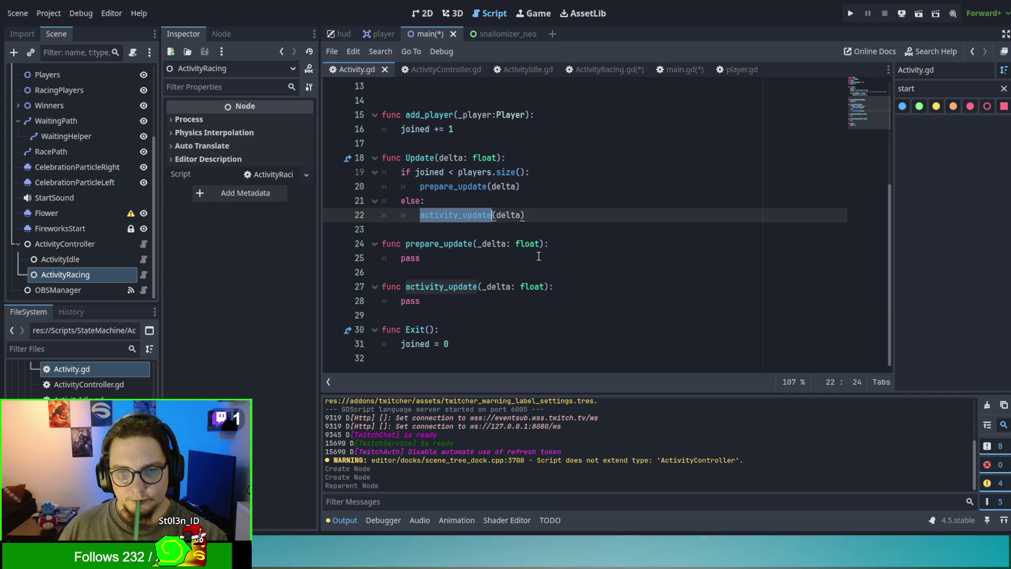
Step: Compare with ActivityController.gd, then review prepare_update and add_to_activity in Activity.gd
click(440, 69)
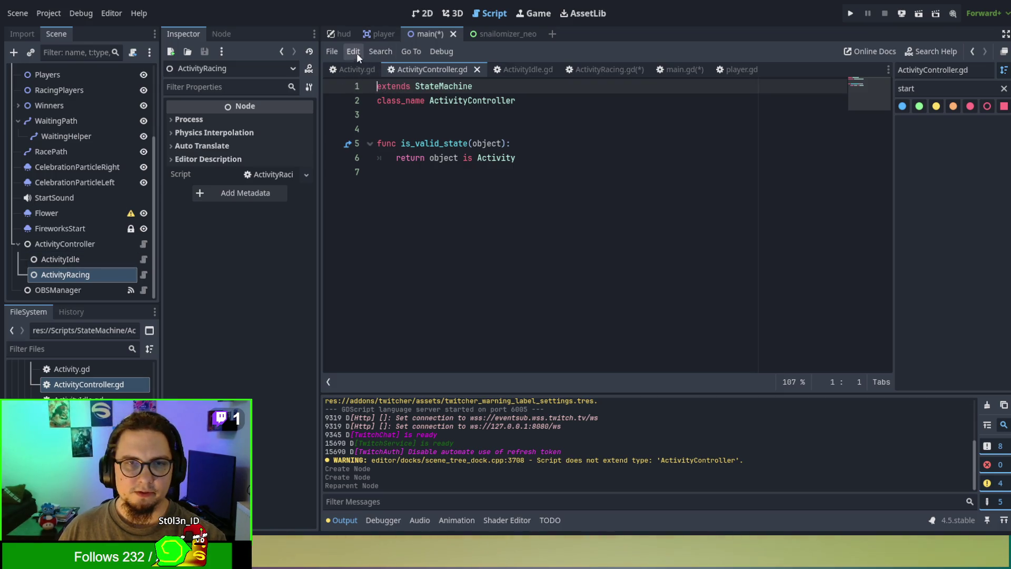
click(348, 69)
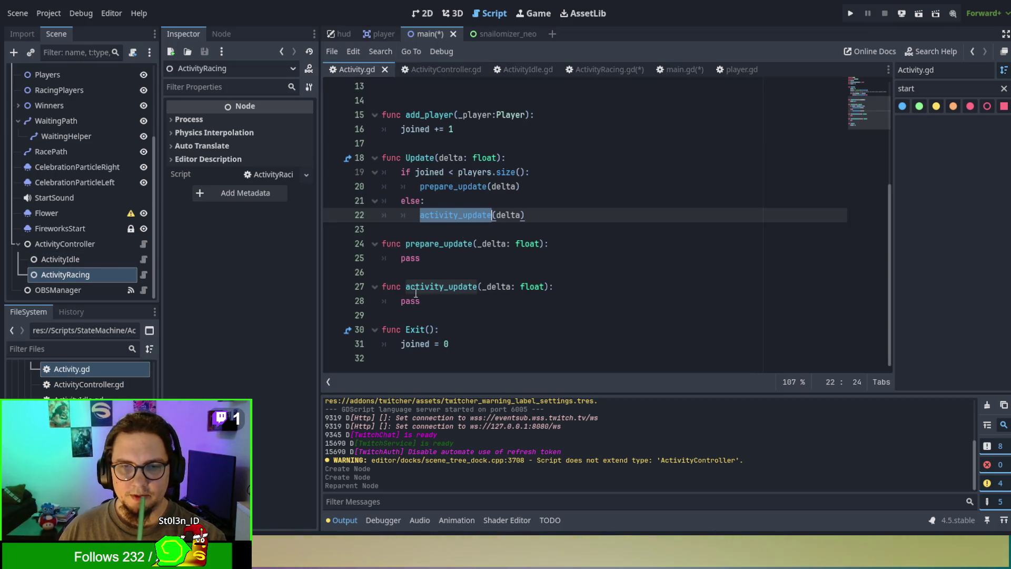
double_click(431, 244)
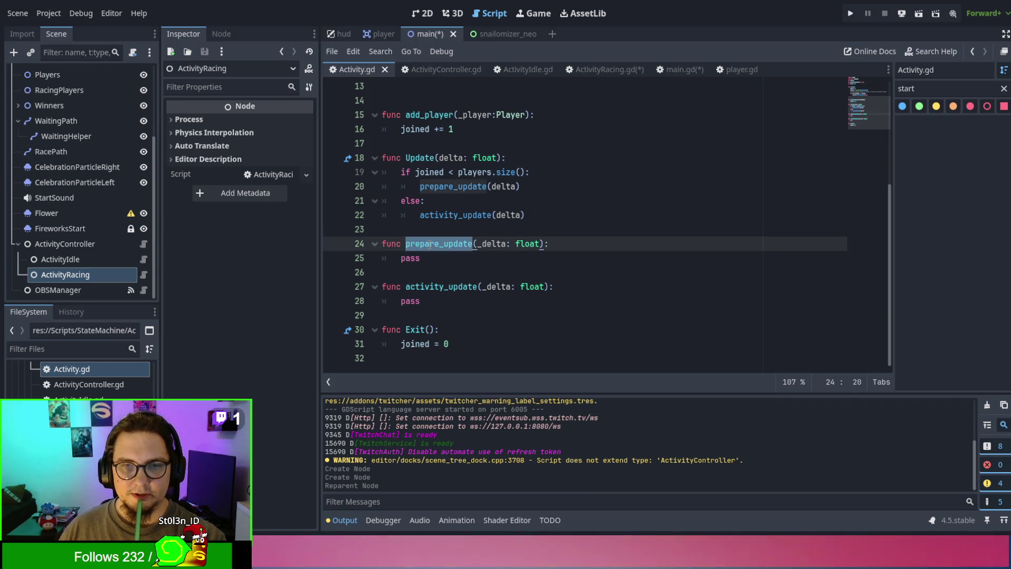
scroll(430, 245, up, 3)
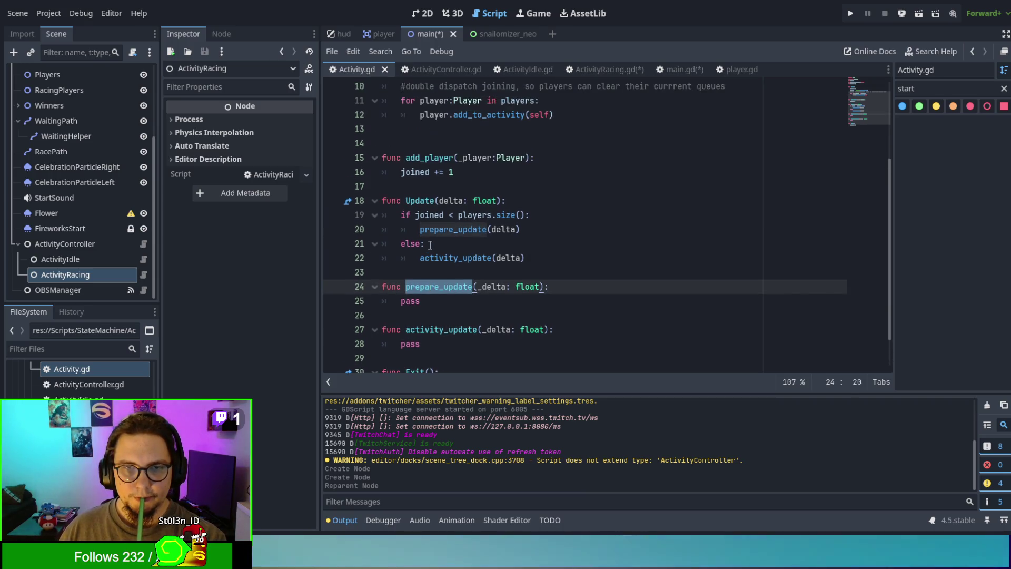
scroll(431, 245, down, 3)
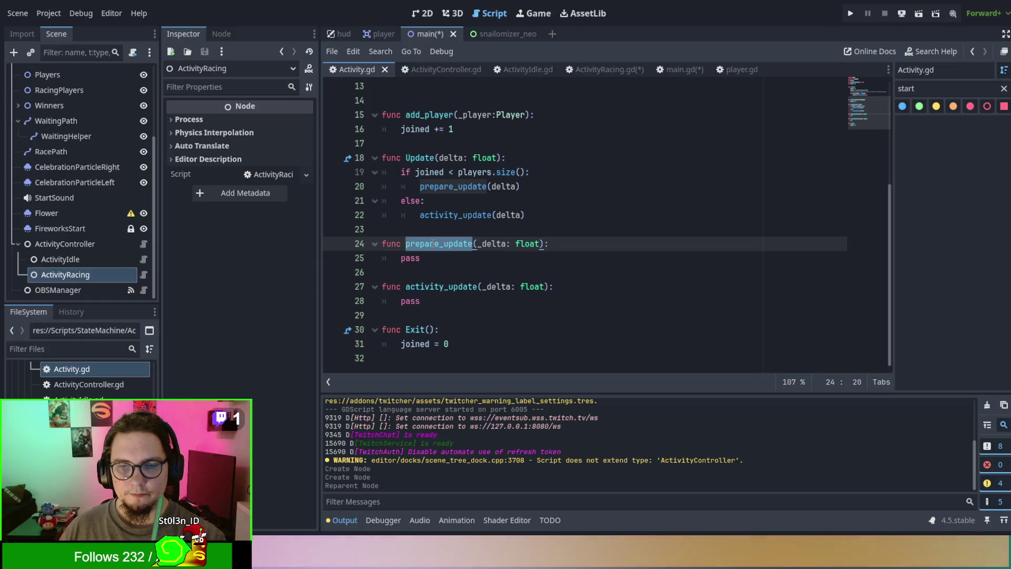
scroll(431, 244, up, 3)
scroll(432, 244, up, 1)
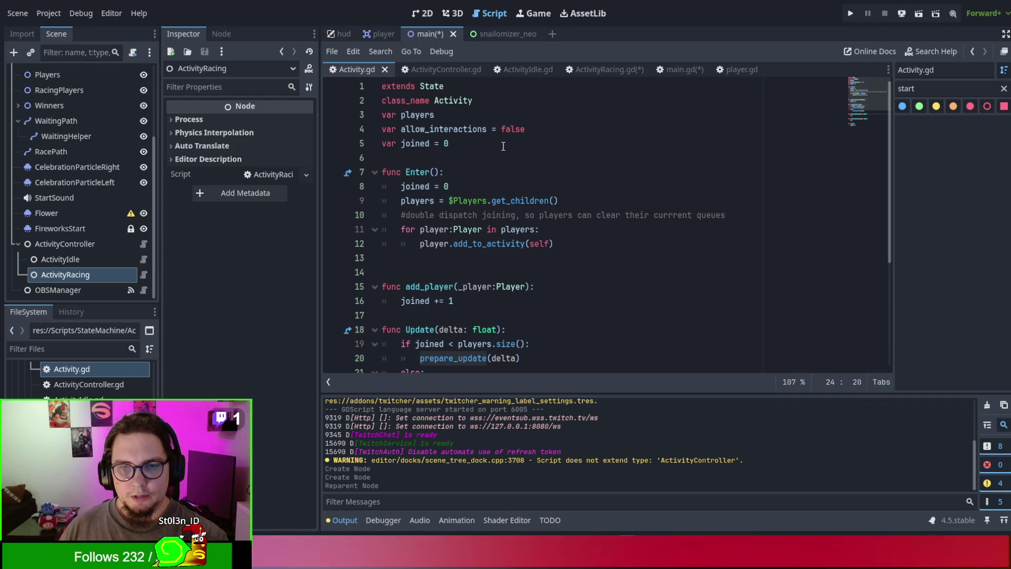
double_click(485, 244)
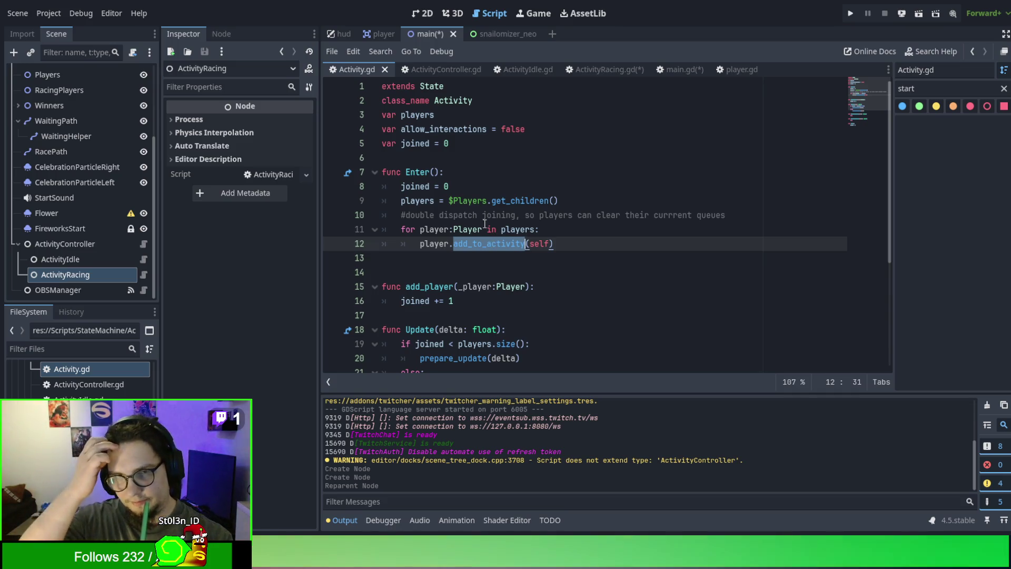
Step: Review line 16 and the joined players check on line 19
scroll(484, 222, down, 3)
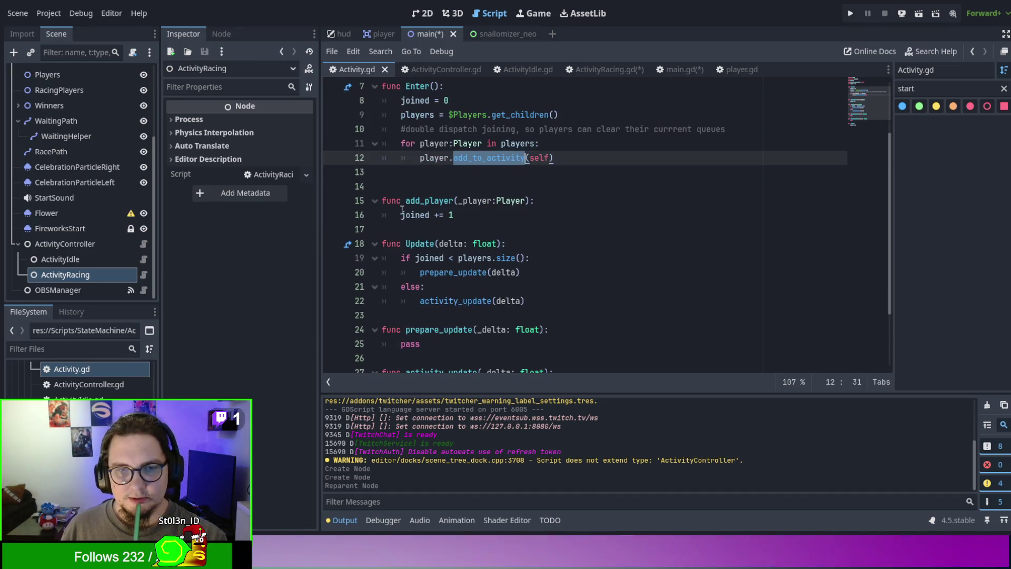
drag(402, 212, 489, 214)
click(489, 215)
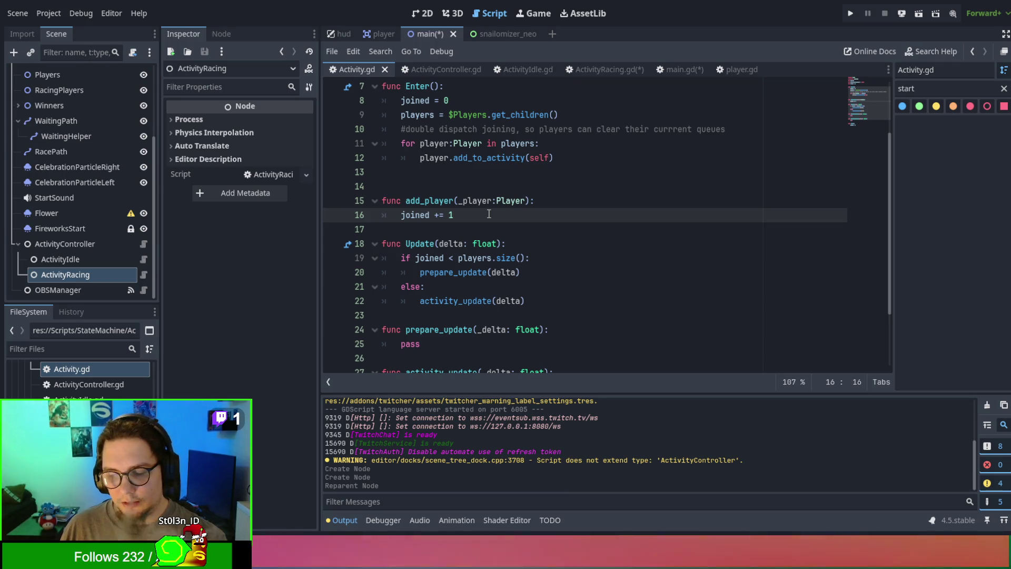
scroll(489, 214, up, 1)
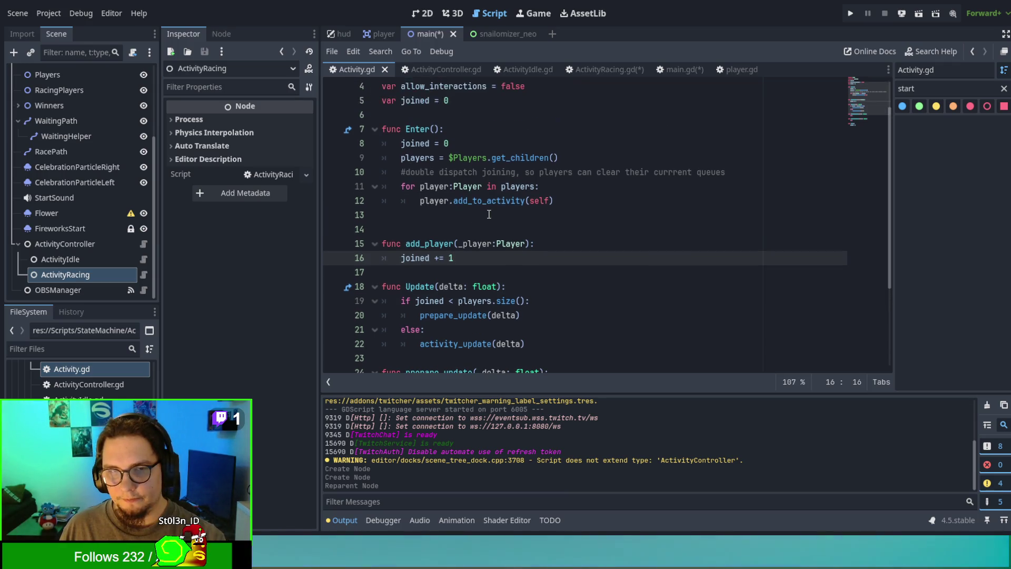
scroll(489, 214, down, 1)
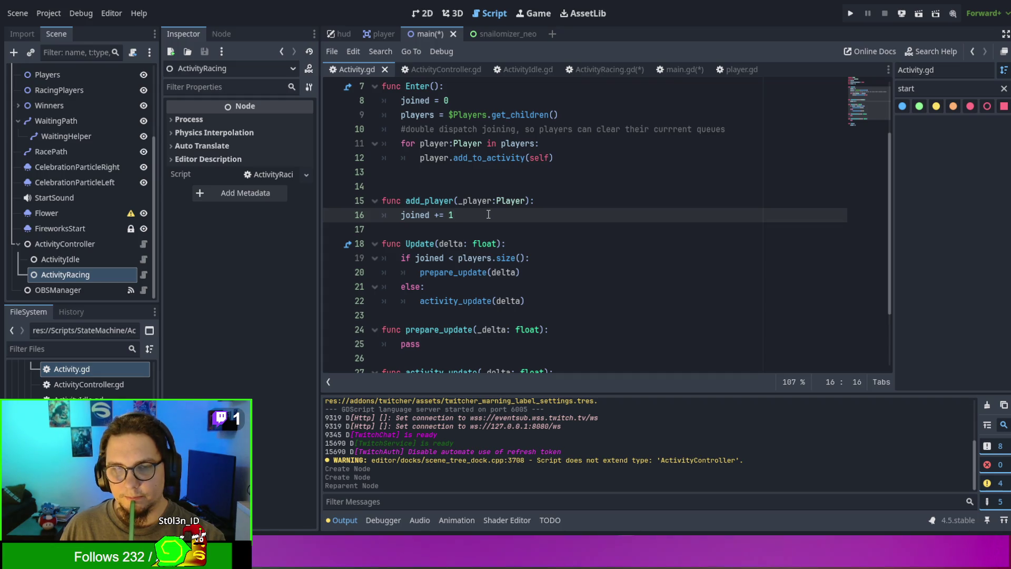
double_click(430, 258)
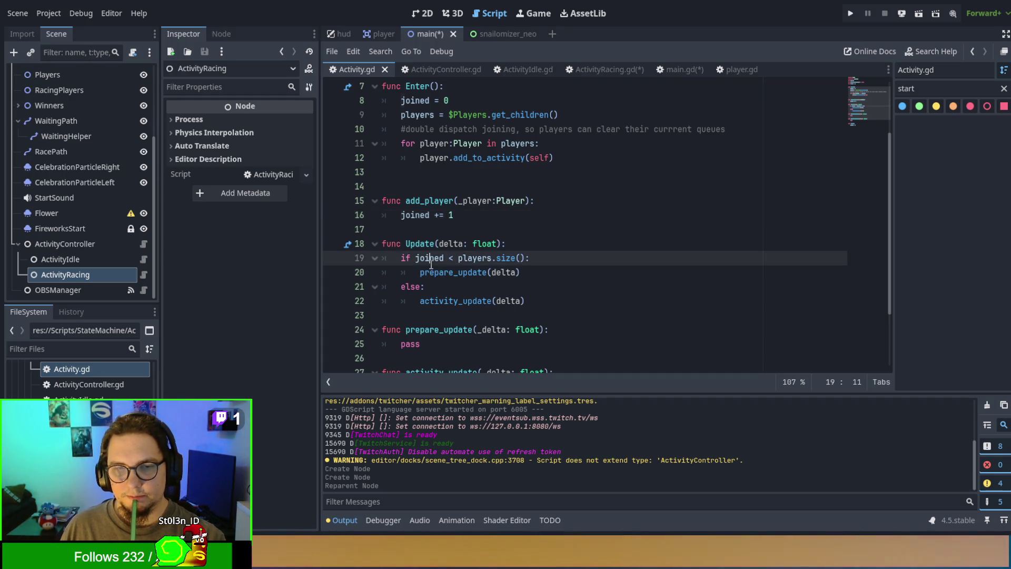
double_click(465, 259)
scroll(463, 261, up, 2)
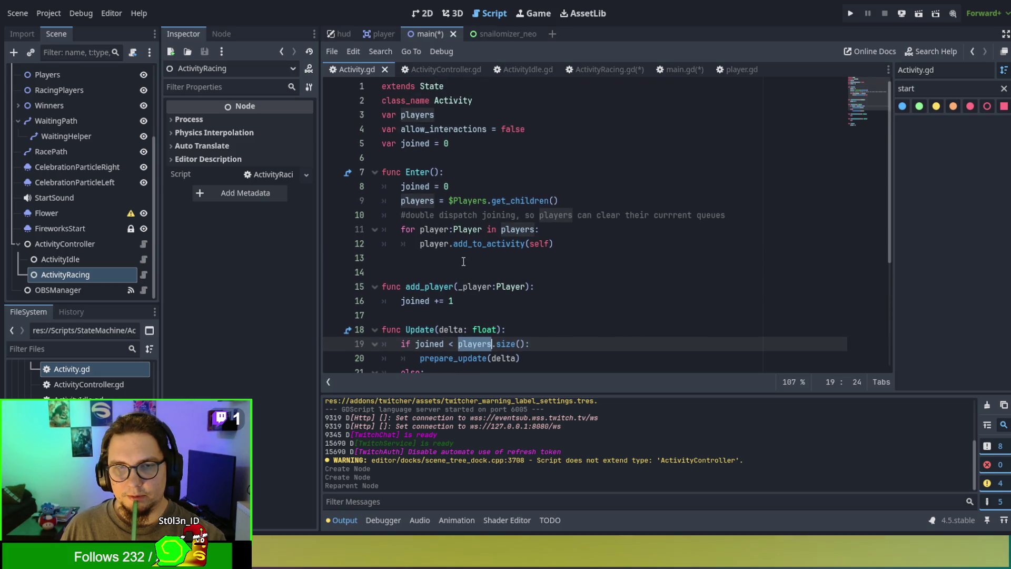
Step: Append .duplicate() to $Players.get_children() on line 9 via autocomplete
drag(448, 201, 580, 197)
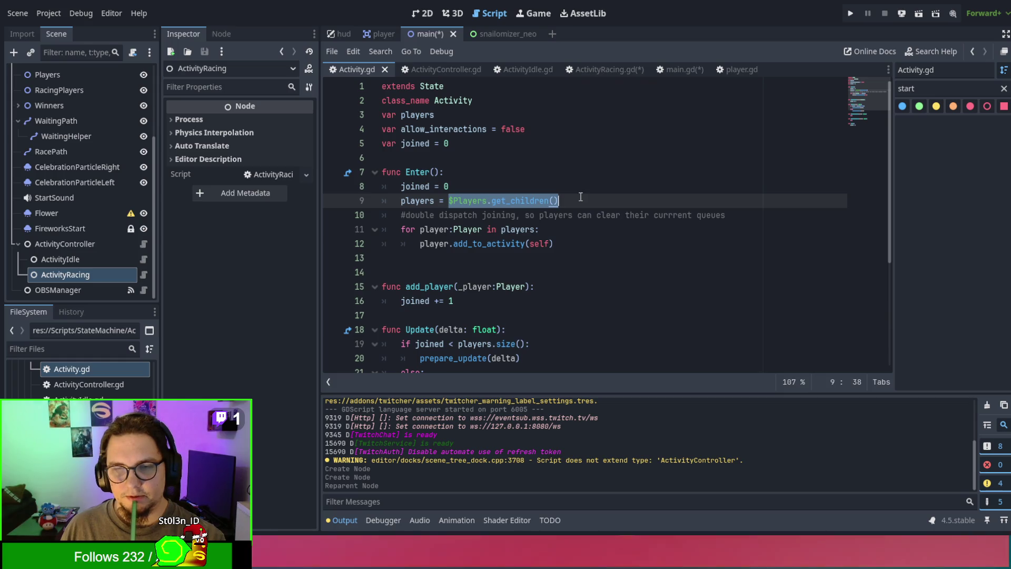
click(574, 200)
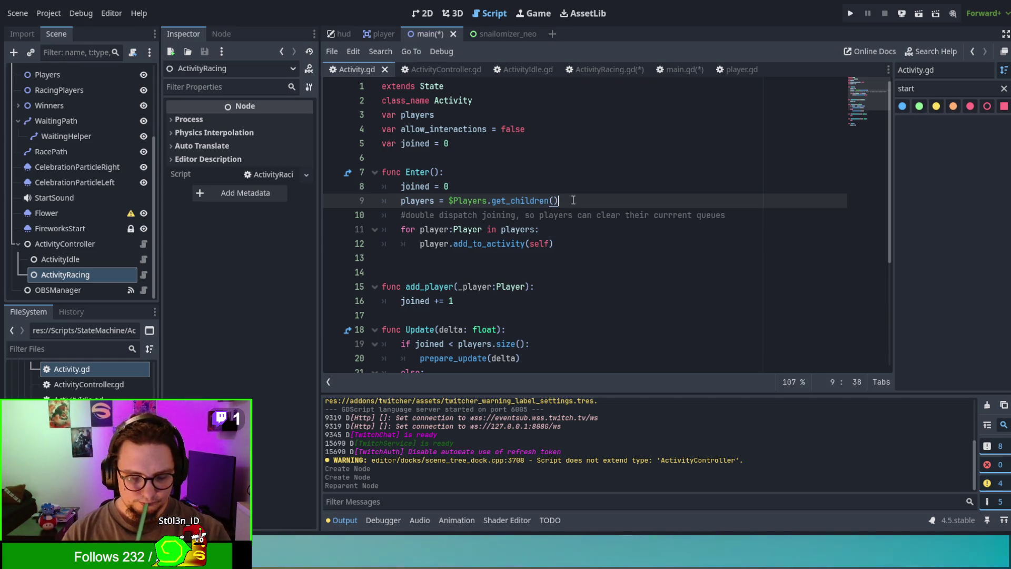
text(.dup)
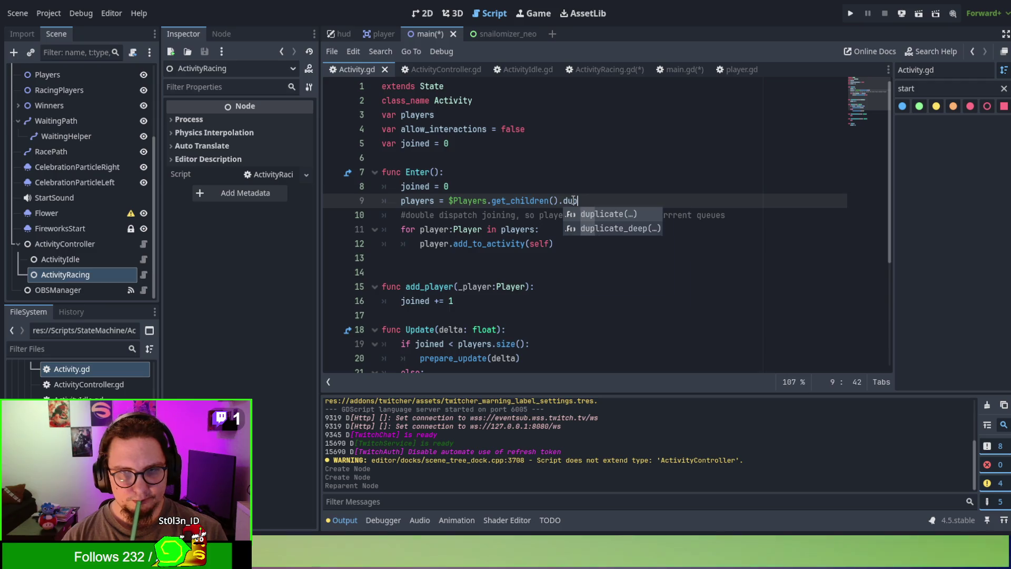
key(Return)
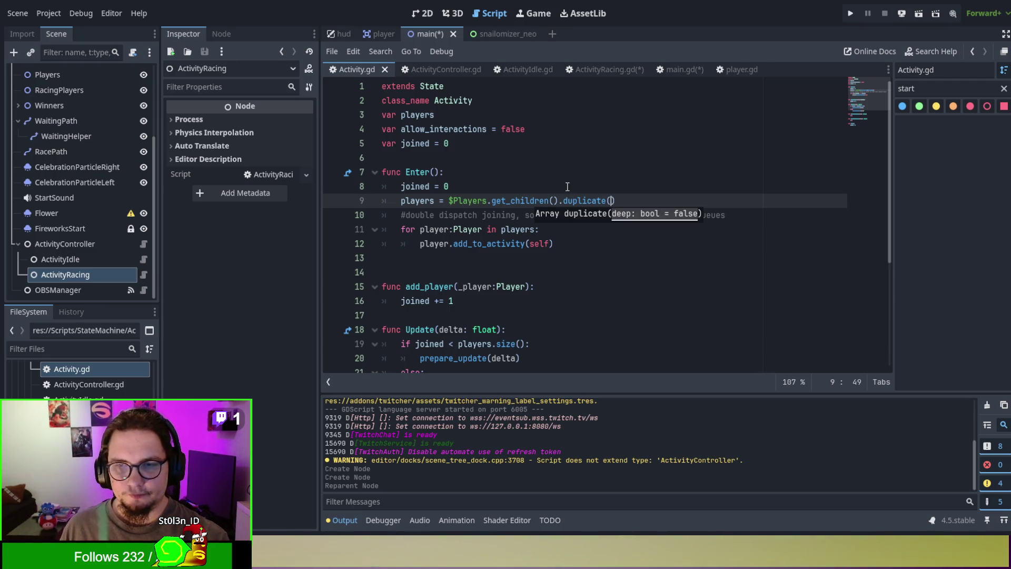
click(568, 188)
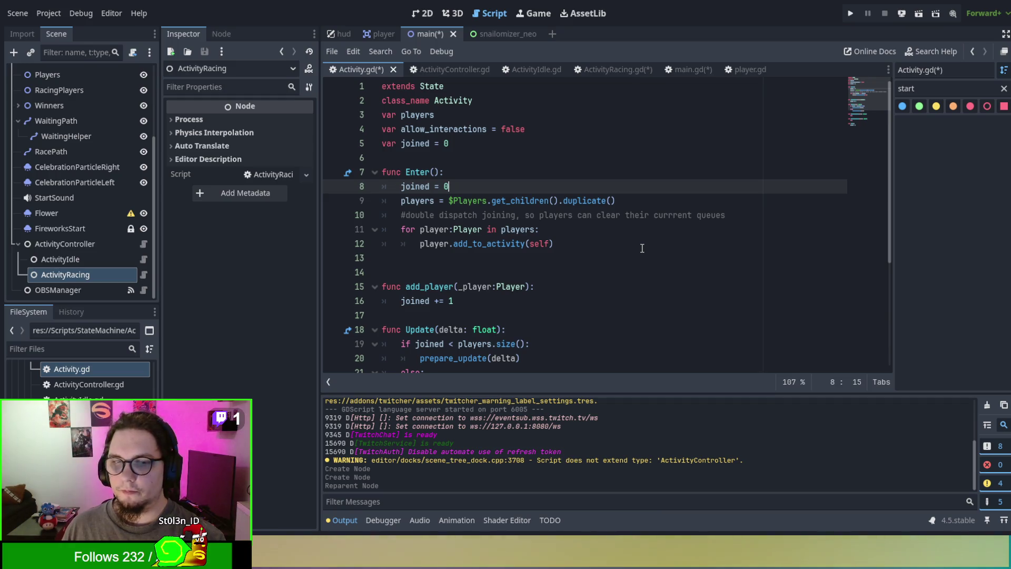
double_click(520, 201)
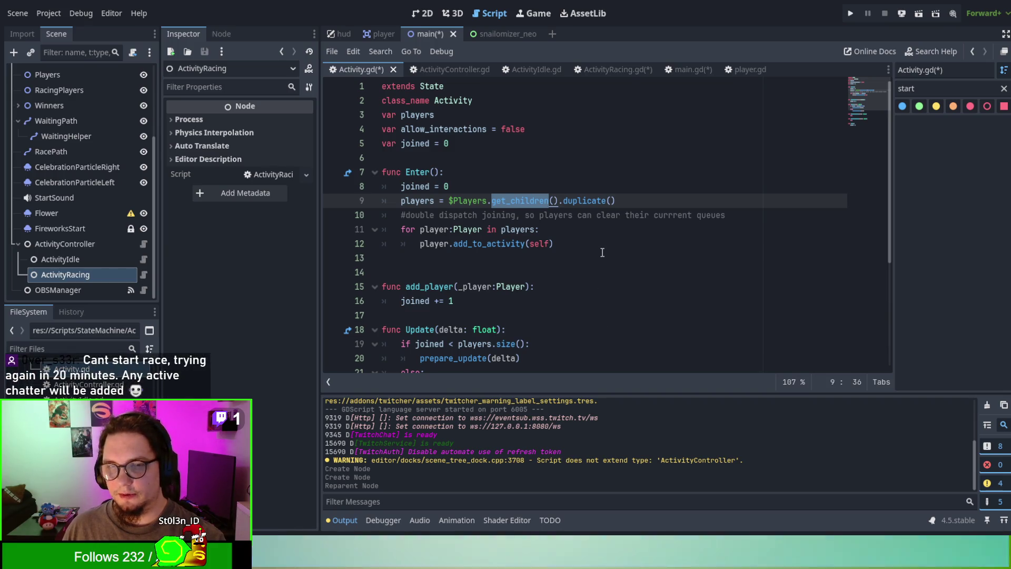
Step: Check lines 15 and 27, then switch to the ActivityController script
click(604, 291)
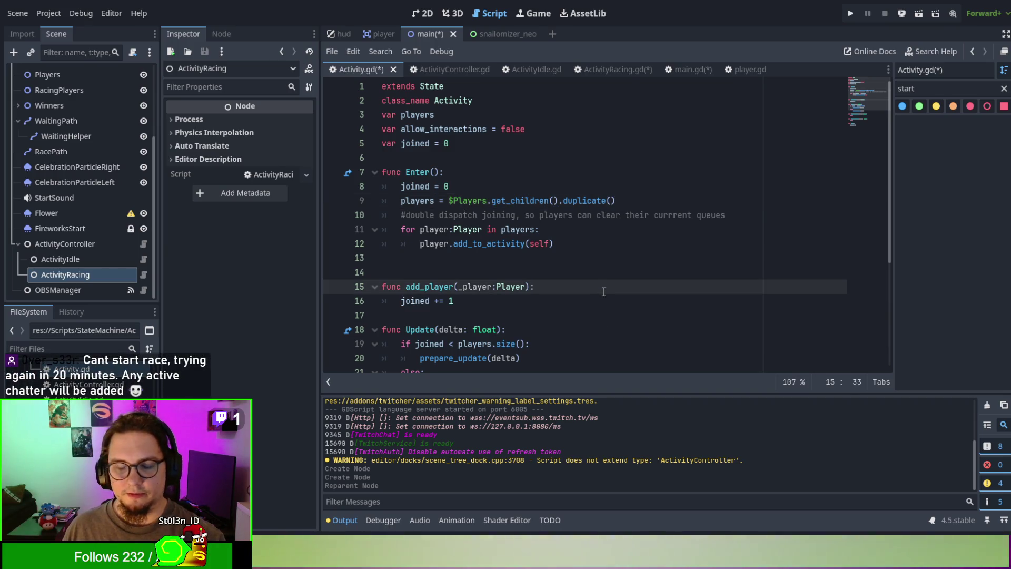
scroll(604, 291, down, 2)
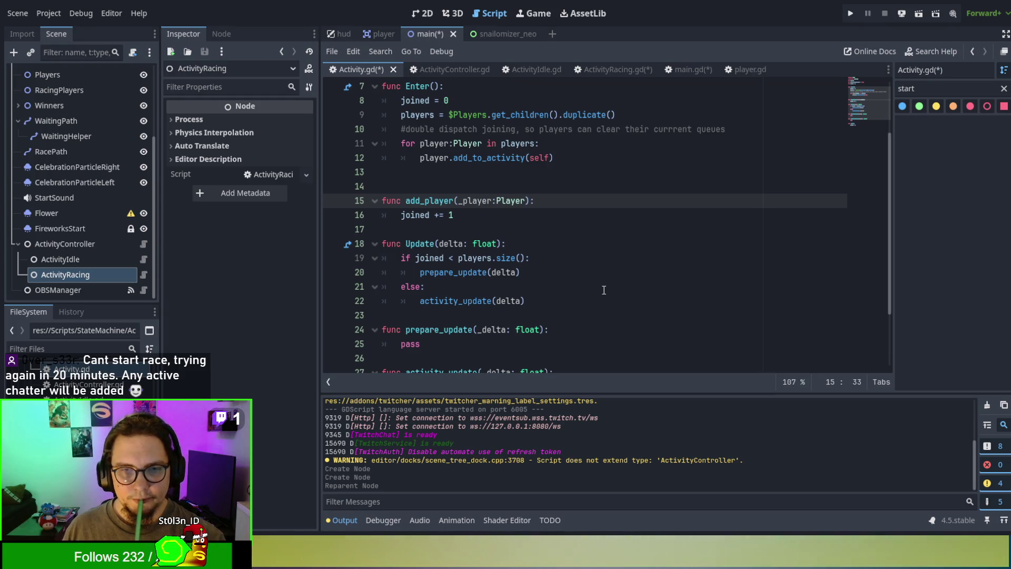
scroll(604, 290, down, 2)
click(586, 286)
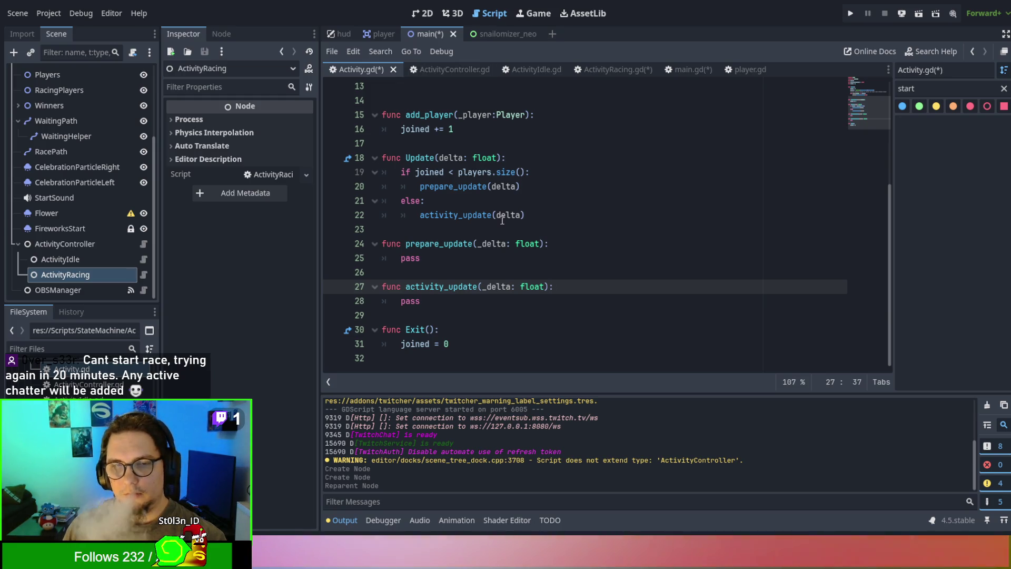
key(ctrl+shift+period)
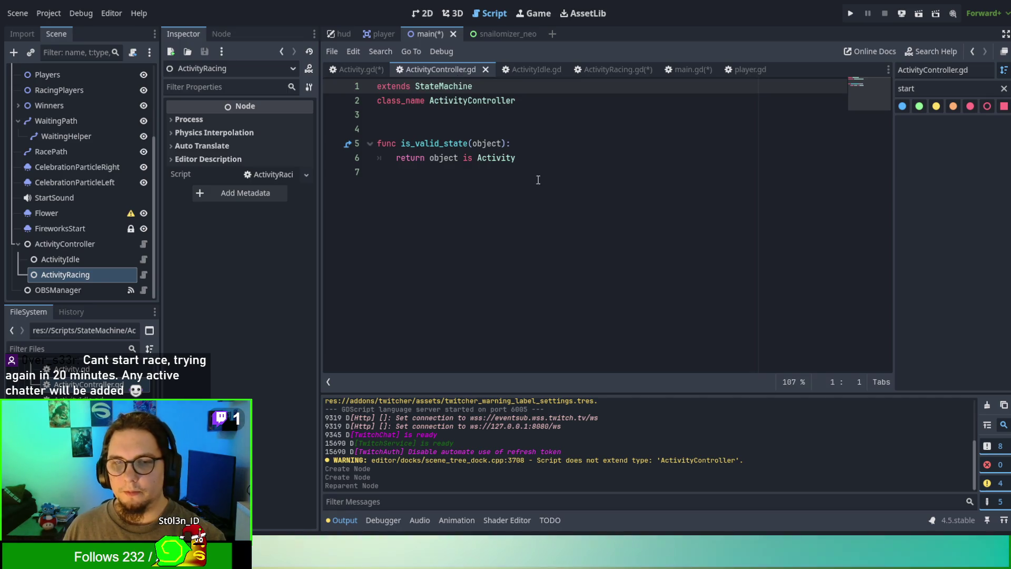
Step: Look over ActivityIdle.gd and ActivityRacing.gd's blank line 13, then bring up player.gd
click(525, 67)
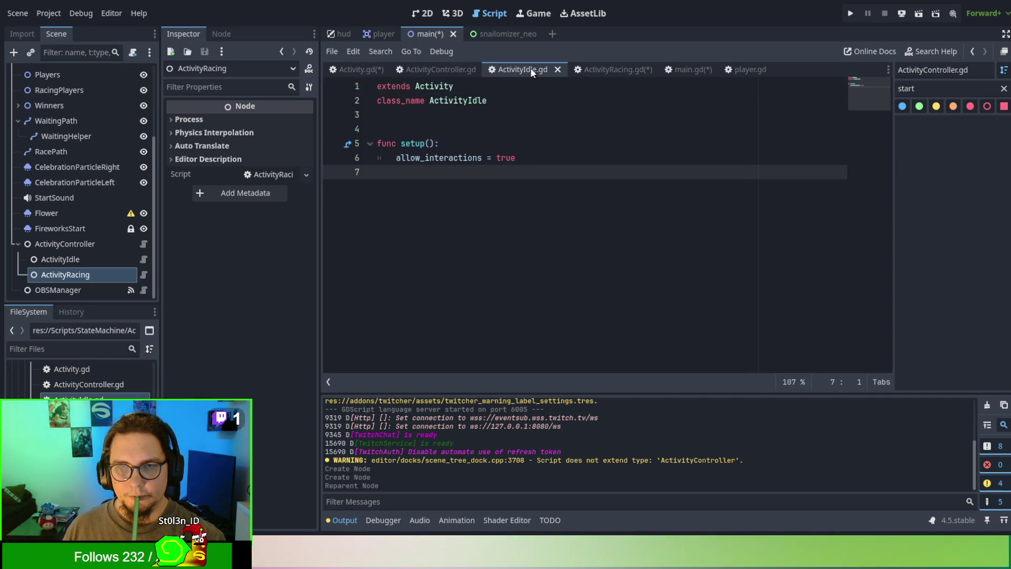
click(607, 71)
click(561, 256)
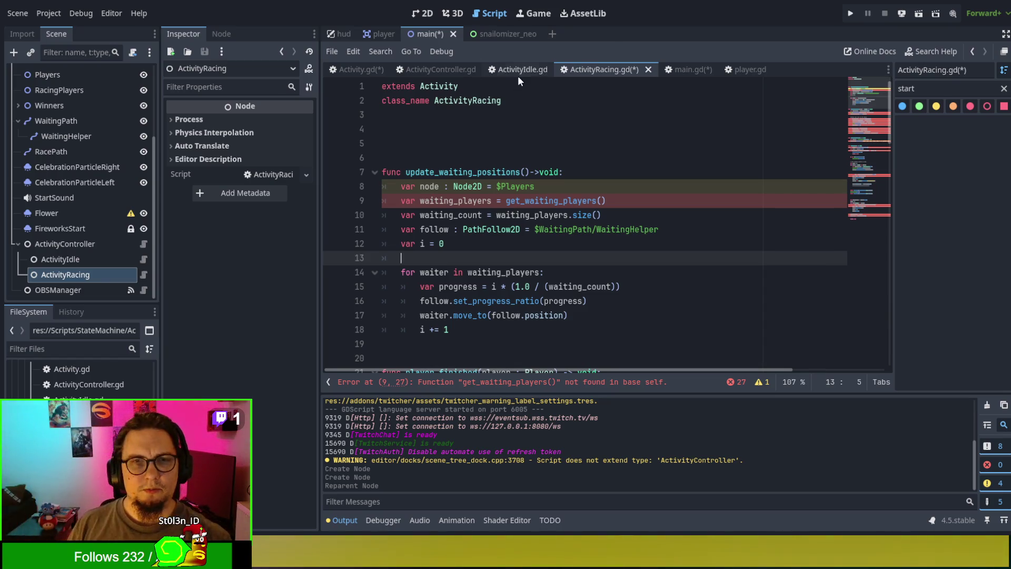
click(740, 67)
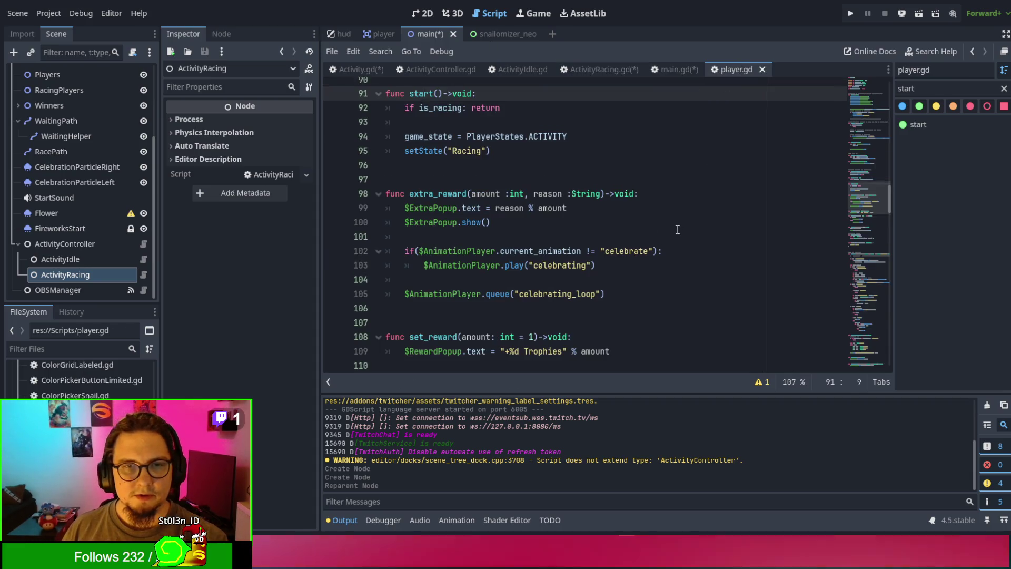
Step: Inspect the IDLE, INTERACTING and ACTIVITY values of player.gd's PlayerStates enum
scroll(675, 227, up, 18)
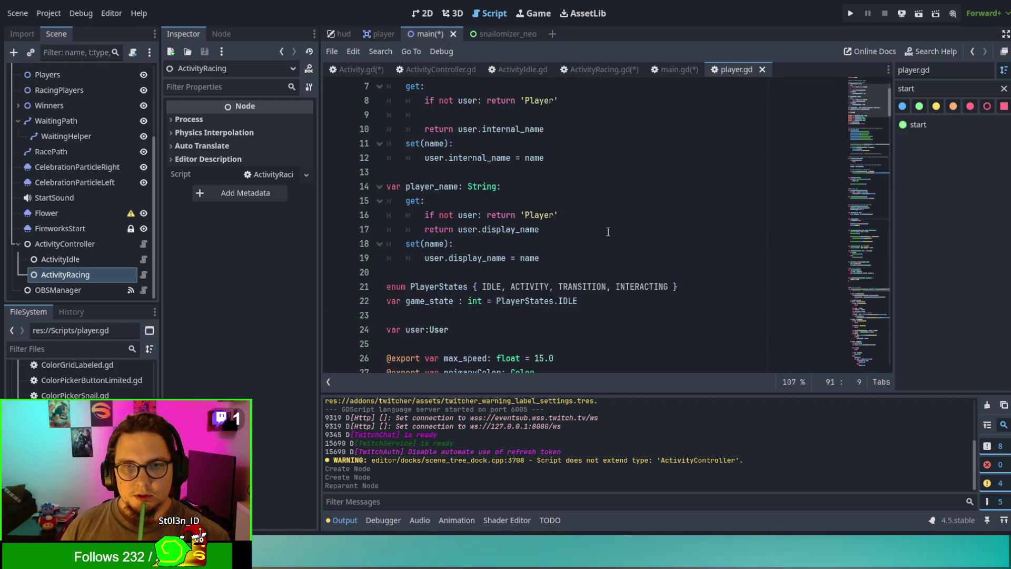
scroll(561, 290, down, 2)
double_click(489, 242)
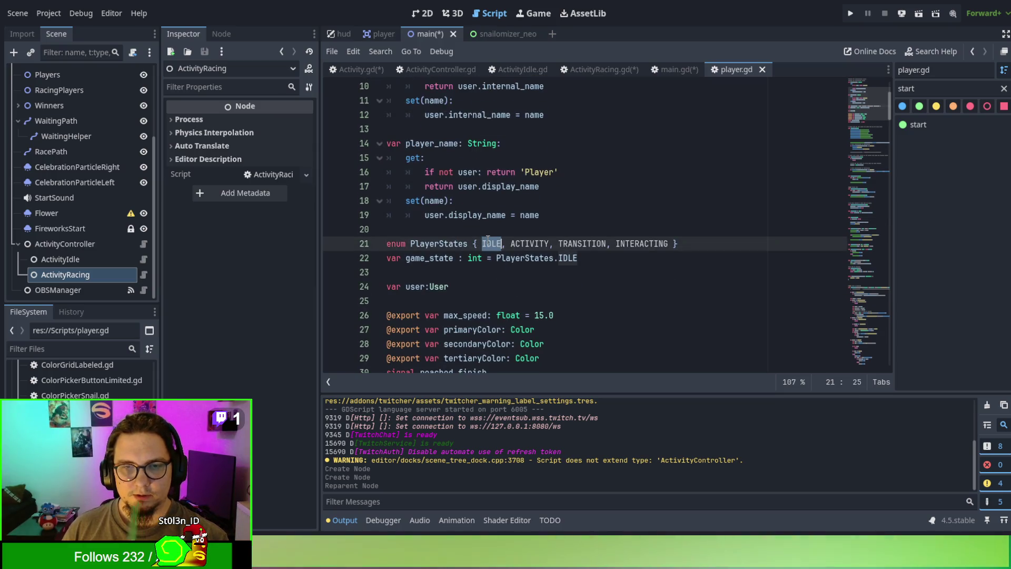
double_click(629, 246)
double_click(524, 246)
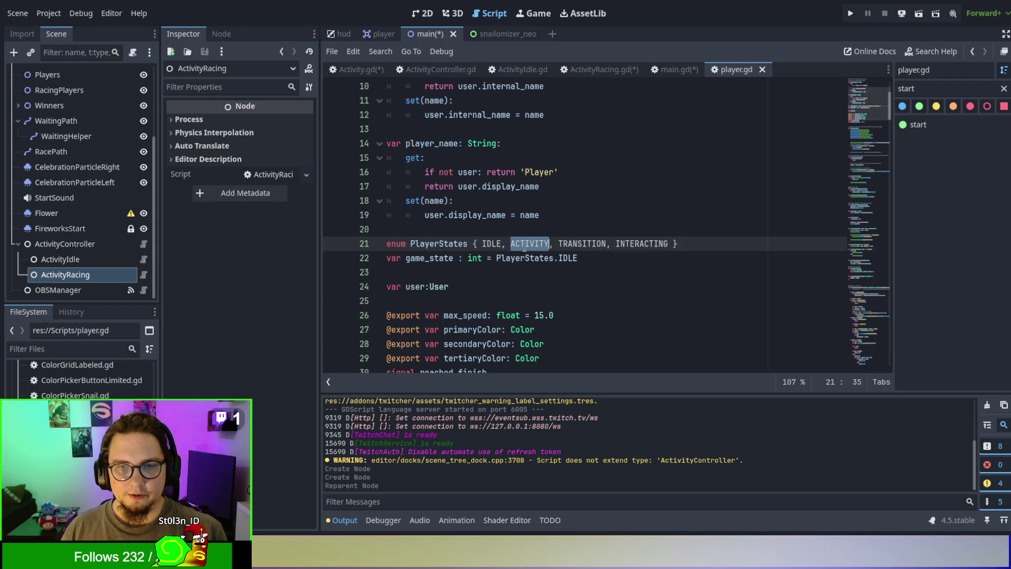
double_click(491, 243)
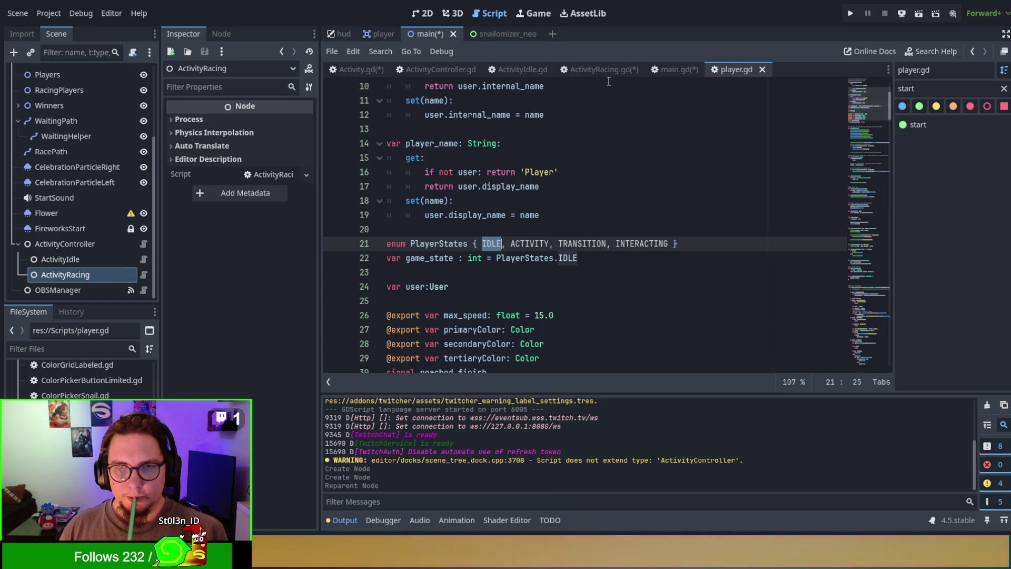
Step: In main.gd, filter the methods list for 'waiti' and jump to get_waiting_players
click(674, 69)
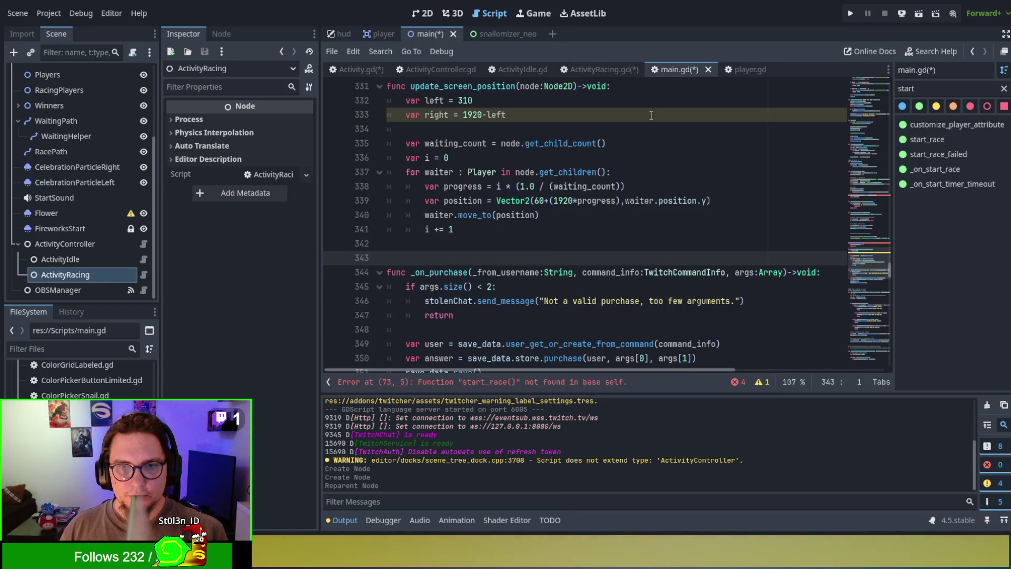
click(603, 241)
key(Down)
key(Down)
key(Down)
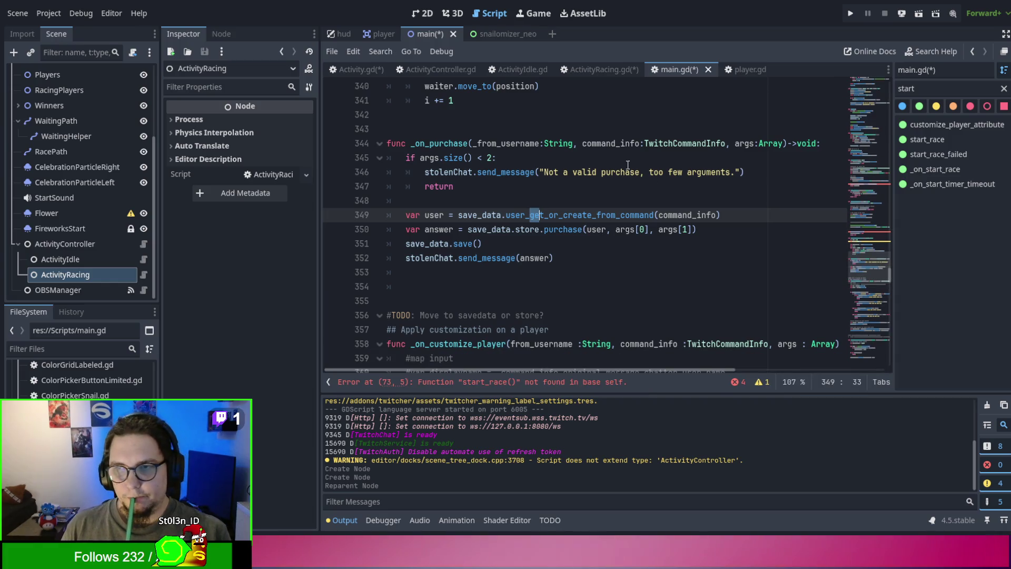
double_click(926, 89)
text(waiti)
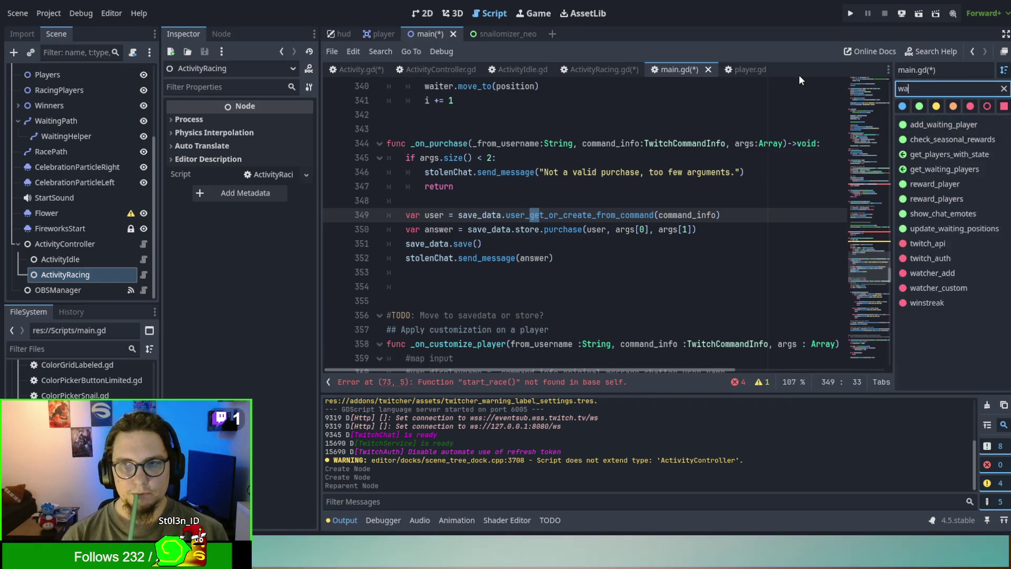
click(951, 139)
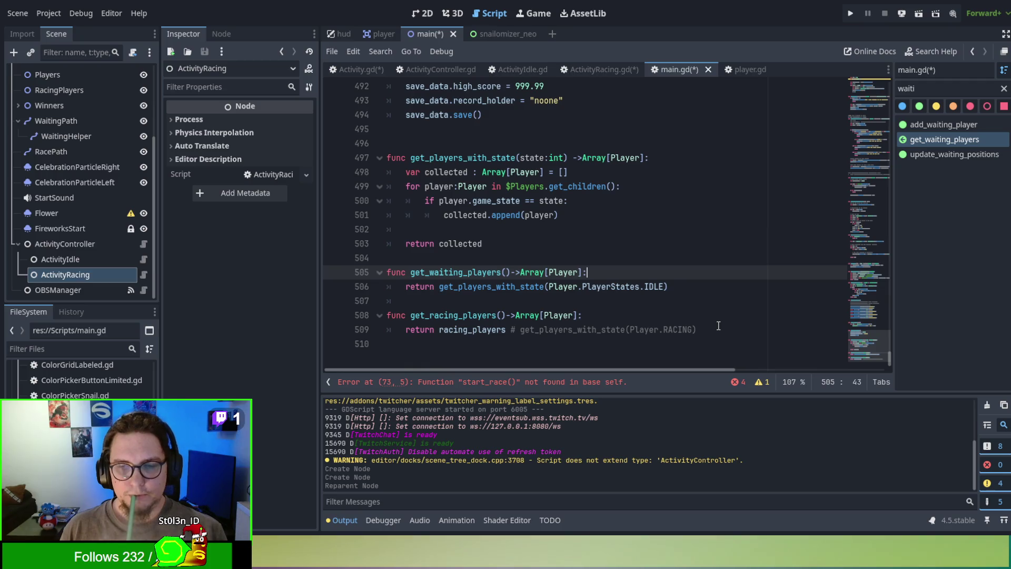
Step: Cut get_waiting_players from main.gd, then delete and restore get_racing_players
mouse_move(694, 290)
mouse_down()
mouse_move(400, 271)
mouse_move(437, 243)
mouse_move(440, 257)
mouse_up()
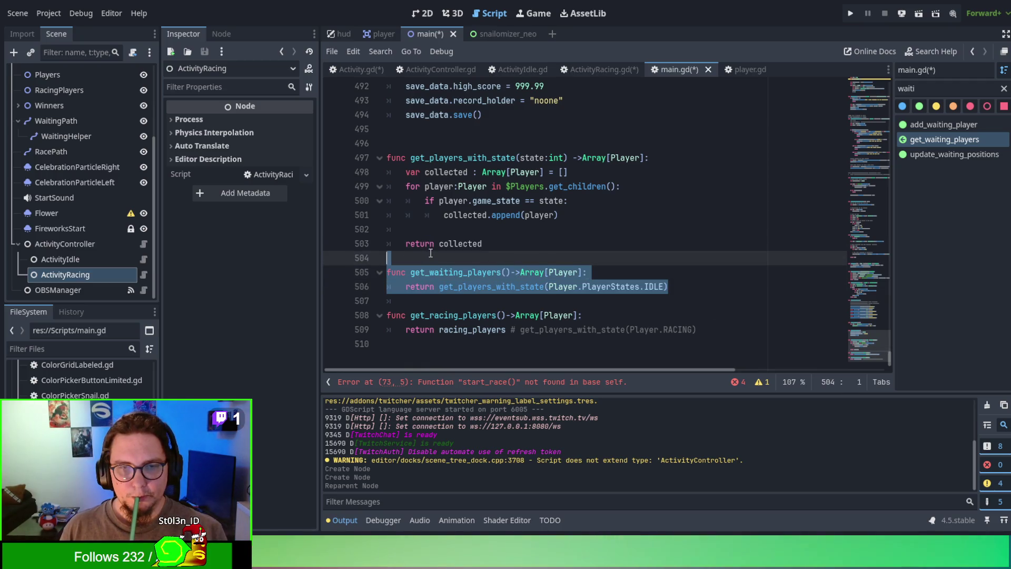
key(BackSpace)
drag(387, 286, 631, 318)
click(388, 289)
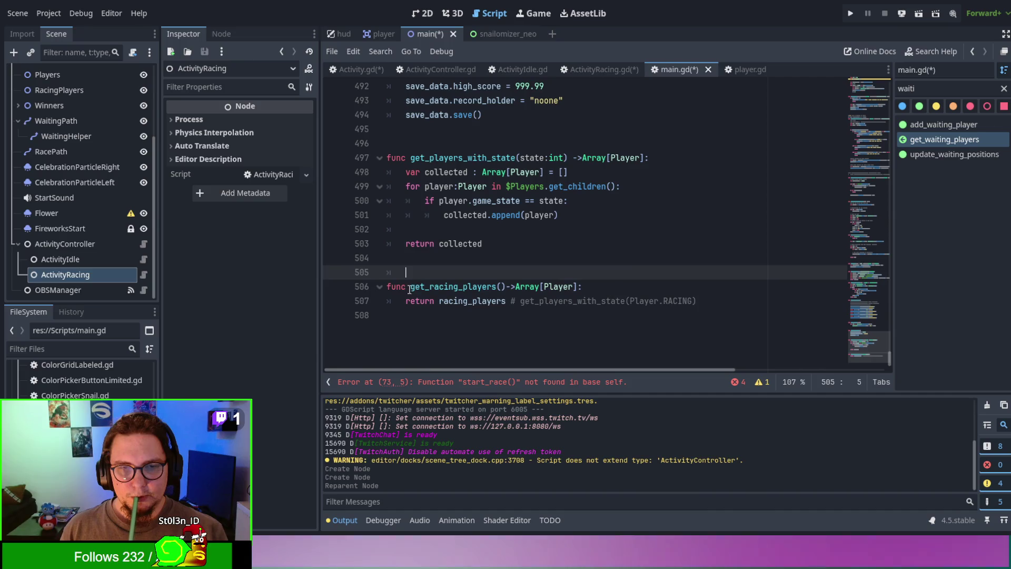
shift+click(387, 301)
key(BackSpace)
key(ctrl+z)
Step: Comment out get_racing_players in main.gd with Ctrl+K and save
click(390, 301)
key(ctrl+k)
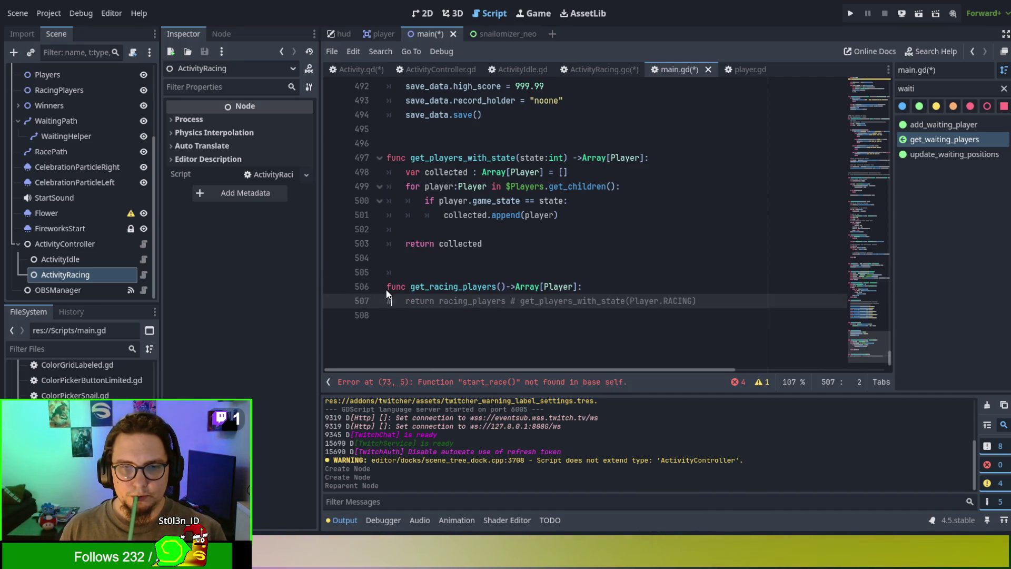
click(385, 289)
key(ctrl+k)
click(423, 270)
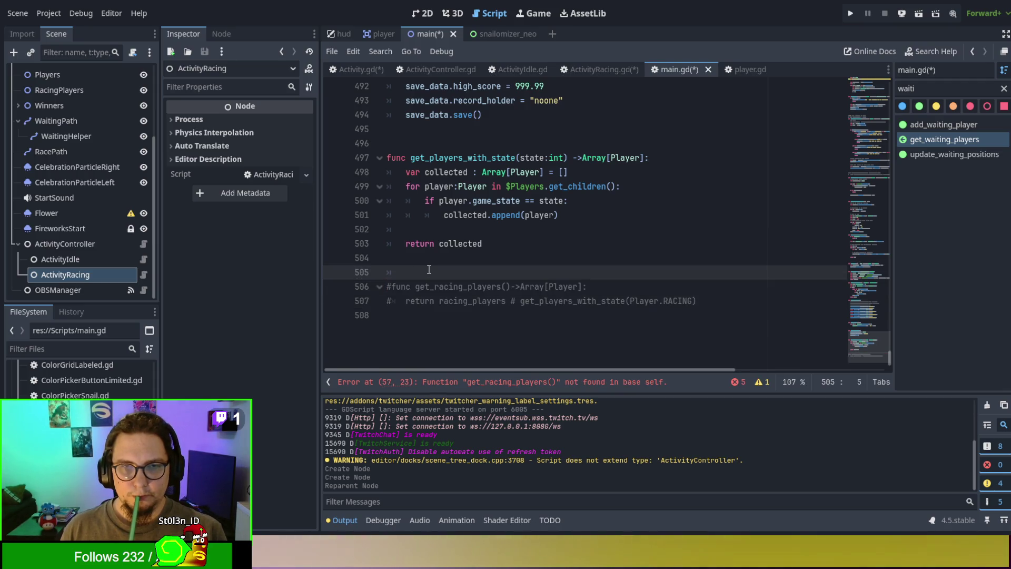
key(ctrl+s)
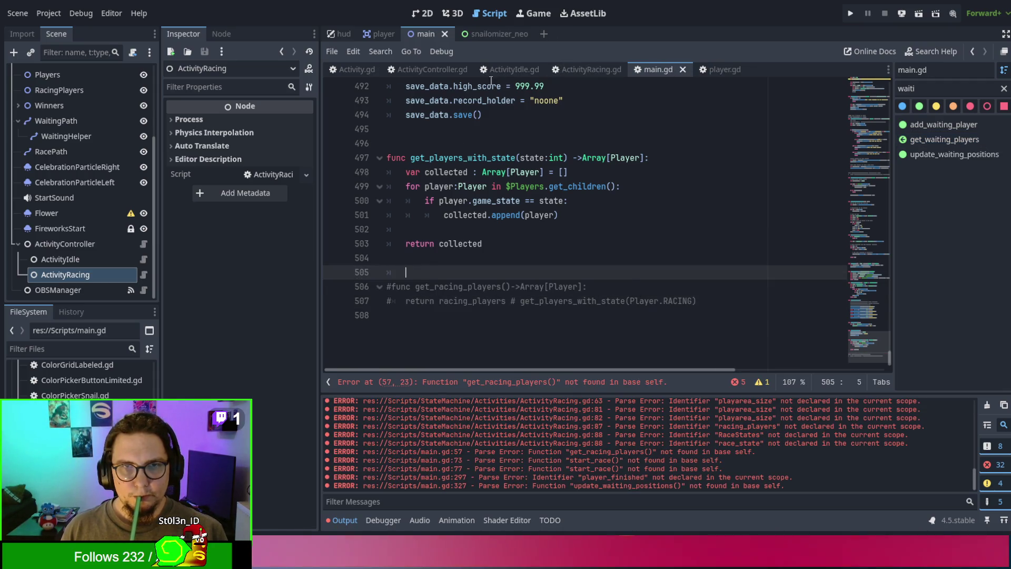
Step: Paste get_waiting_players at the end of Activity.gd
click(585, 70)
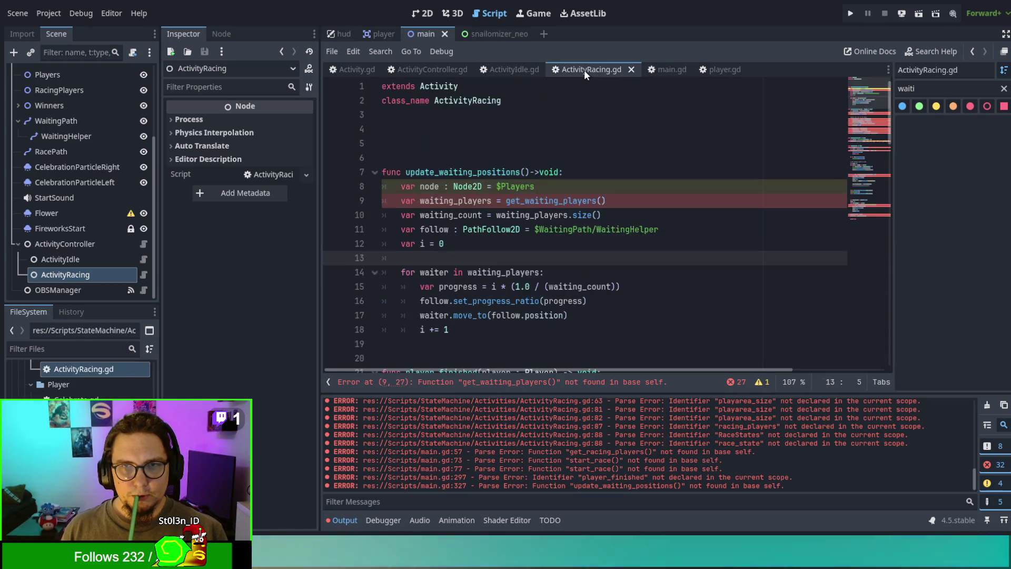
click(357, 70)
scroll(452, 210, up, 1)
scroll(452, 210, down, 1)
click(546, 356)
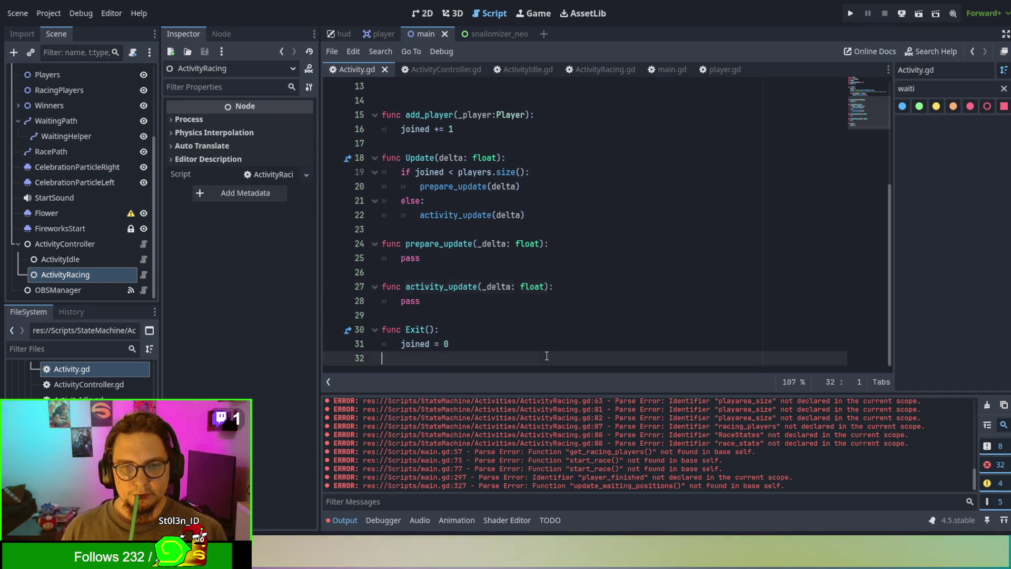
key(ctrl+v)
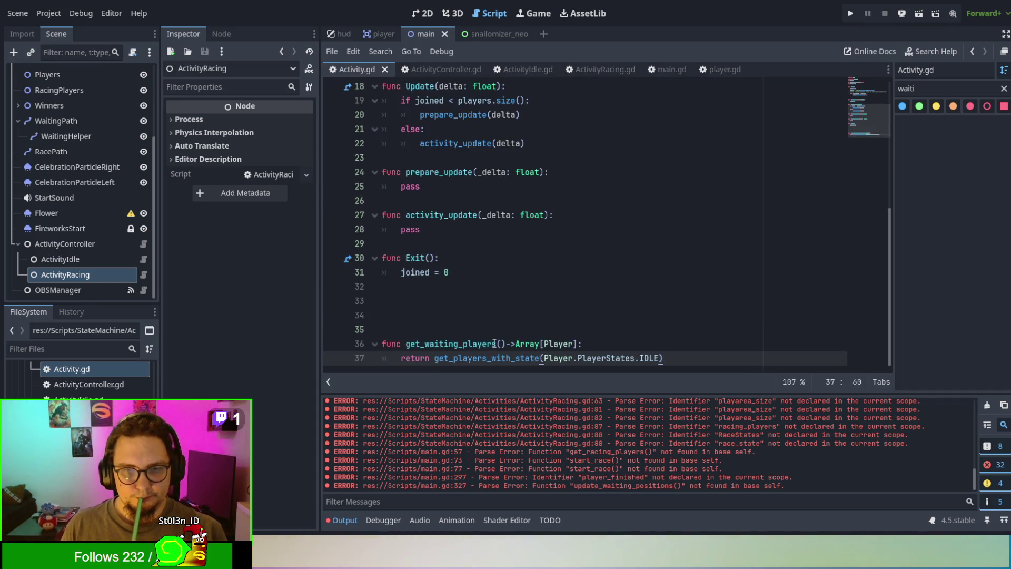
click(477, 323)
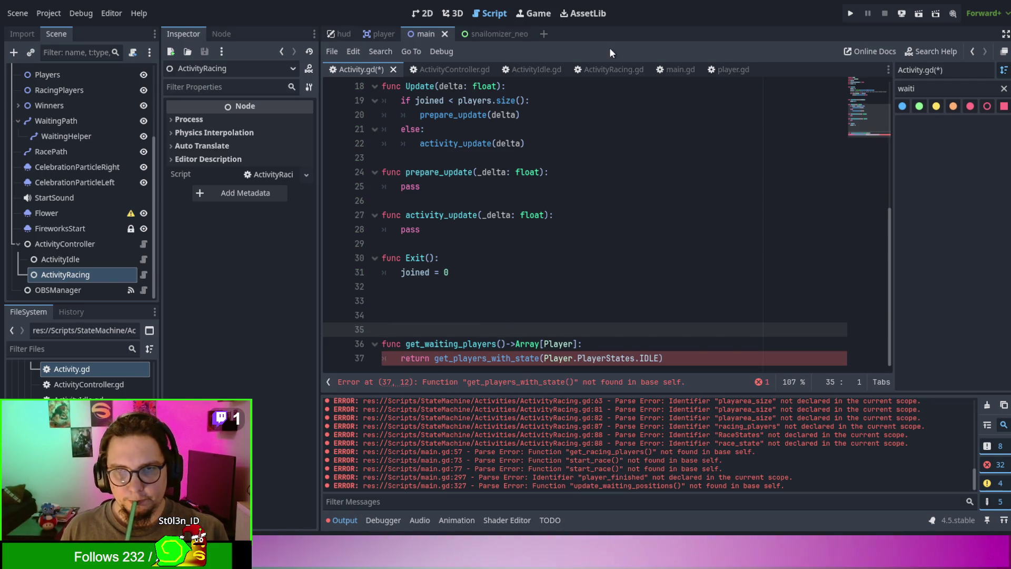
Step: Cut get_players_with_state from main.gd, paste it into Activity.gd, and save all
click(676, 72)
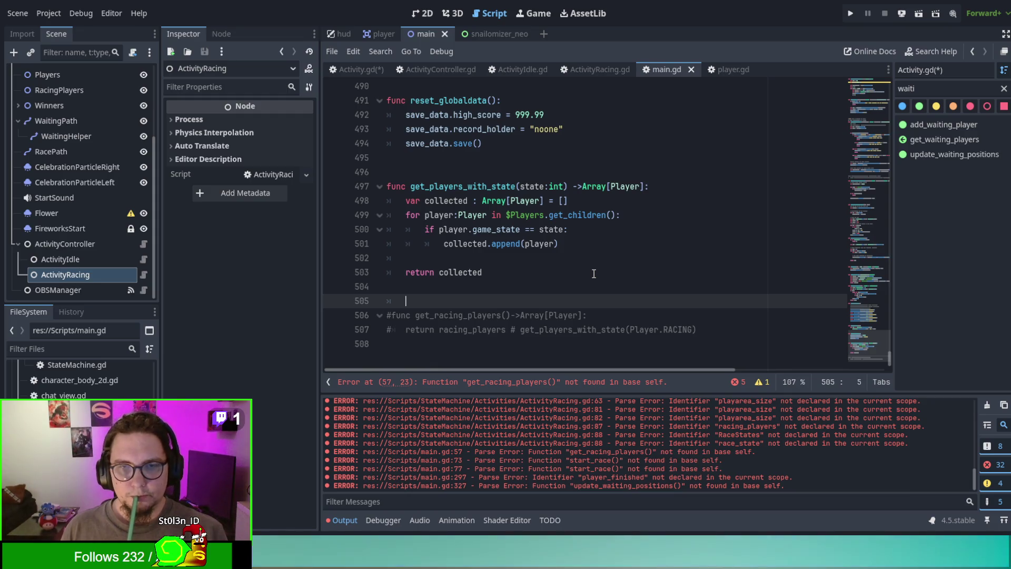
click(592, 274)
key(shift+Up)
key(shift+Up)
key(shift+Up)
key(ctrl+x)
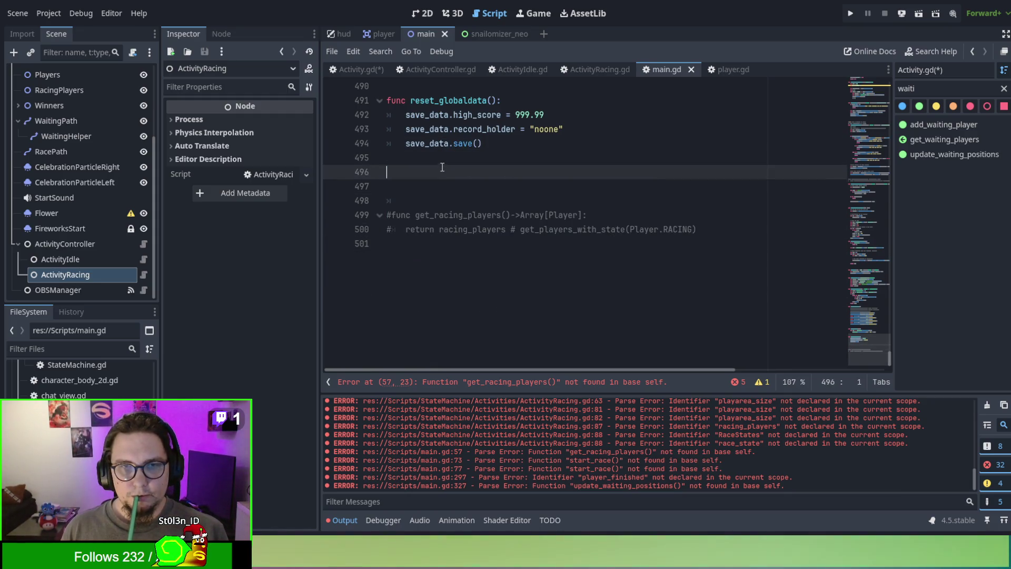
click(358, 69)
key(ctrl+v)
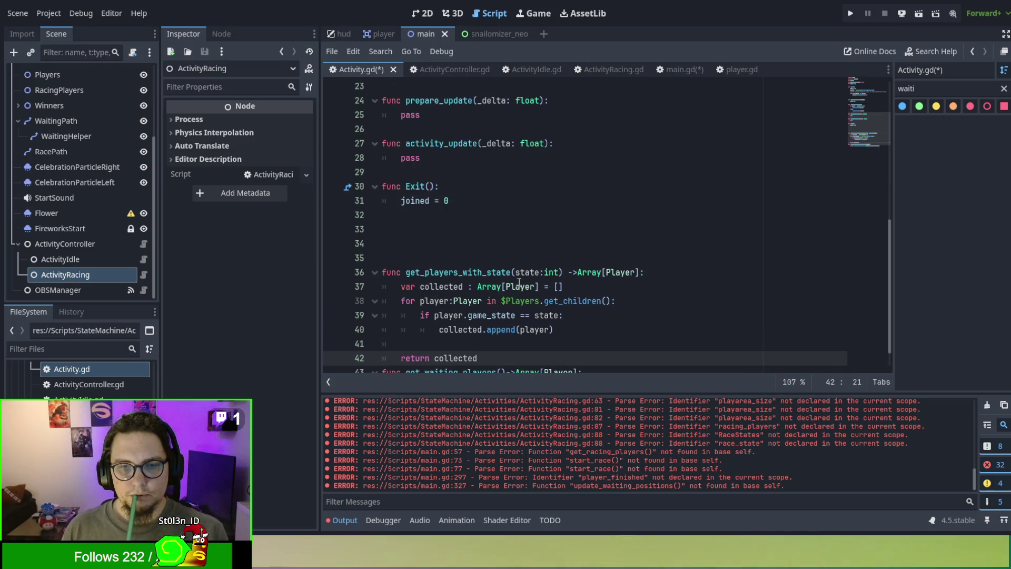
key(Return)
key(Return)
key(Up)
key(ctrl+s)
click(449, 70)
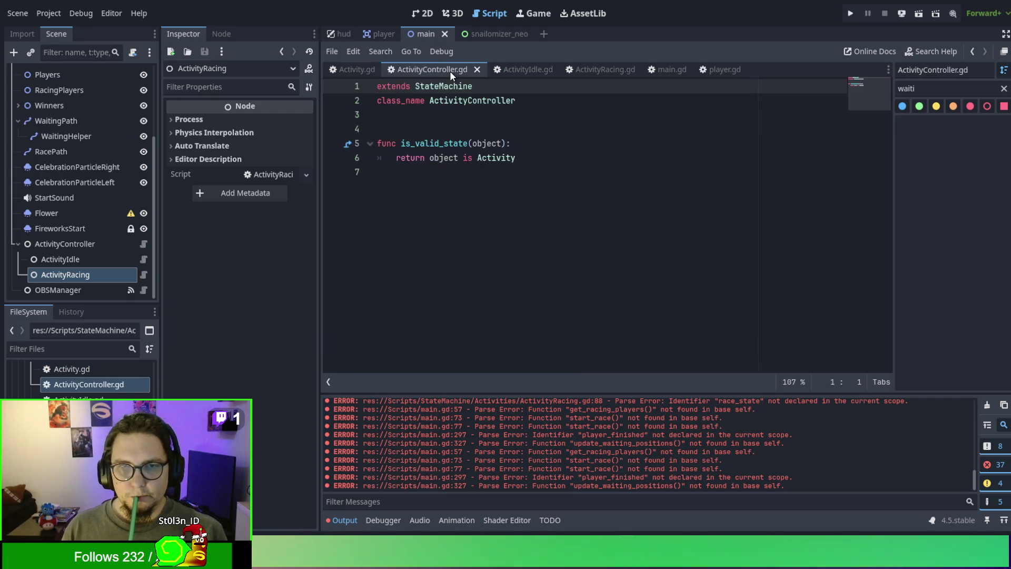
Step: Go to ActivityRacing.gd's reported error and select the undeclared current_time in player_finished
click(521, 71)
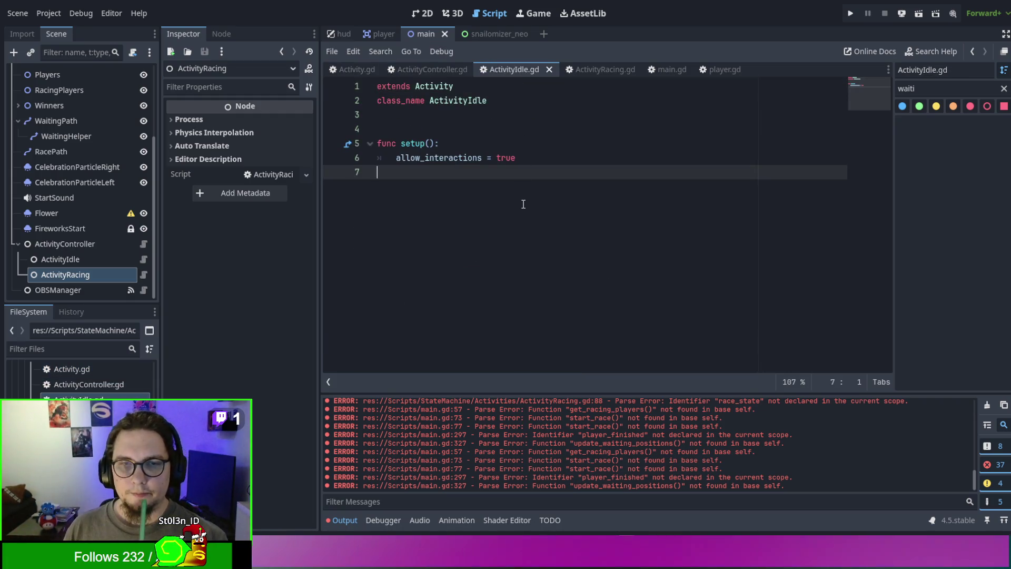
click(586, 70)
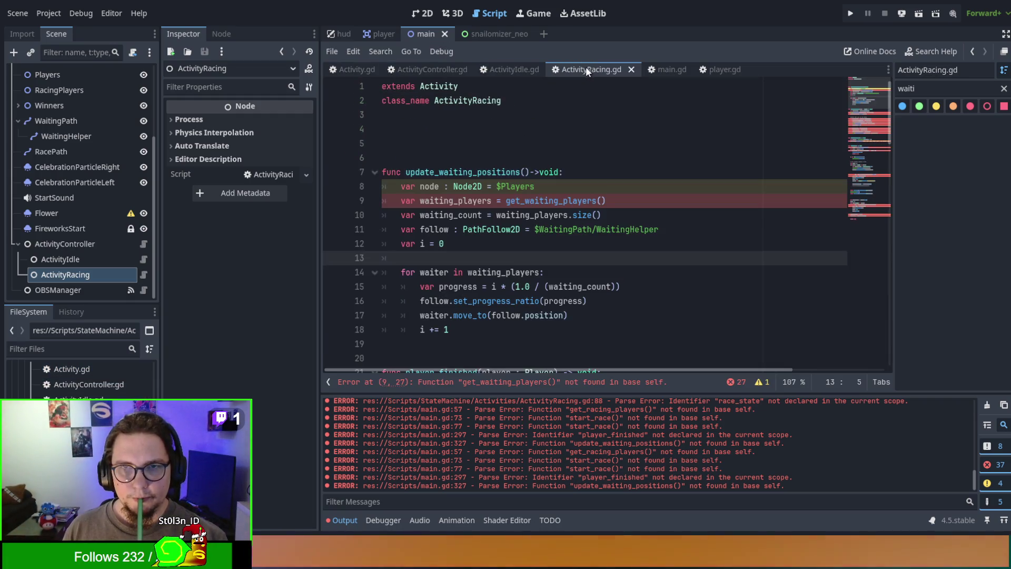
click(562, 215)
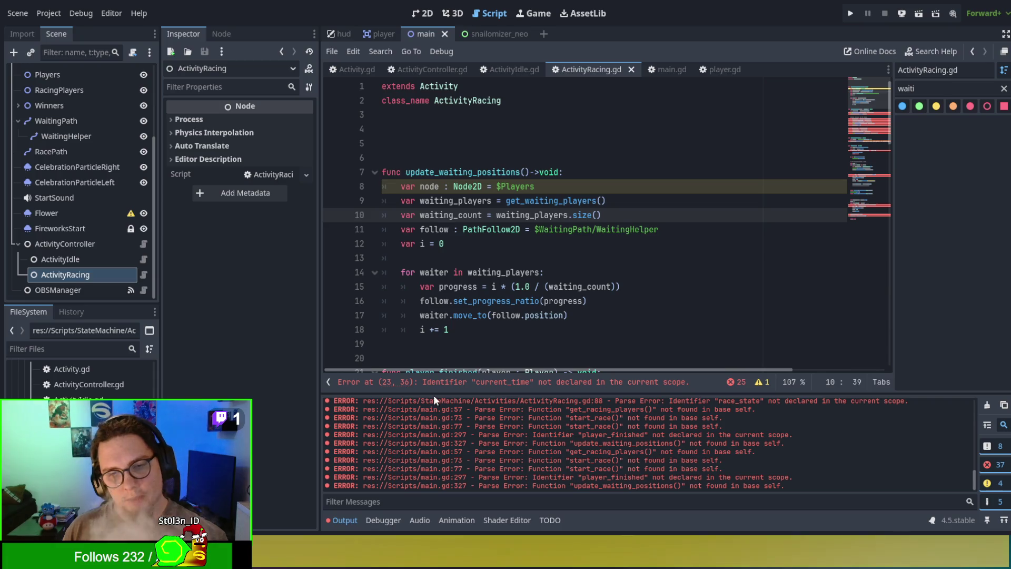
click(479, 187)
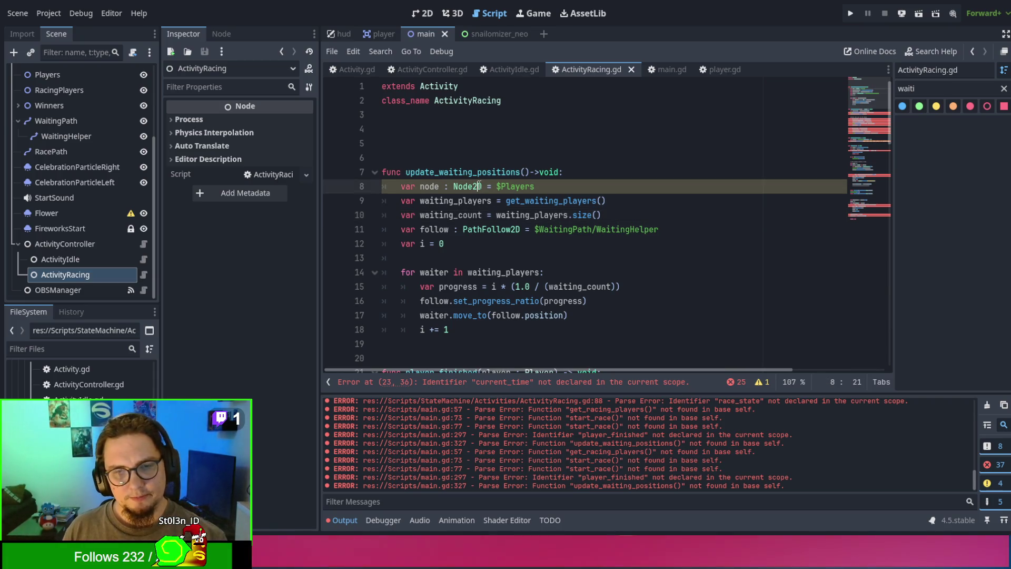
click(516, 382)
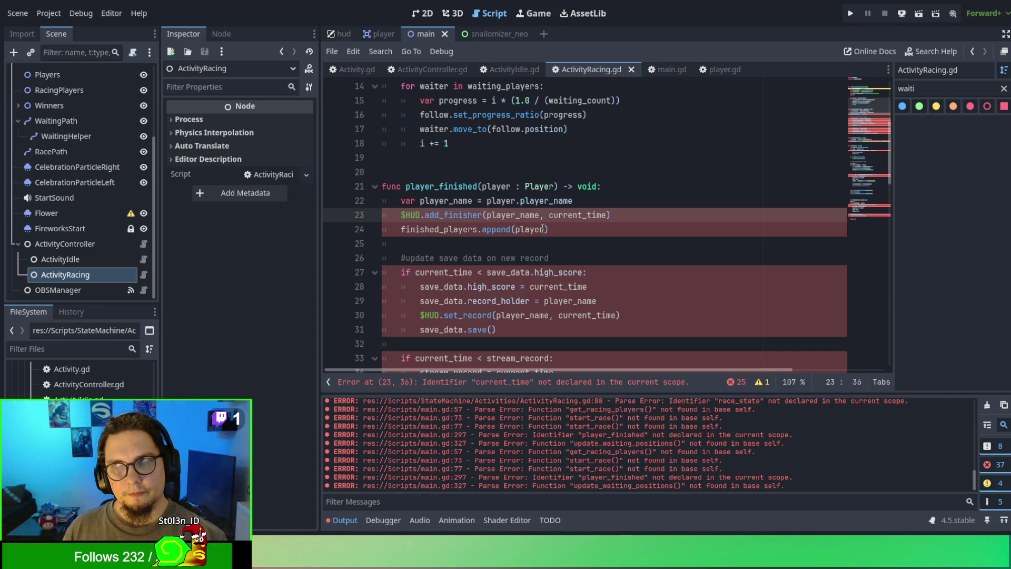
double_click(553, 215)
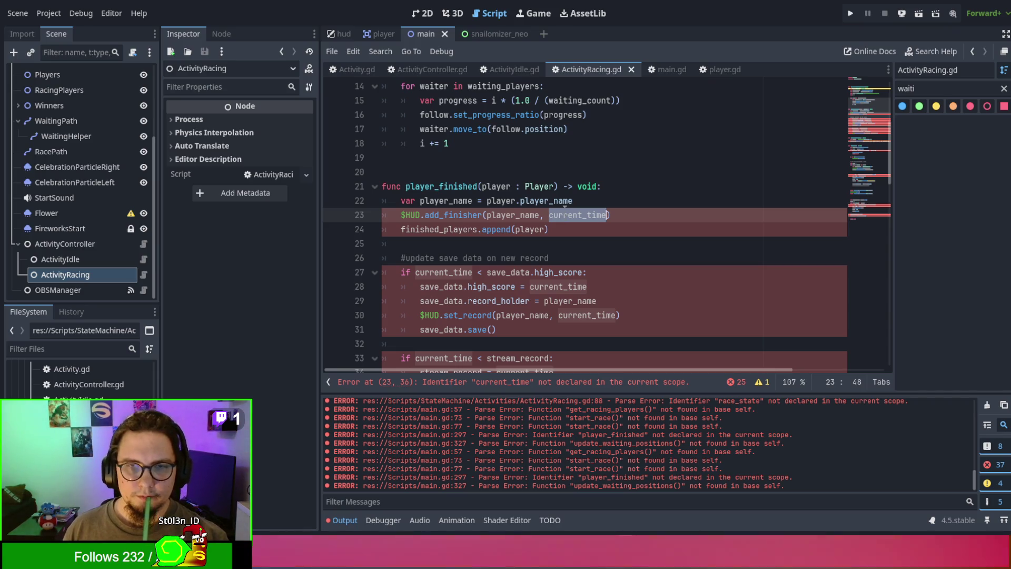
Step: In main.gd, move the racing_players and finished_players declarations to sit directly below current_time
click(672, 69)
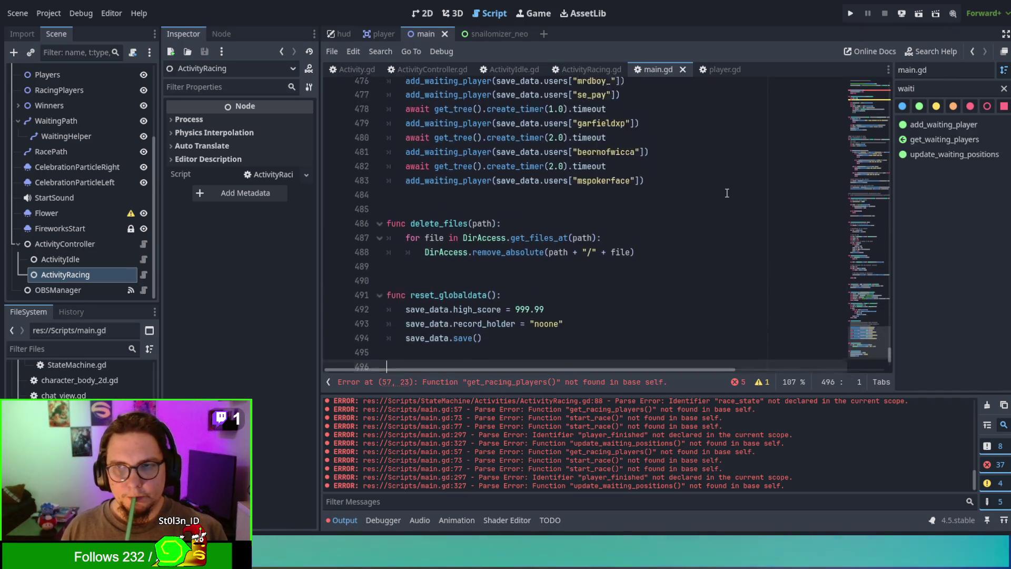
drag(888, 353, 898, 50)
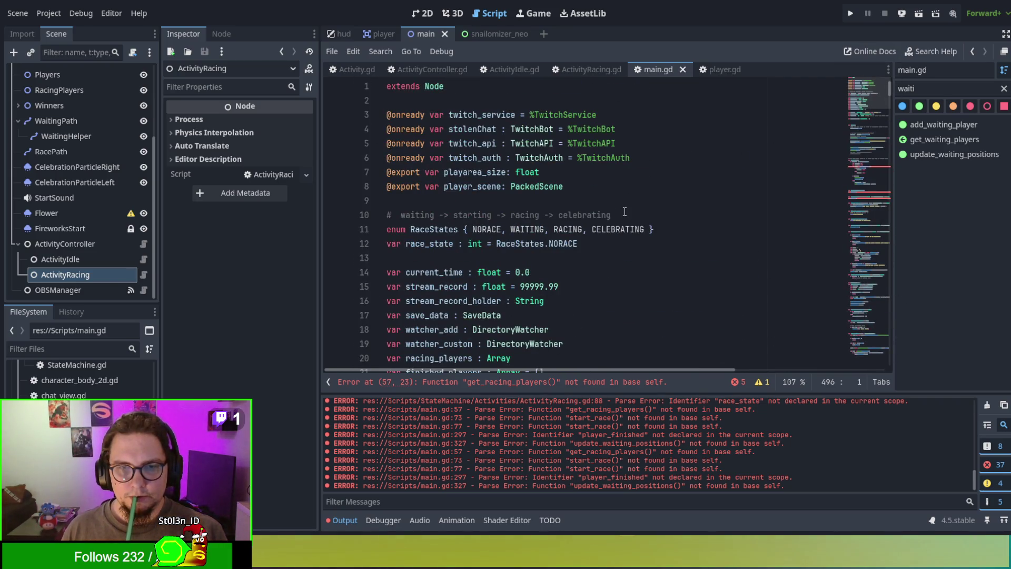
scroll(624, 213, down, 2)
click(569, 282)
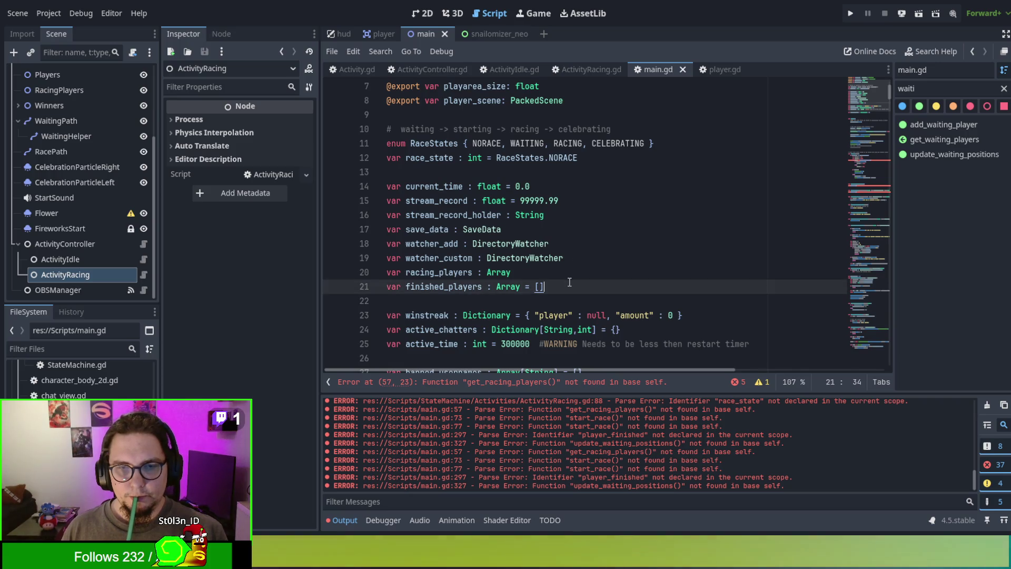
shift+click(584, 262)
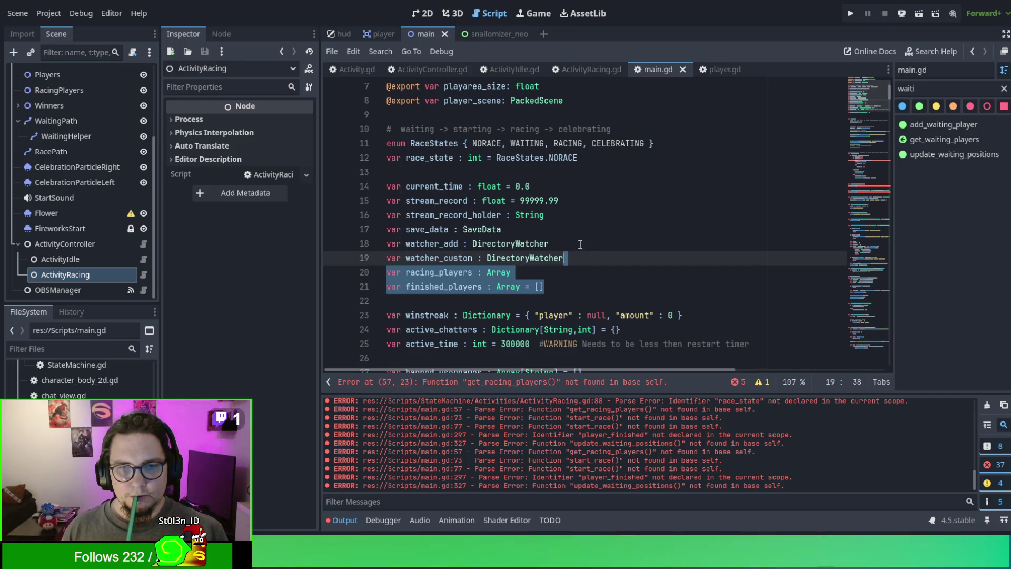
key(Delete)
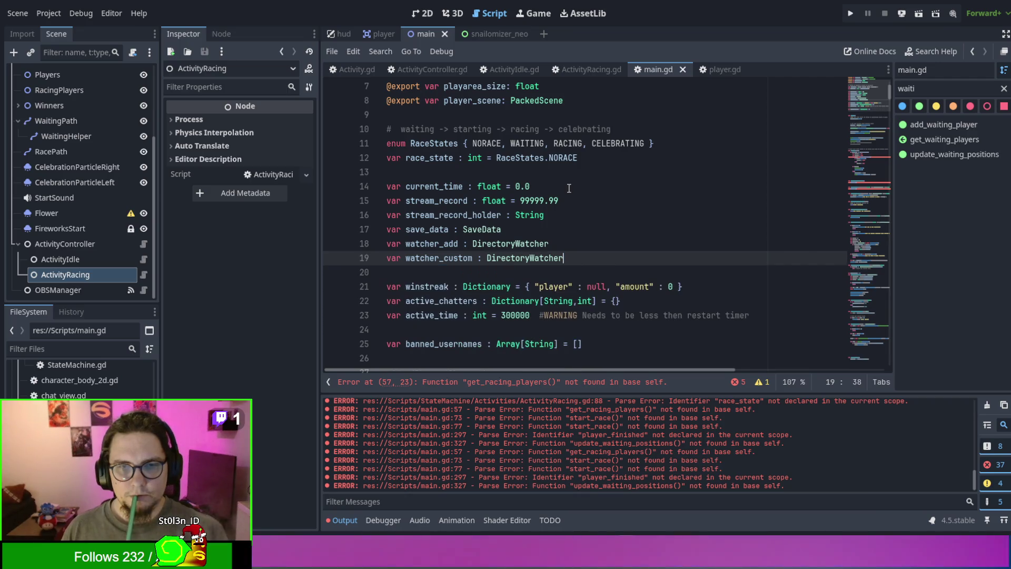
click(570, 188)
key(ctrl+v)
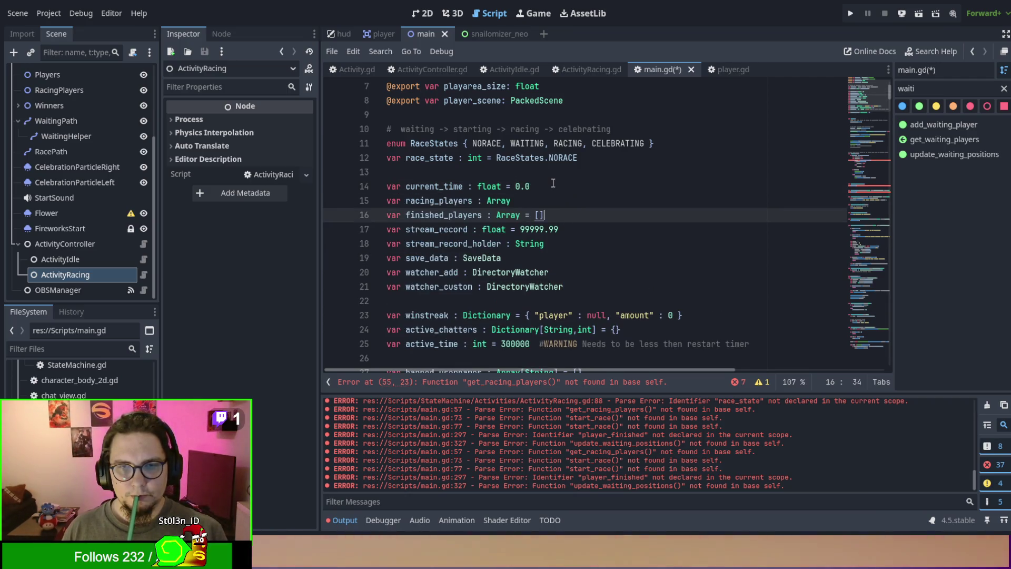
shift+click(551, 177)
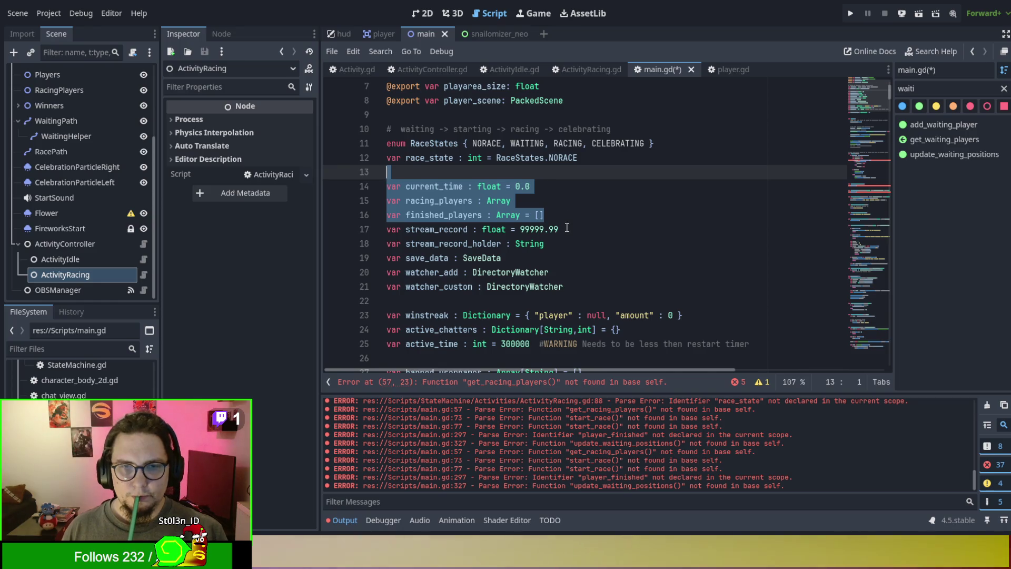
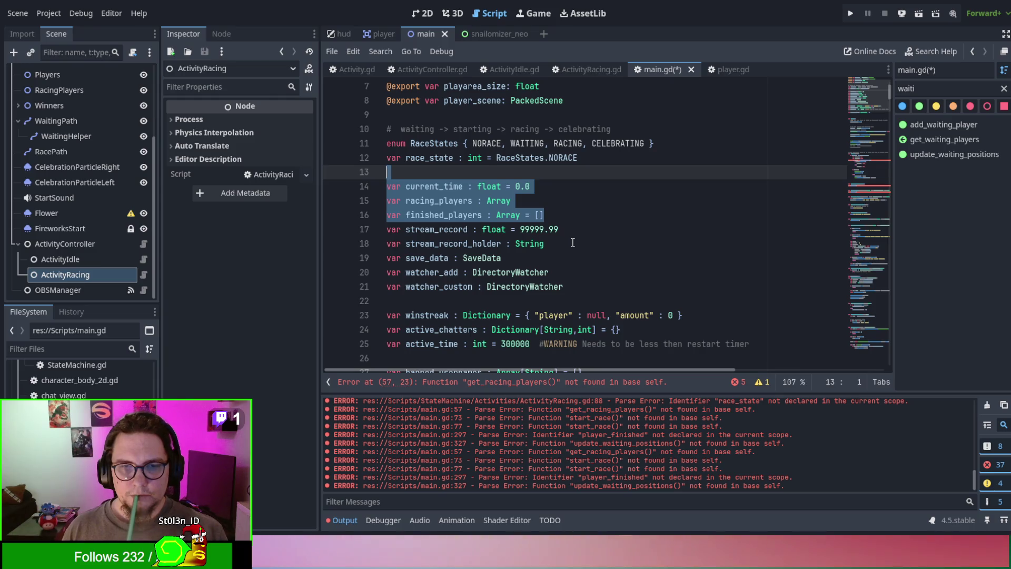
Step: Delete the race variables current_time through winstreak from main.gd's declarations
shift+click(573, 242)
key(BackSpace)
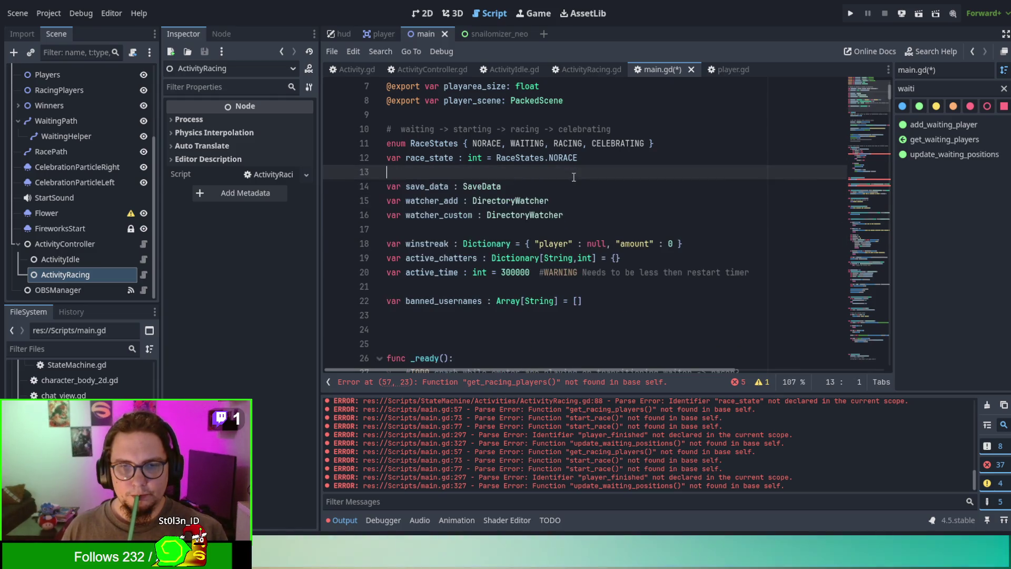
click(571, 236)
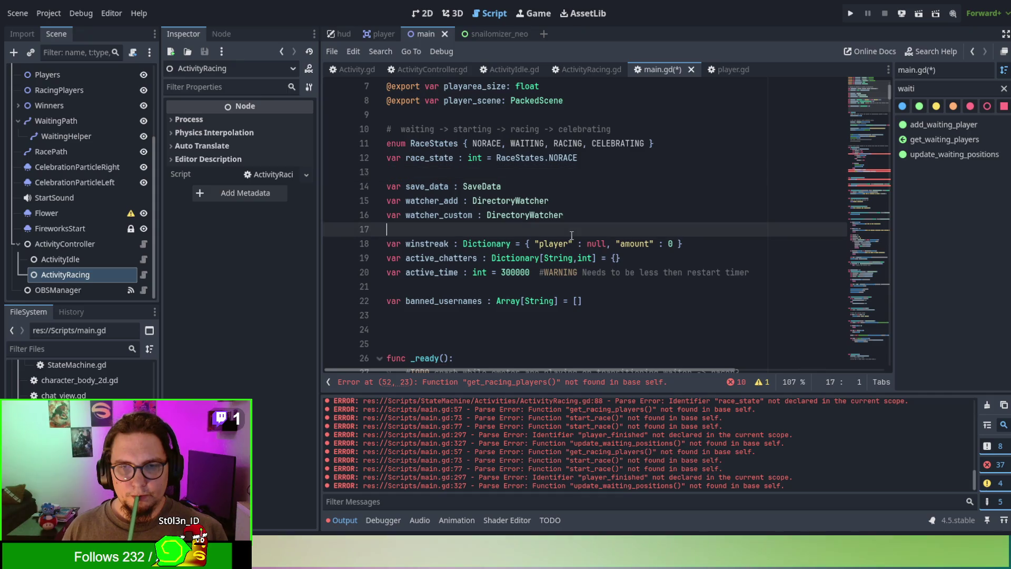
text(var current_time : float = 0.0 var racing_players : Array var finished_players : Array = [] var stream_record : float = 99999.99 var stream_record_holder : String)
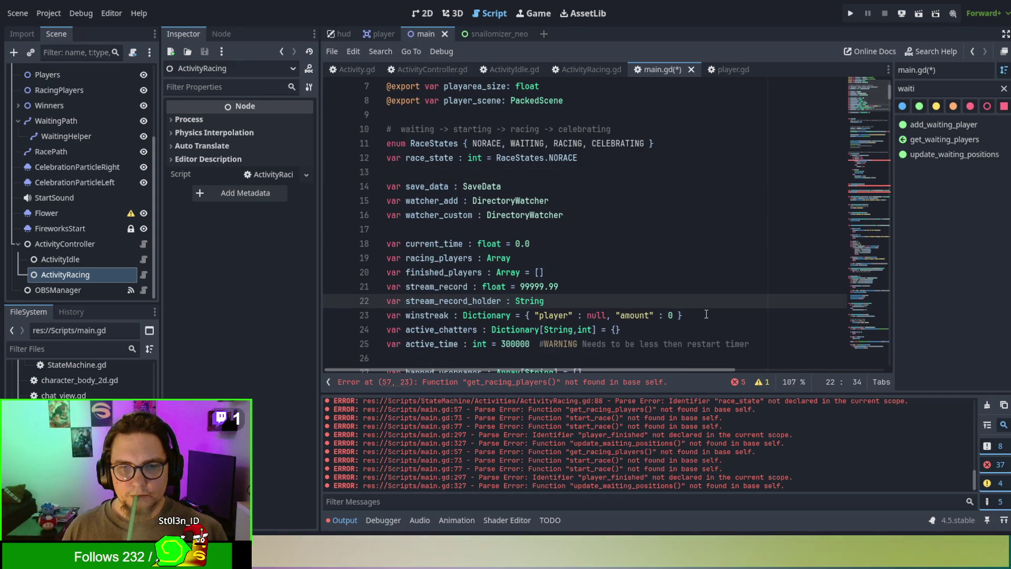
drag(706, 315, 639, 226)
key(ctrl+c)
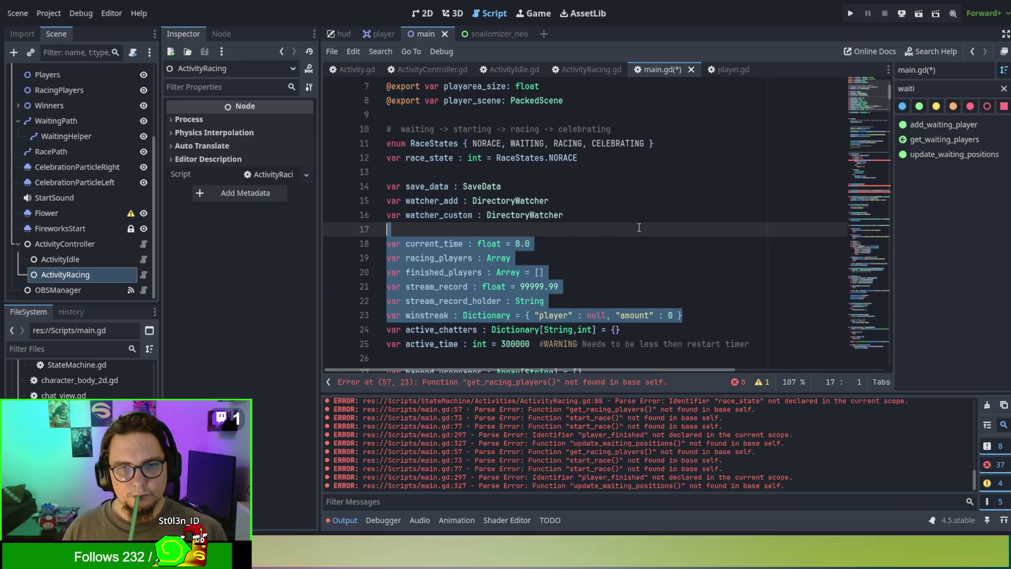
key(BackSpace)
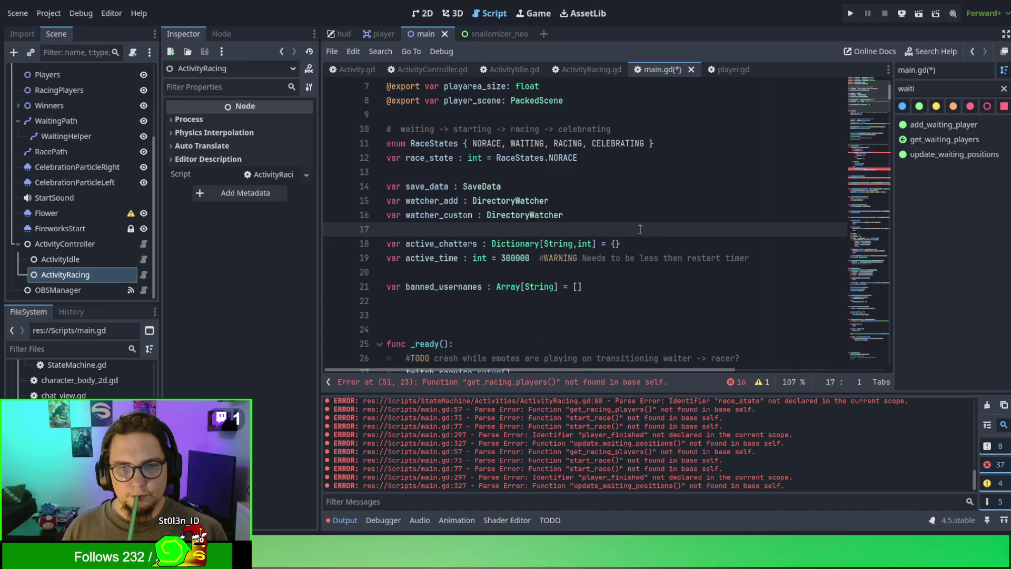
Step: Look over main.gd's remaining code and start a text search in the script
scroll(641, 229, up, 2)
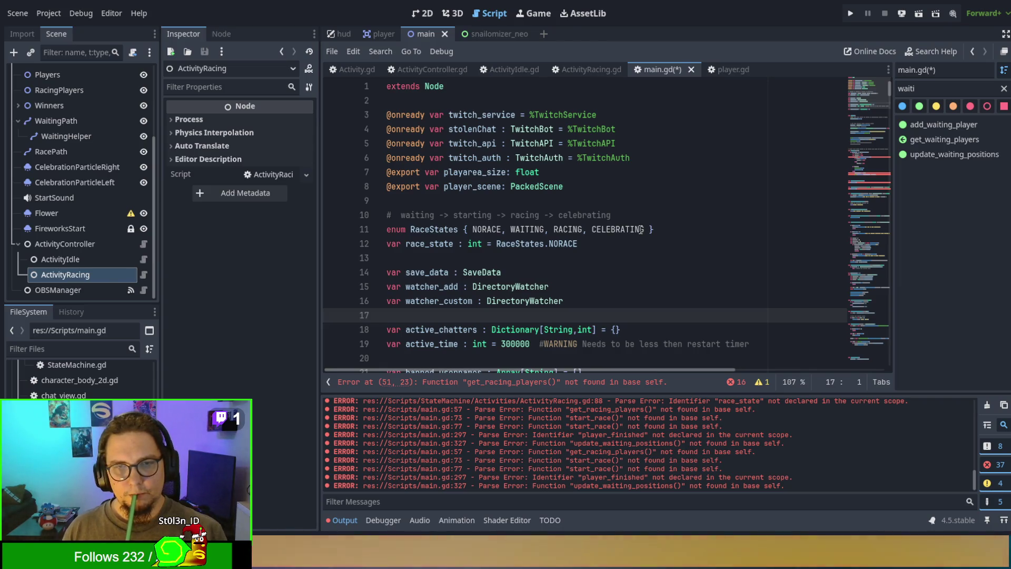
scroll(640, 230, down, 8)
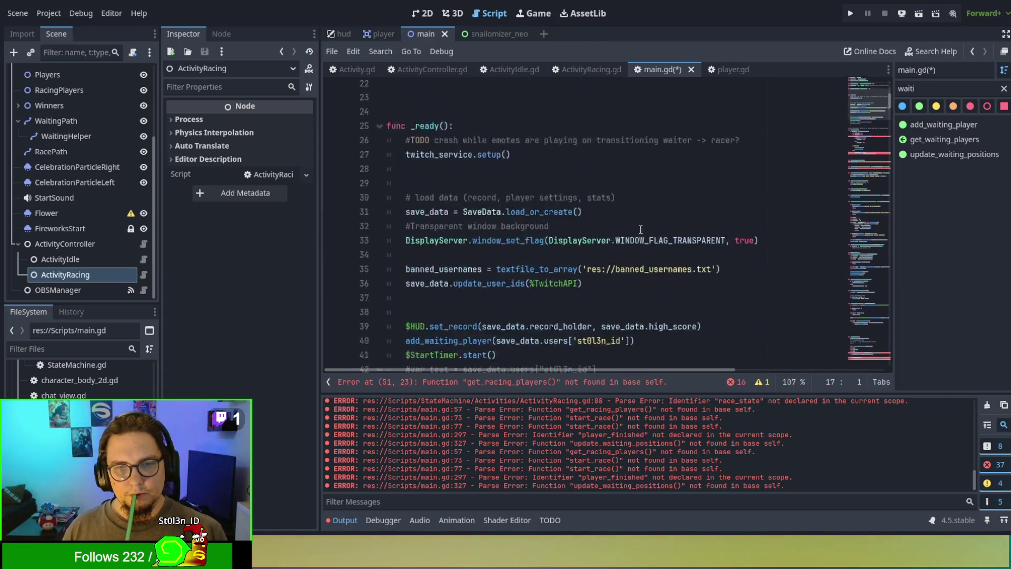
scroll(640, 229, down, 4)
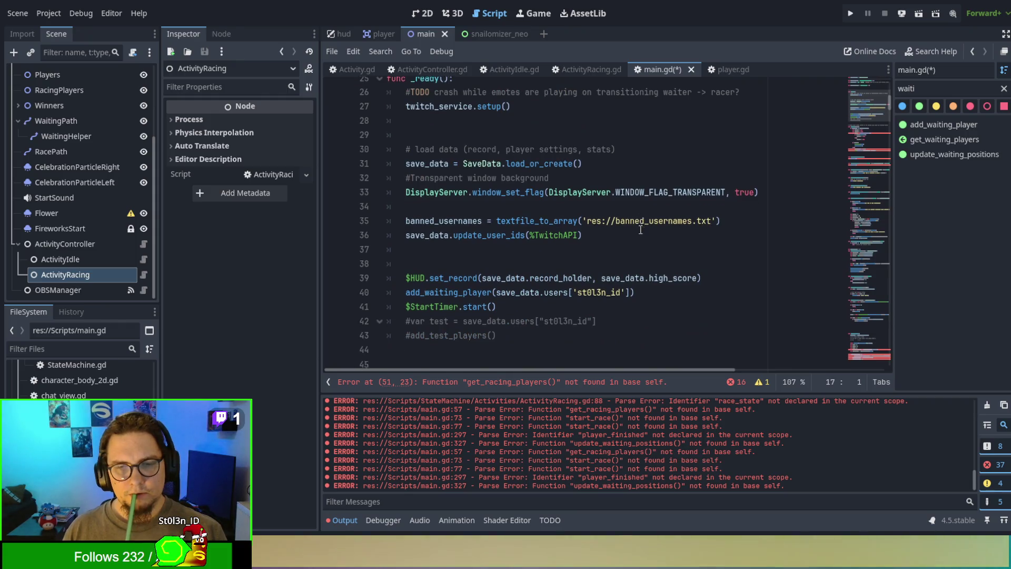
key(ctrl+f)
Step: Search main.gd for 'cur' and step through the current_time occurrences
text(cur)
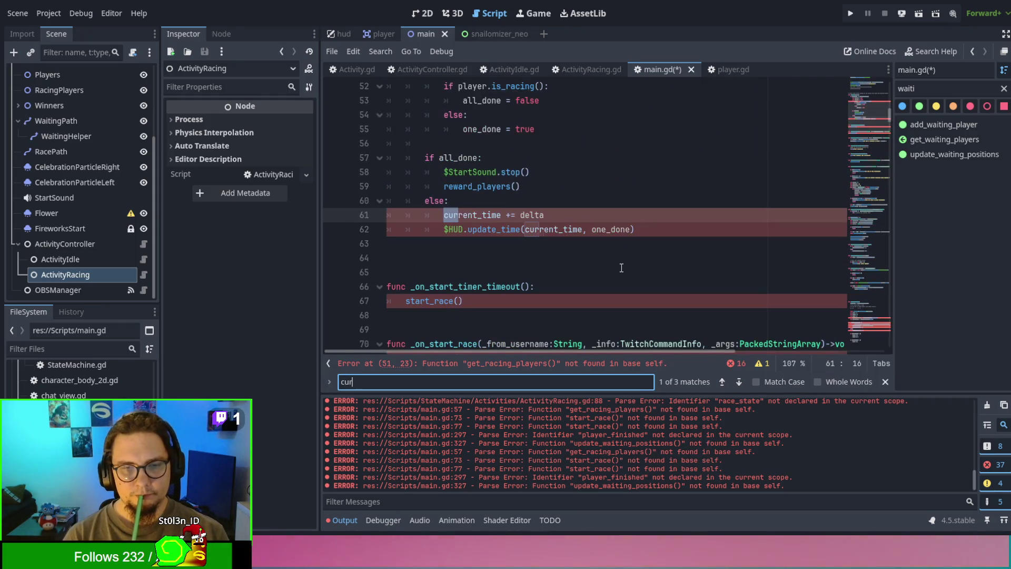
click(621, 267)
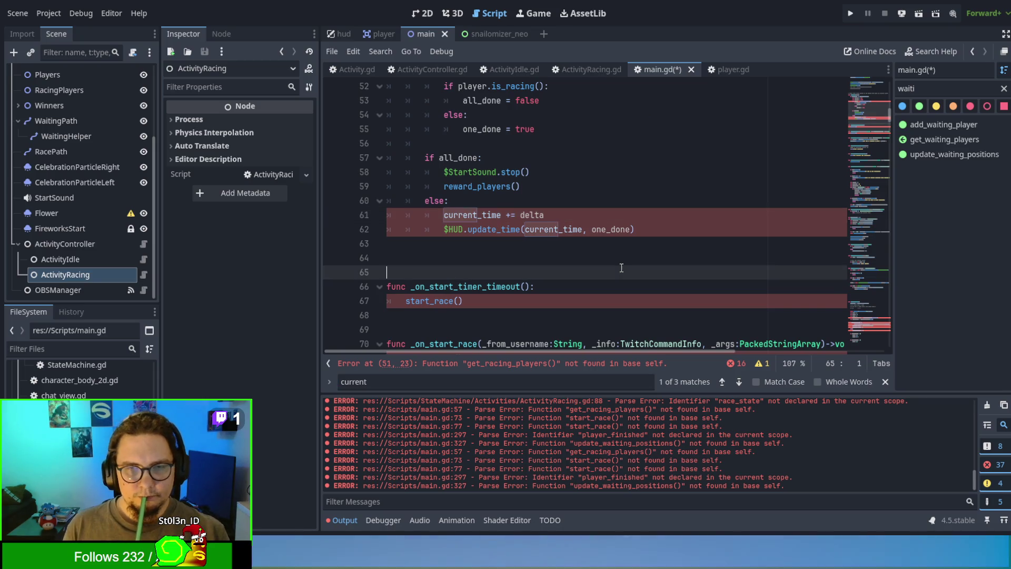
click(477, 216)
double_click(477, 216)
key(ctrl+d)
key(ctrl+d)
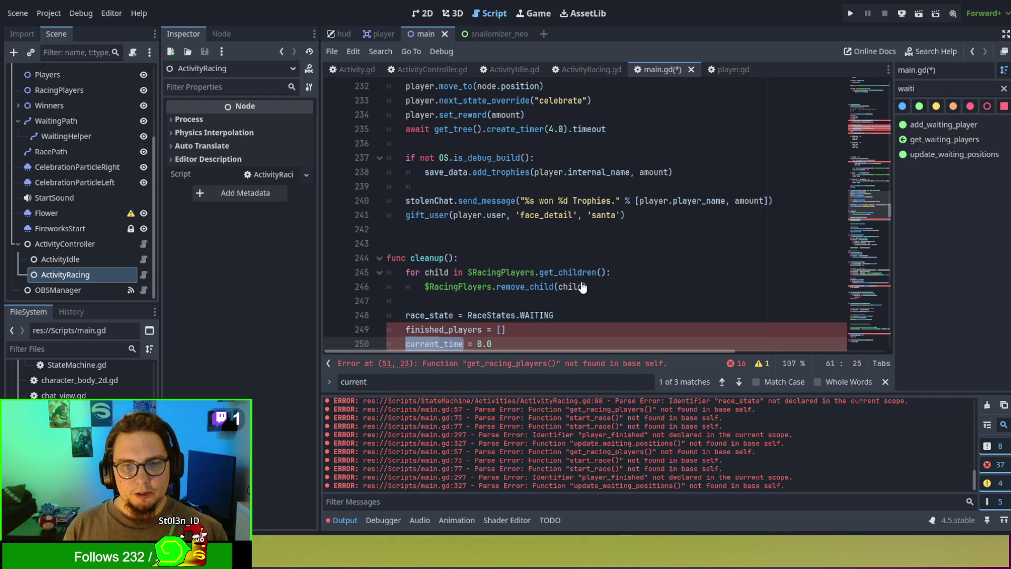
scroll(582, 287, down, 1)
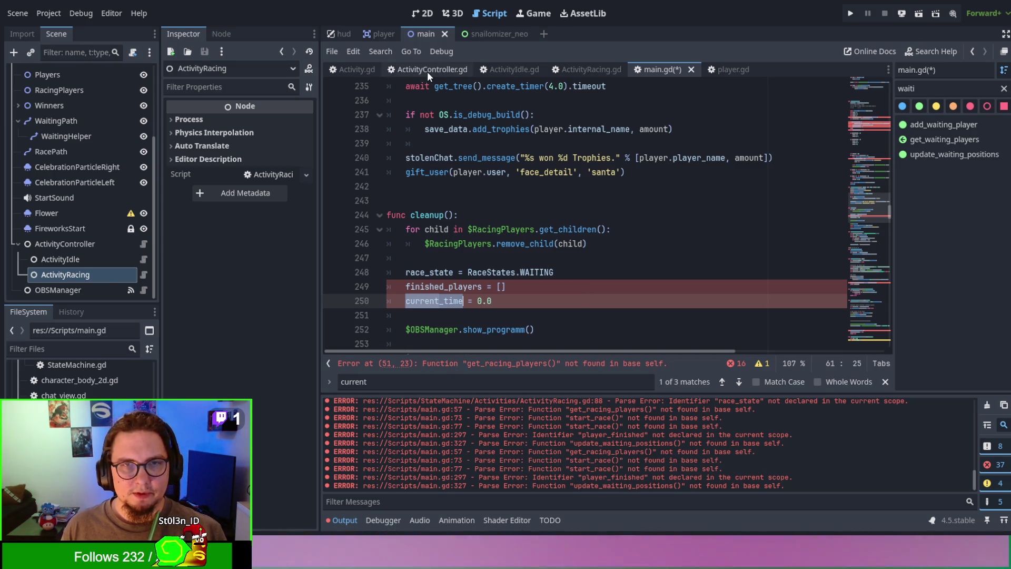
Step: Paste the race variables onto empty line 4 of ActivityRacing.gd
click(559, 65)
scroll(474, 210, up, 5)
click(444, 129)
key(ctrl+v)
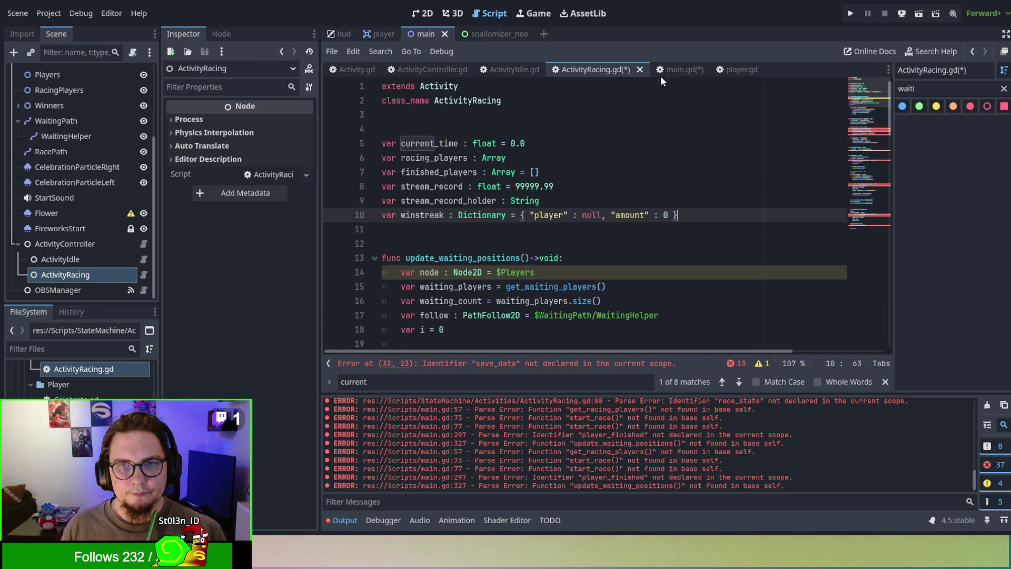
Step: Cut the entire cleanup() function out of main.gd, undoing and redoing the cut, then return to ActivityRacing.gd
click(673, 69)
click(546, 301)
mouse_move(388, 214)
mouse_down()
mouse_move(473, 316)
mouse_move(406, 344)
mouse_up()
key(ctrl+c)
scroll(553, 211, down, 3)
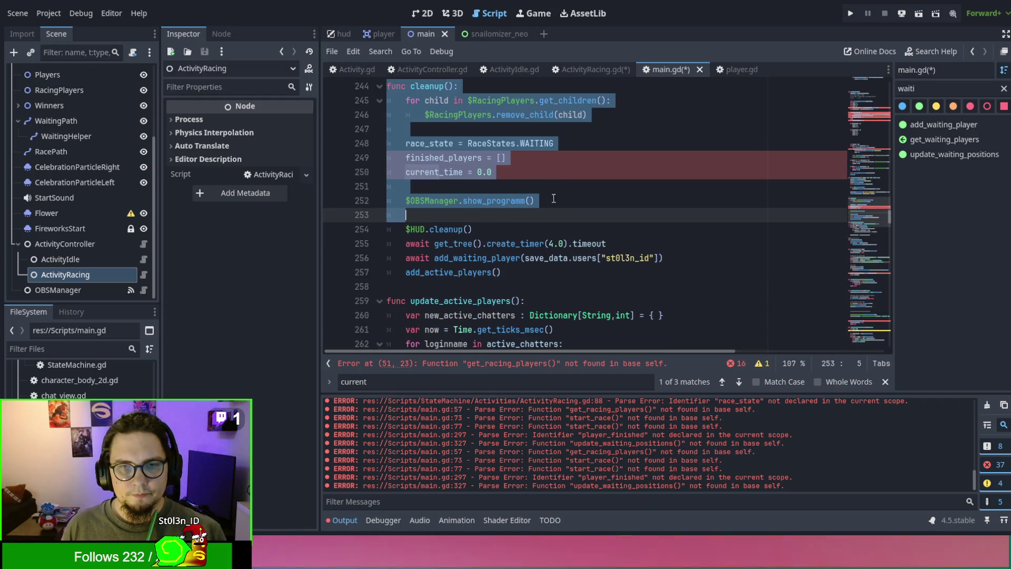
shift+click(560, 270)
key(BackSpace)
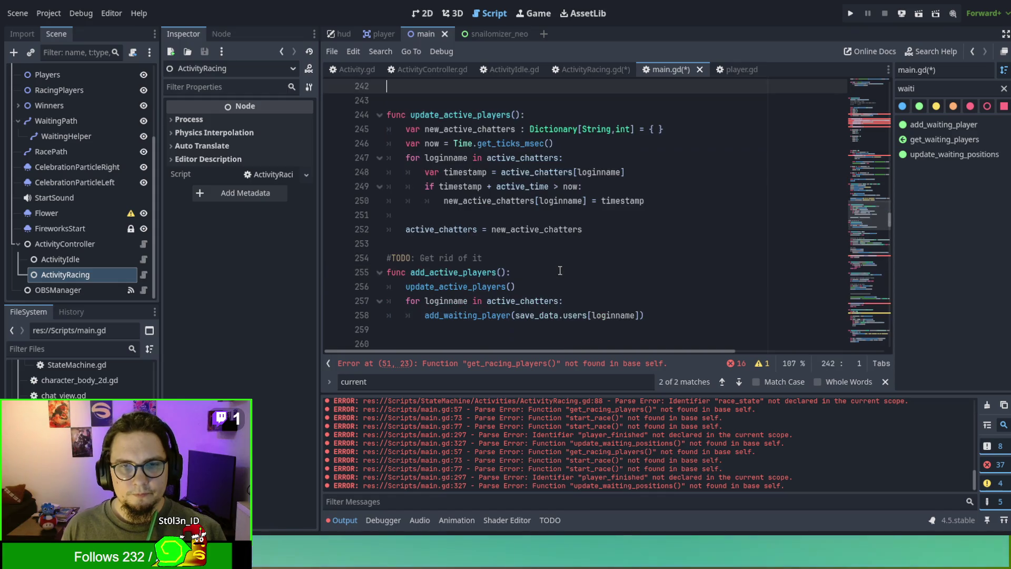
scroll(558, 268, up, 2)
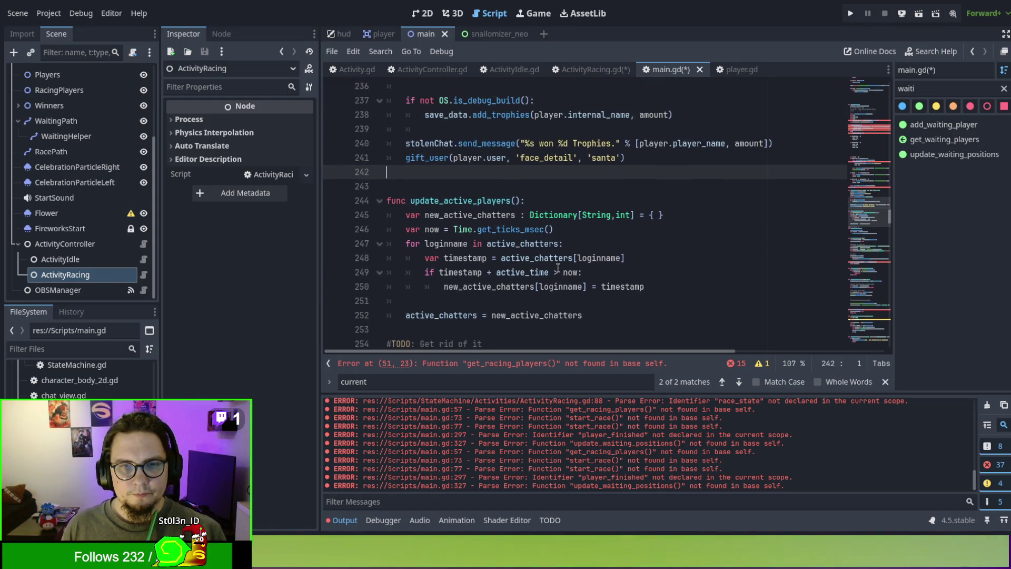
key(ctrl+z)
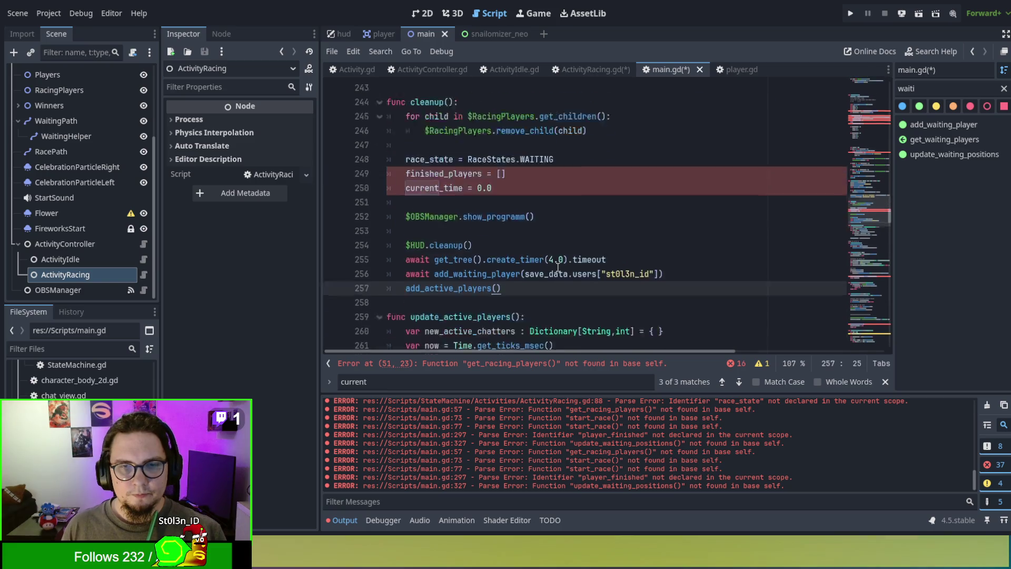
scroll(558, 267, up, 3)
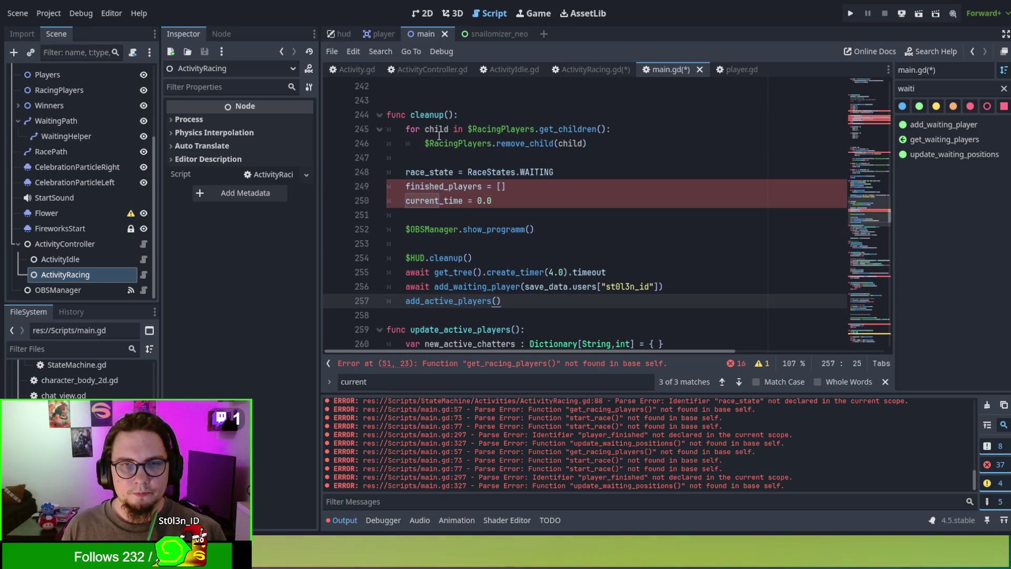
key(ctrl+y)
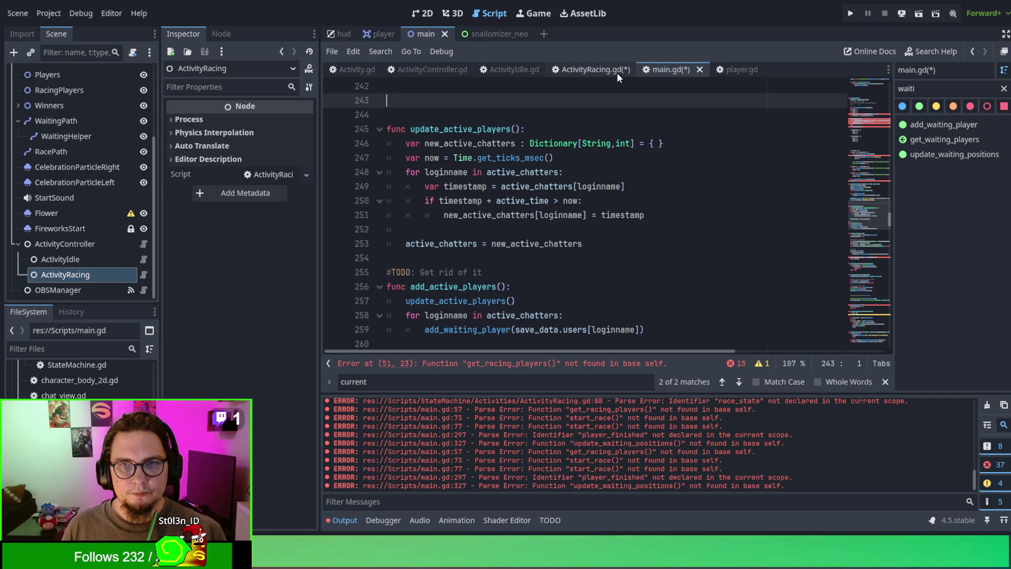
click(602, 69)
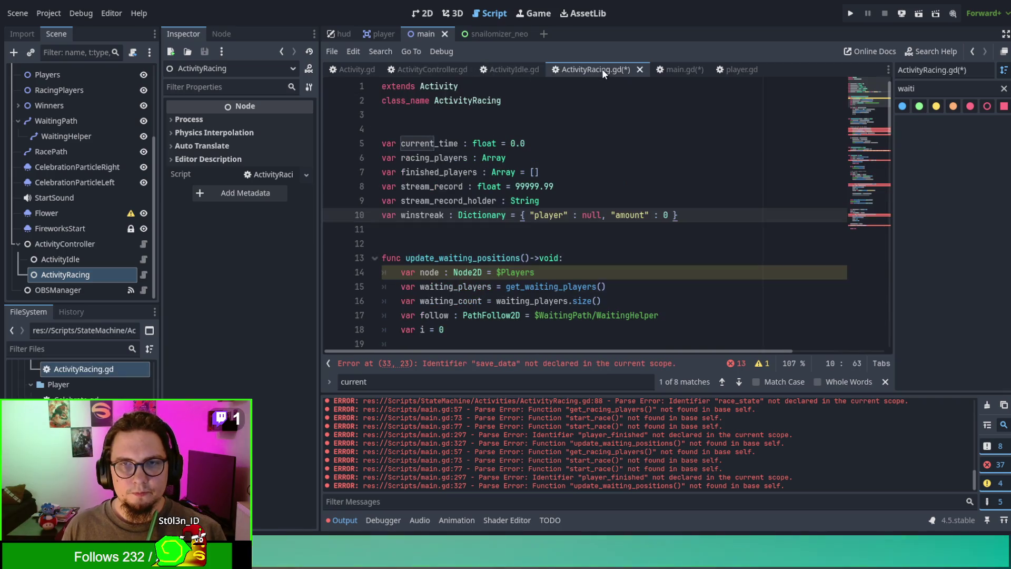
Step: Paste cleanup() after start_race() in ActivityRacing.gd, with a blank line before it
click(534, 250)
scroll(534, 251, down, 10)
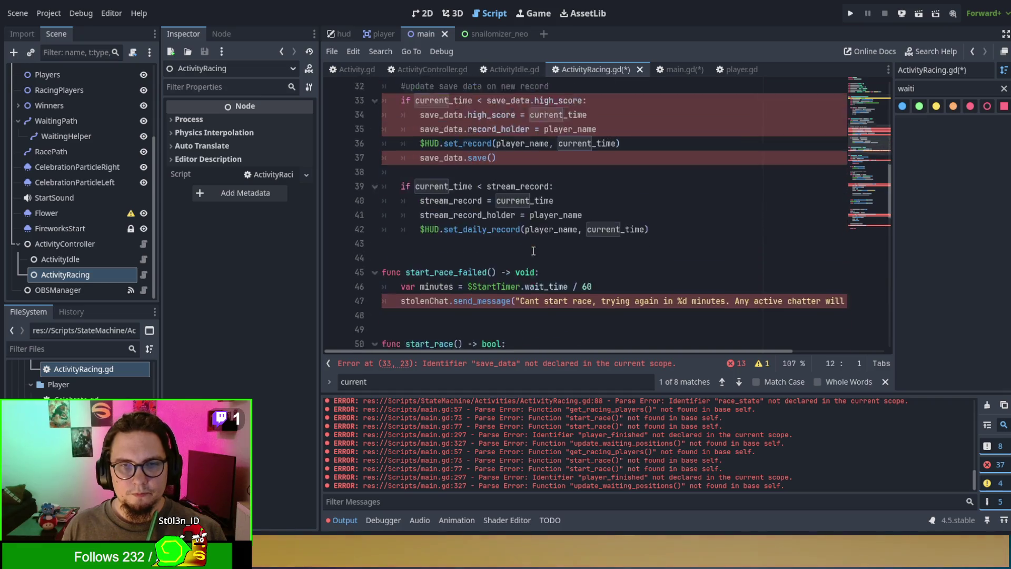
scroll(533, 251, down, 15)
click(459, 329)
key(ctrl+v)
click(429, 145)
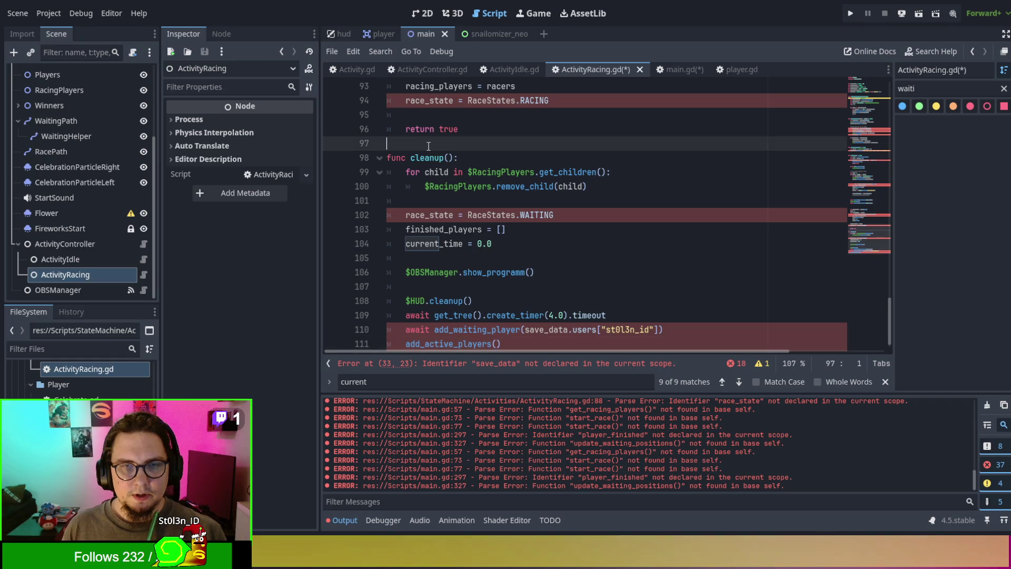
key(Return)
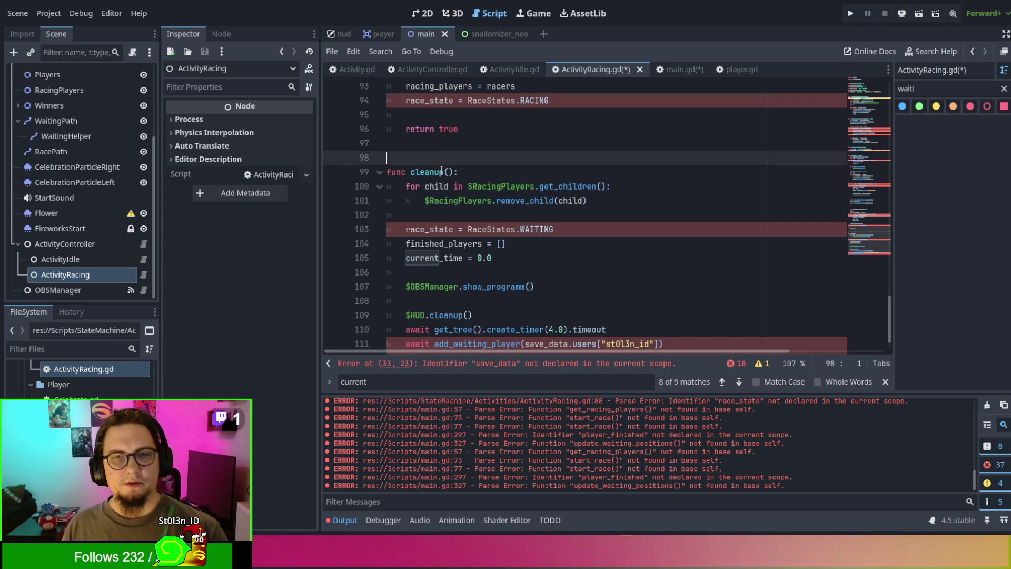
Step: Inspect the add_active_players call and RacingPlayers node reference inside cleanup()
scroll(440, 168, down, 1)
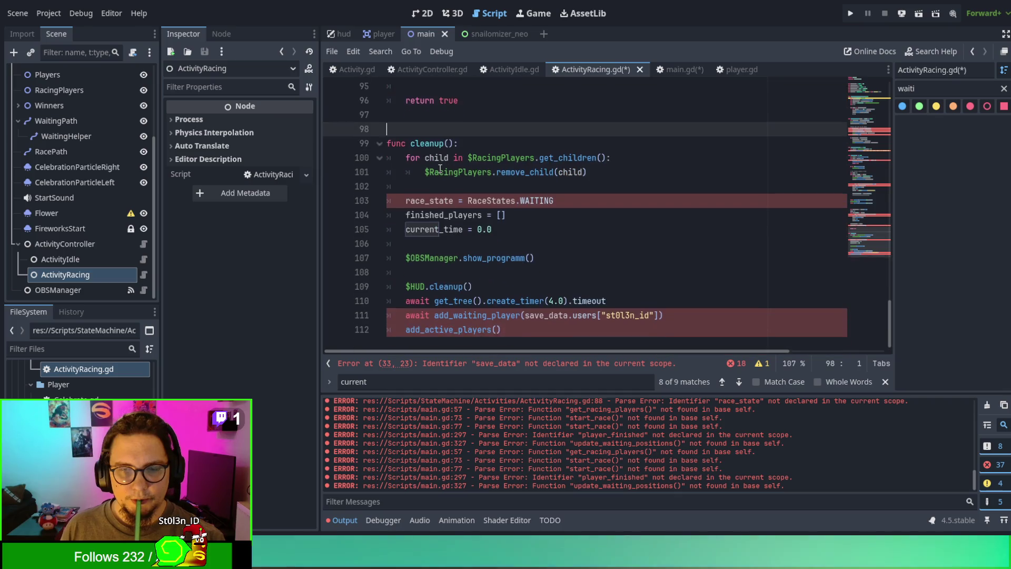
double_click(466, 329)
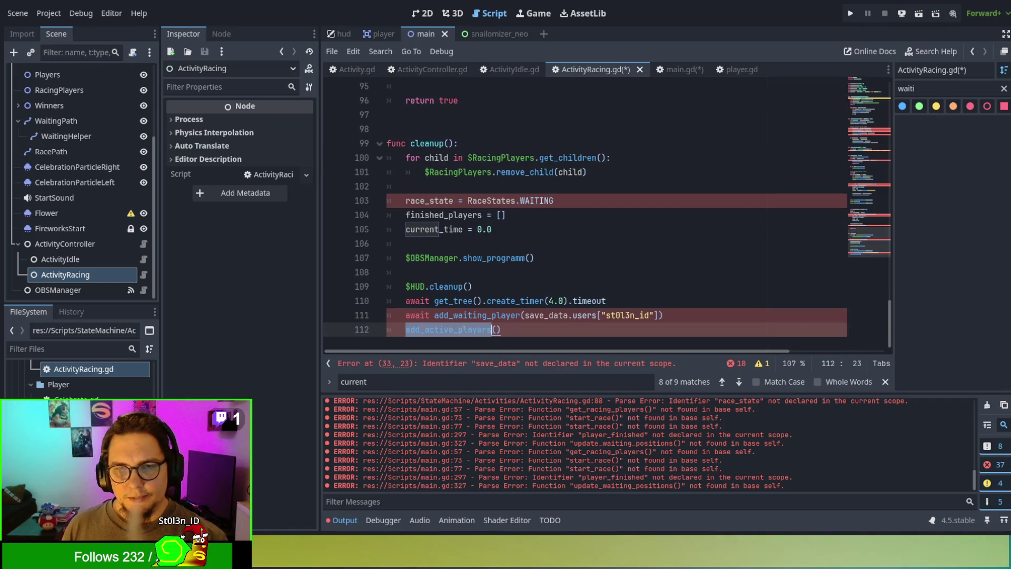
double_click(456, 172)
click(456, 171)
scroll(456, 172, up, 4)
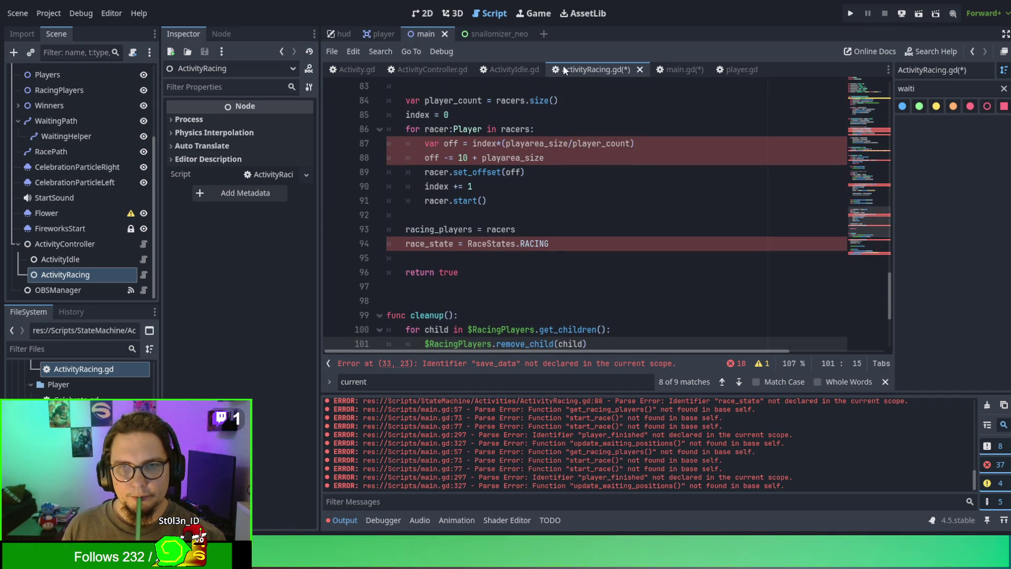
Step: Scroll through main.gd to locate the reward code around the gift_user call
click(672, 69)
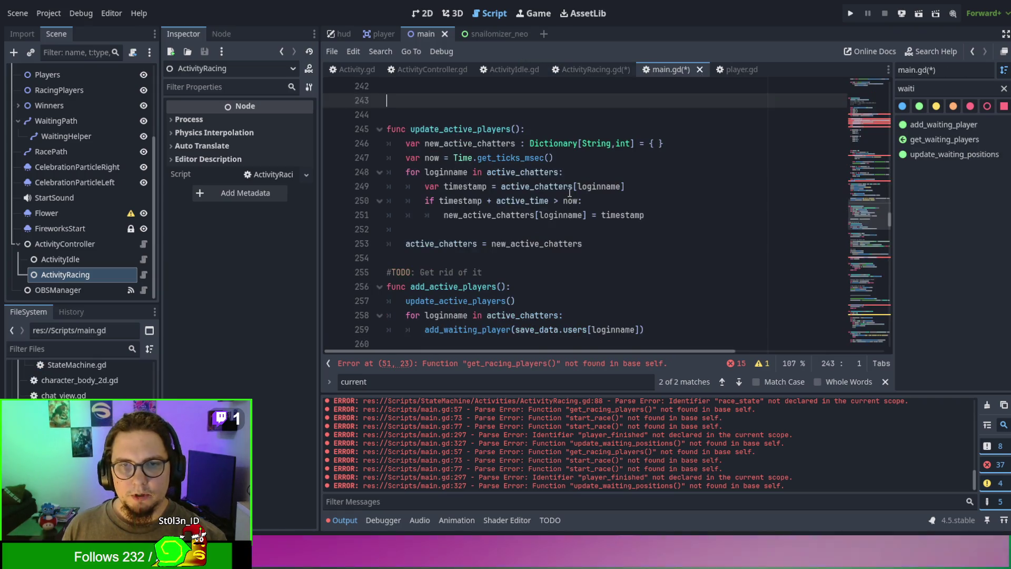
scroll(569, 193, up, 8)
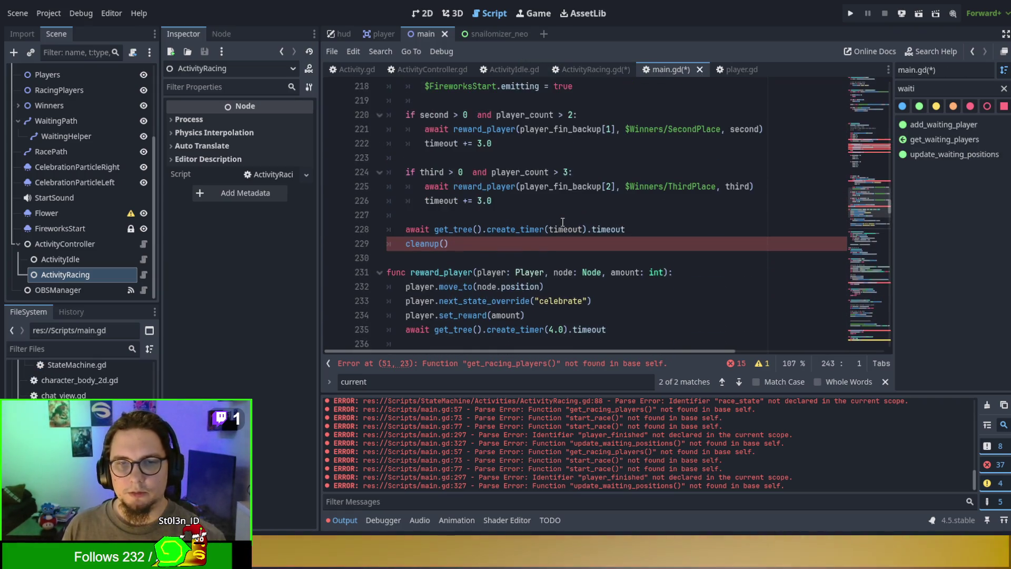
scroll(562, 222, up, 8)
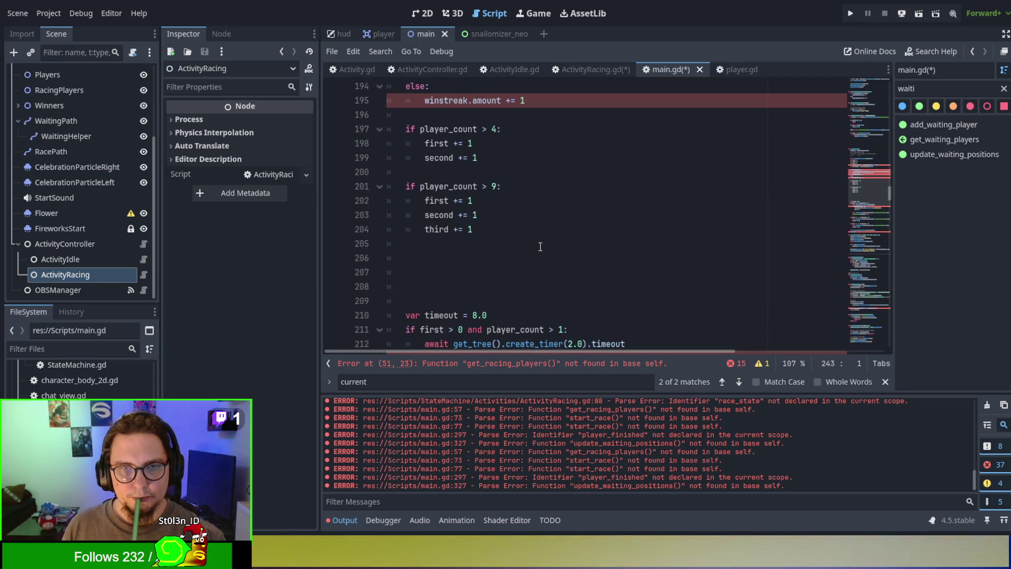
scroll(540, 246, up, 6)
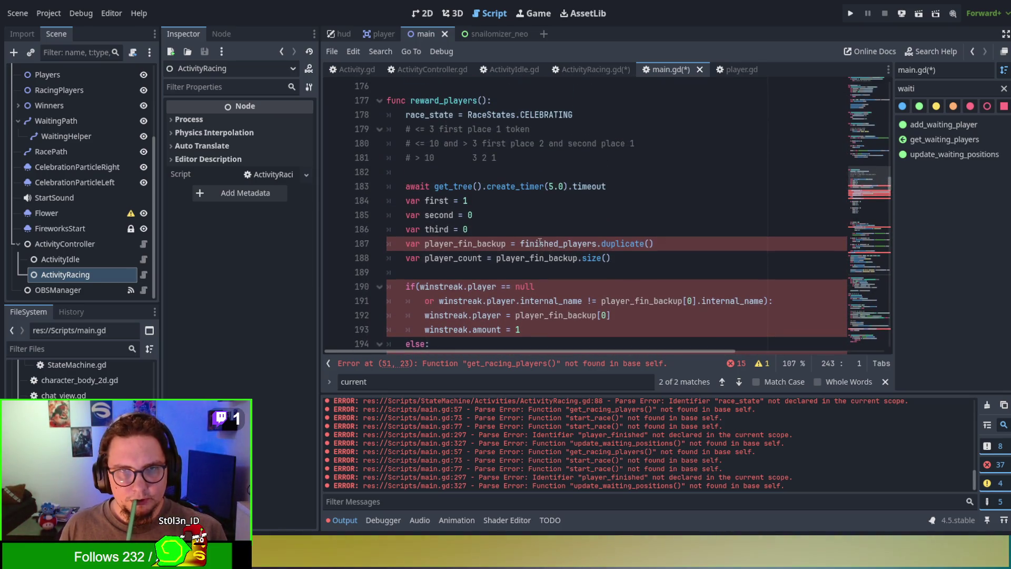
scroll(540, 242, down, 13)
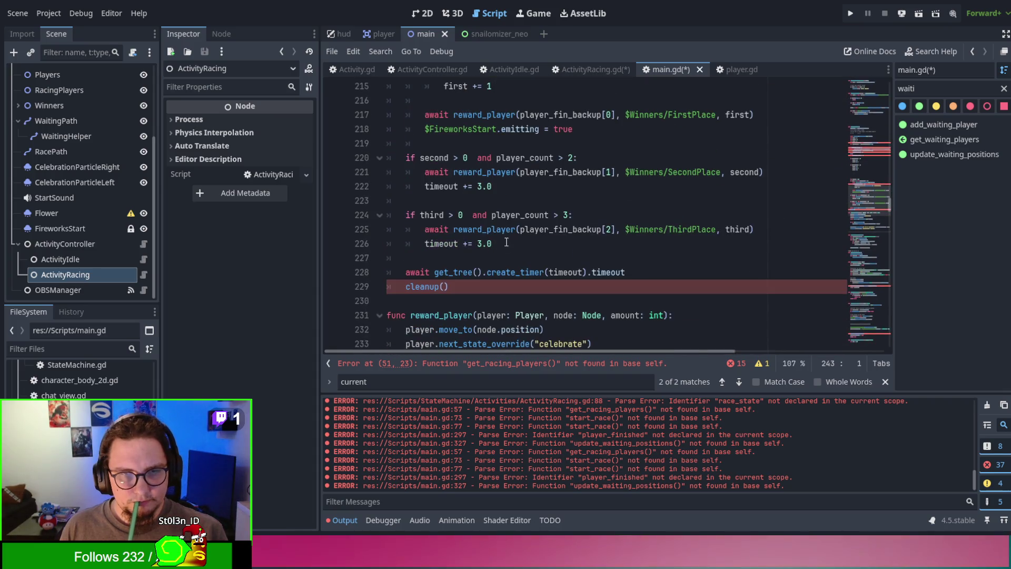
scroll(506, 276, down, 6)
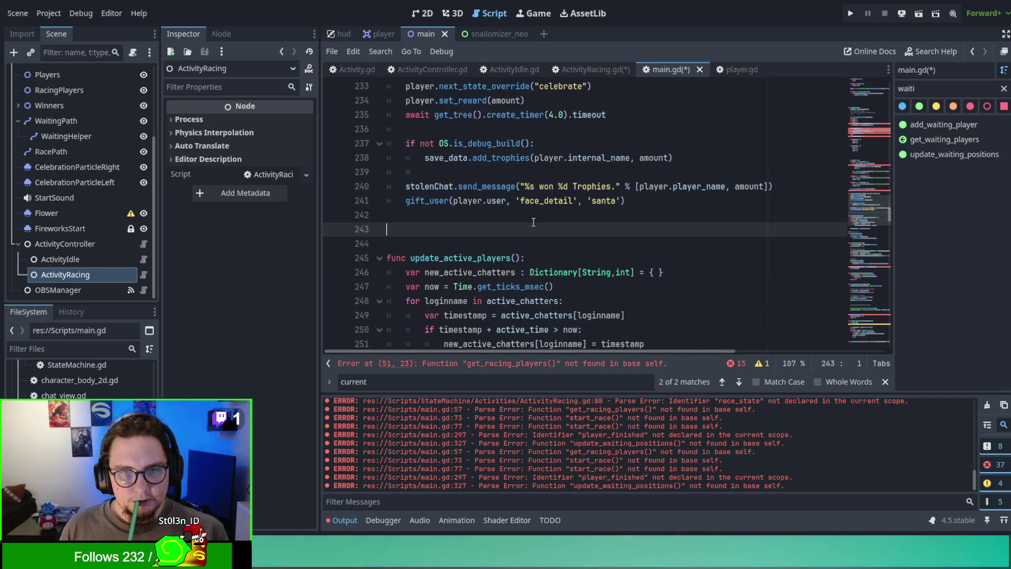
scroll(505, 206, up, 1)
click(679, 244)
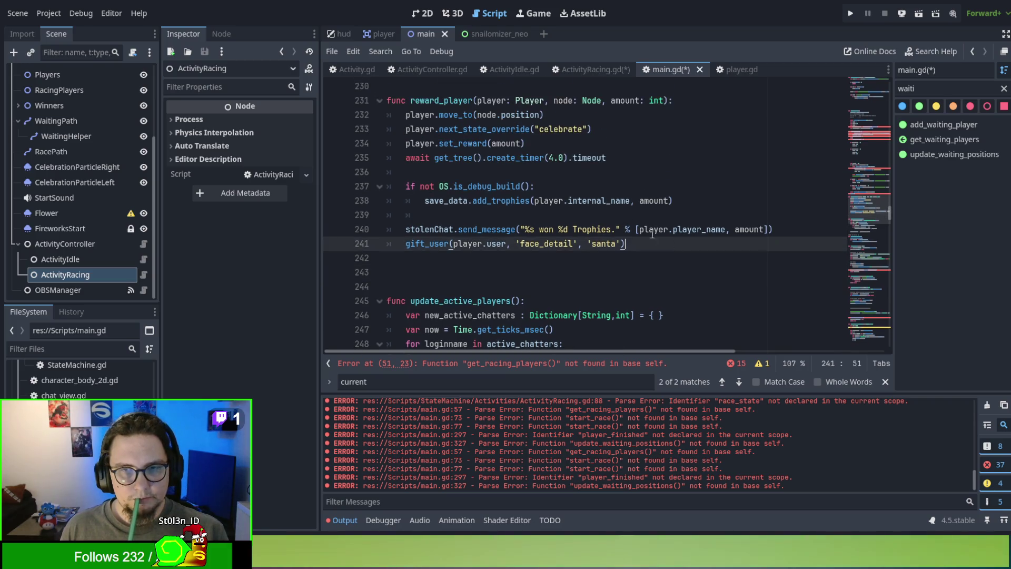
scroll(560, 210, up, 4)
scroll(560, 211, up, 14)
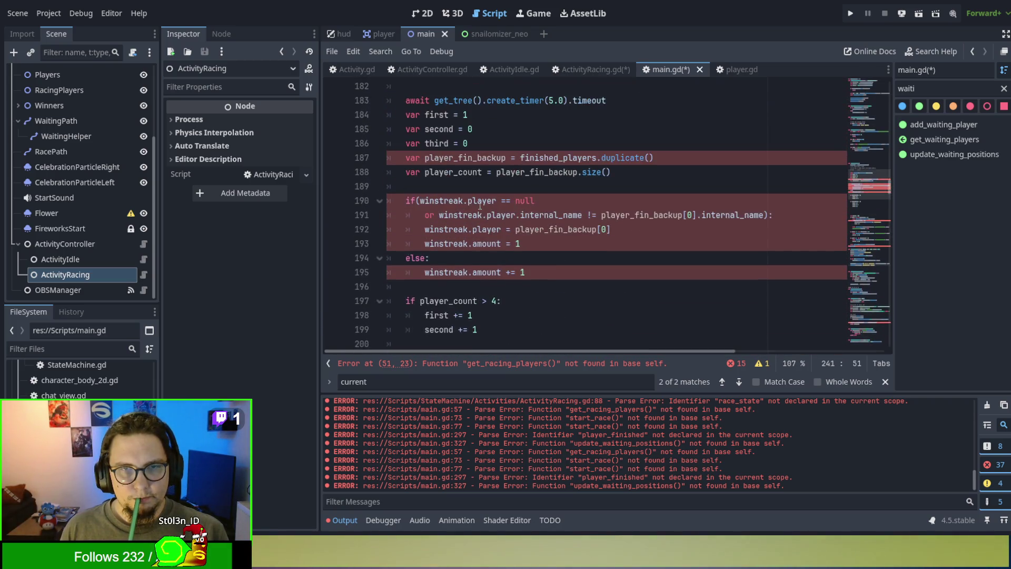
Step: Cut the reward_players and reward_player functions block out of main.gd
scroll(478, 204, up, 8)
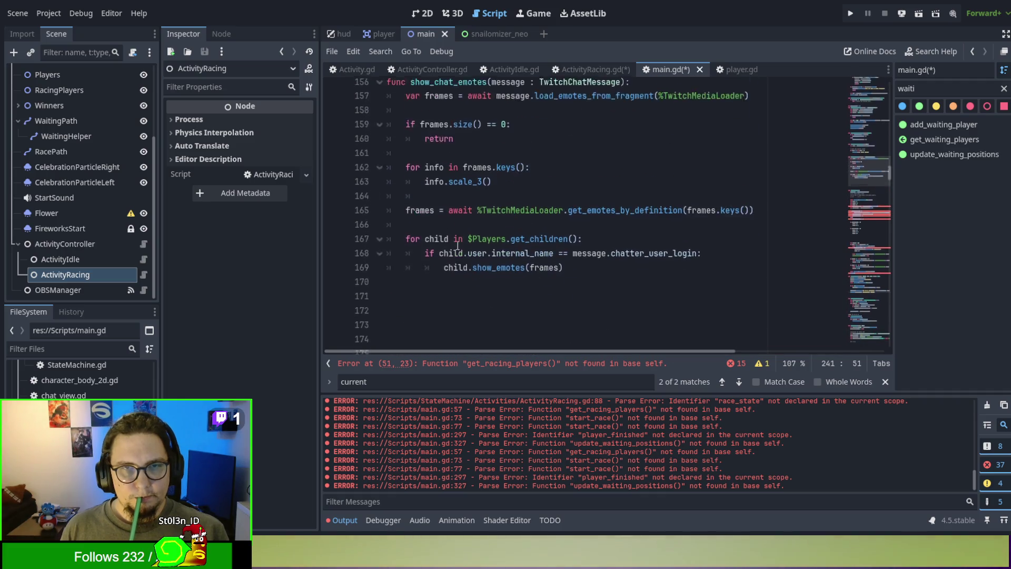
scroll(457, 246, up, 1)
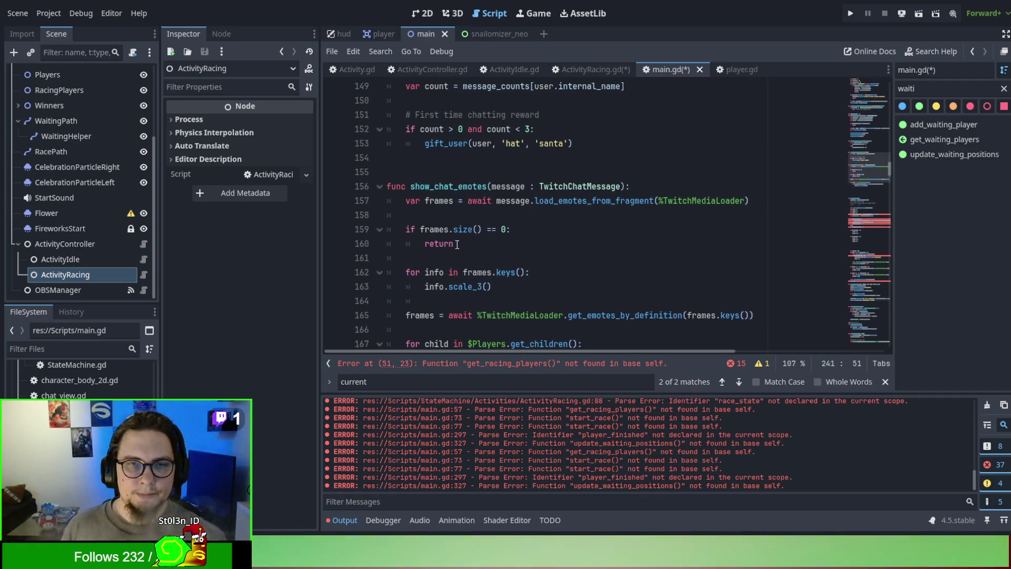
scroll(457, 245, up, 2)
scroll(457, 244, down, 6)
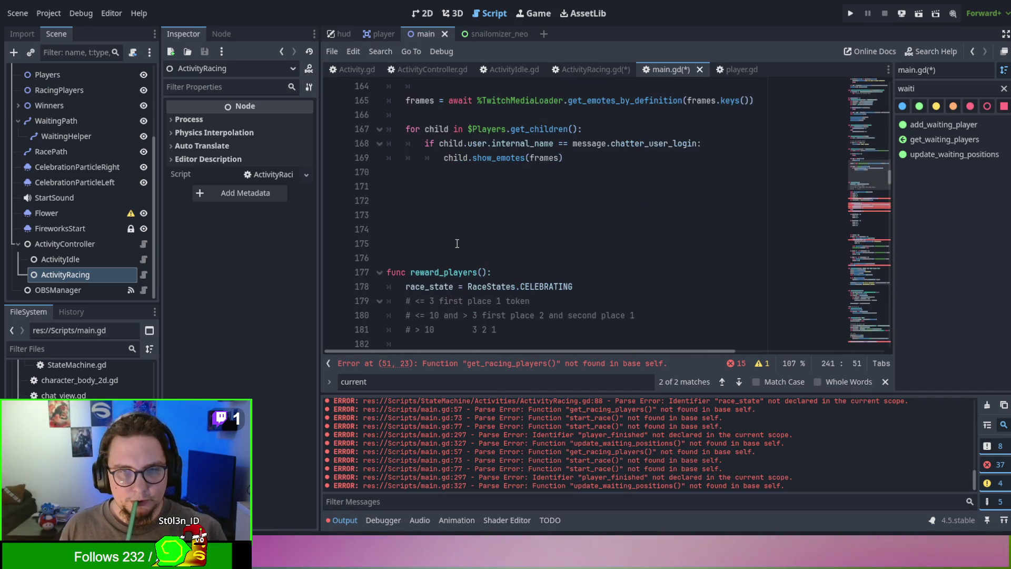
drag(424, 239, 400, 345)
key(Delete)
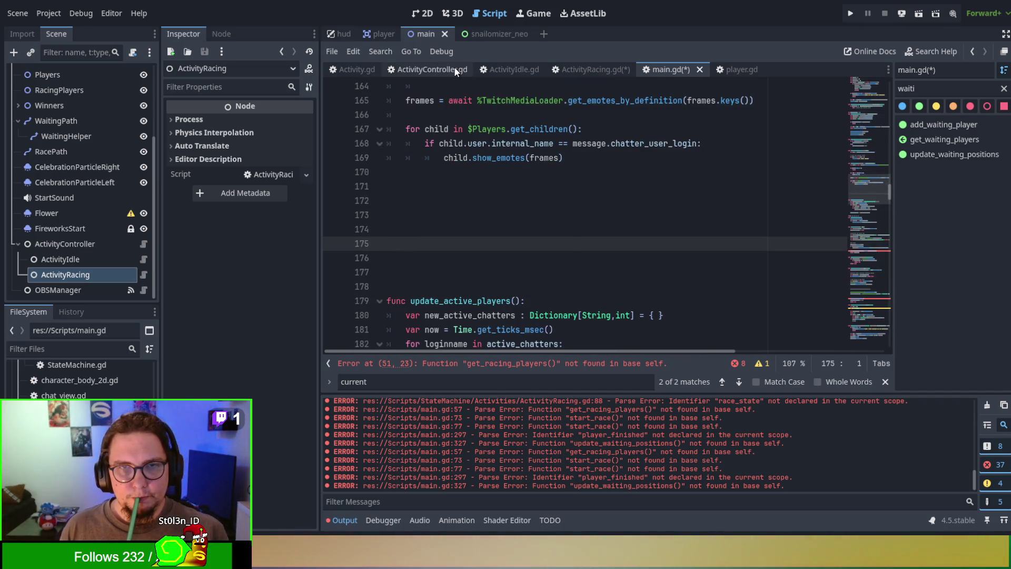
click(345, 69)
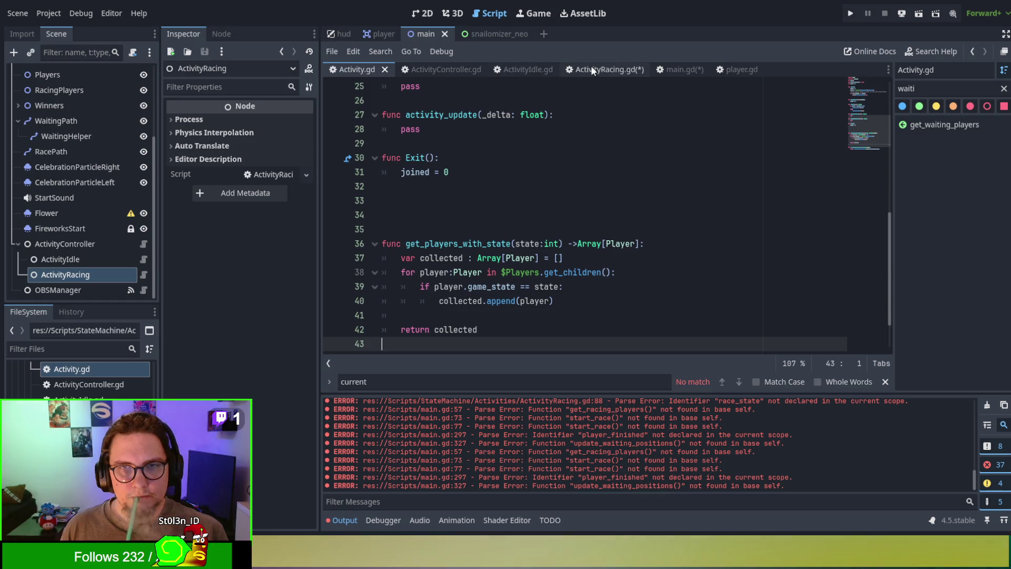
Step: Paste reward_players() and reward_player() above func cleanup in ActivityRacing.gd, adding a newline after
click(593, 71)
scroll(491, 227, down, 5)
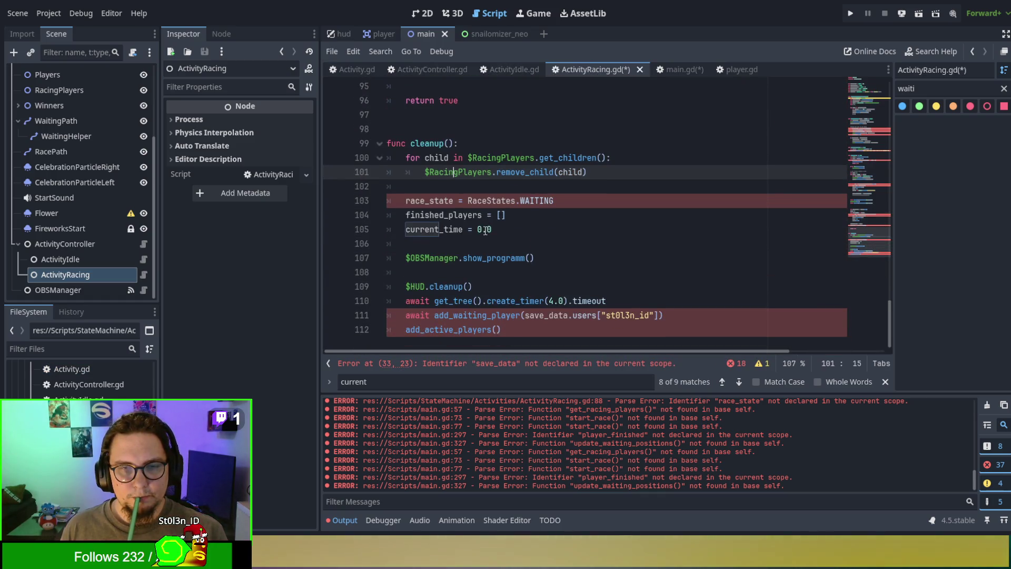
scroll(465, 292, up, 15)
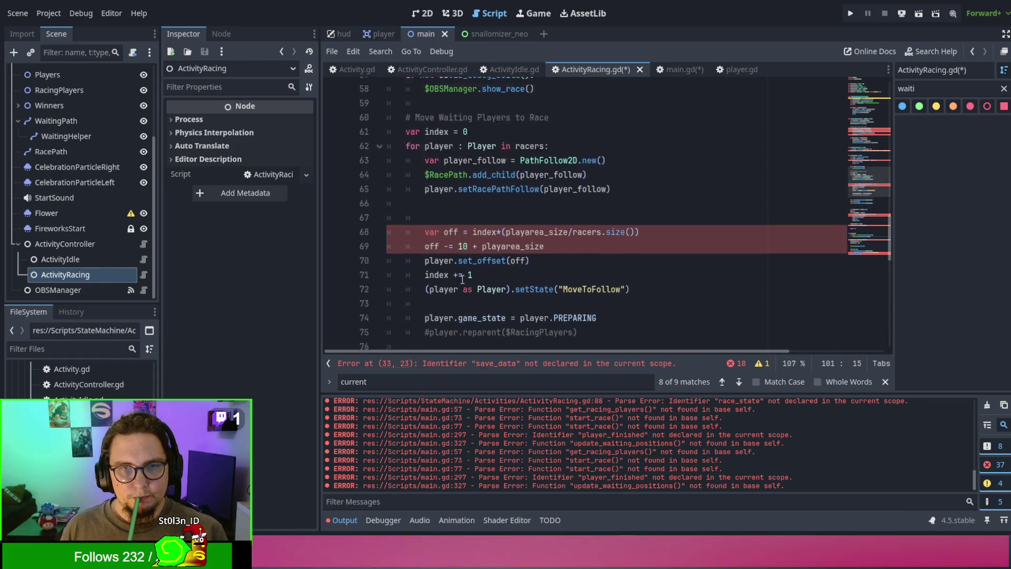
scroll(462, 279, up, 3)
scroll(447, 244, down, 10)
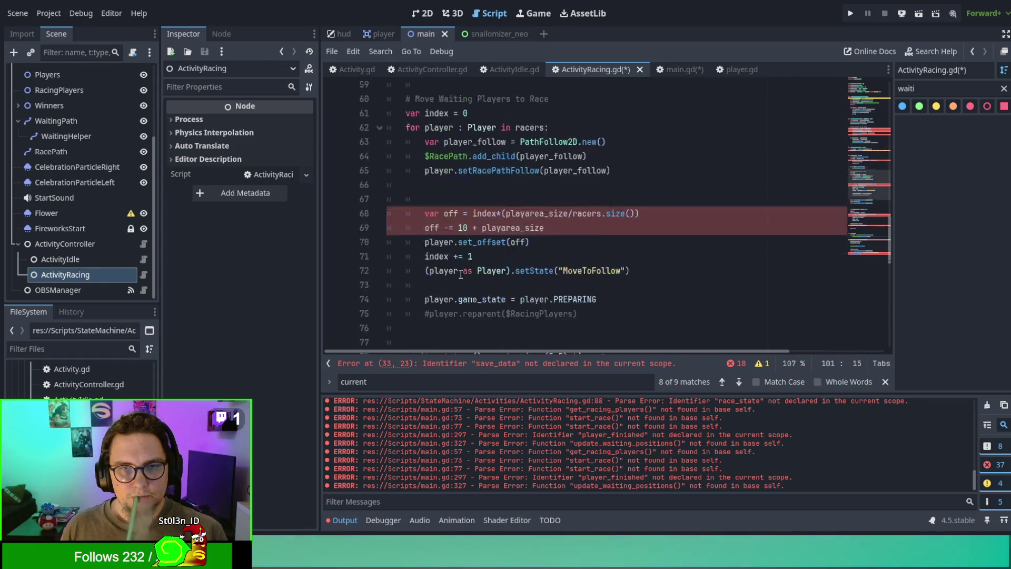
scroll(447, 244, down, 7)
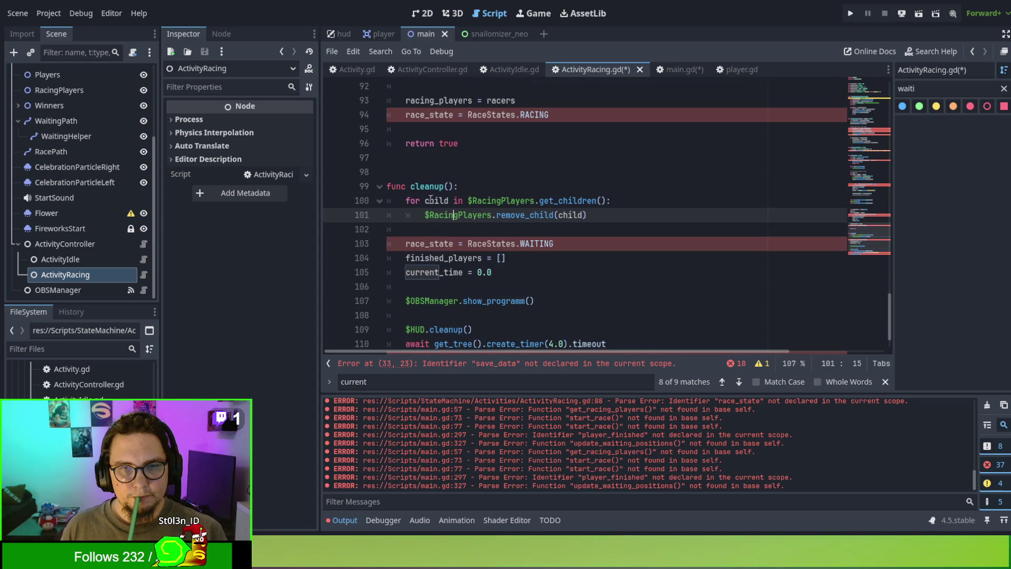
click(400, 165)
key(ctrl+v)
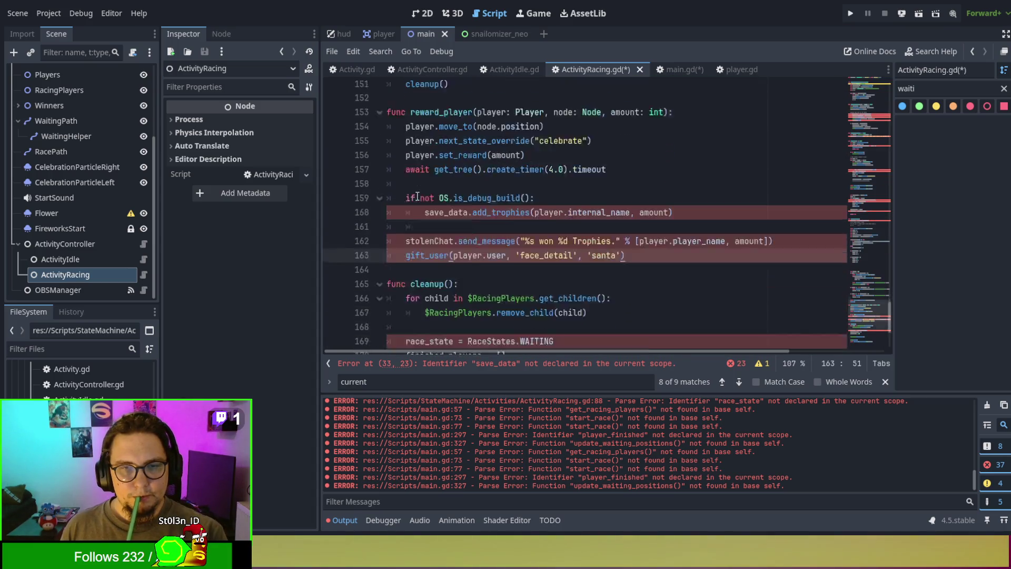
key(Return)
Step: Place the caret on empty line 153 and scroll up to review the pasted reward code
scroll(417, 196, up, 5)
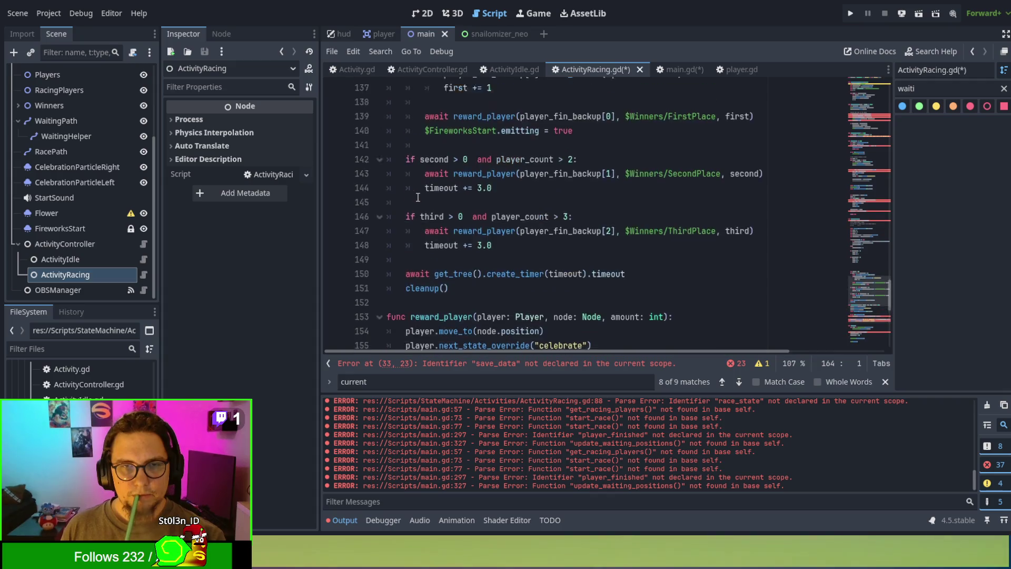
click(409, 278)
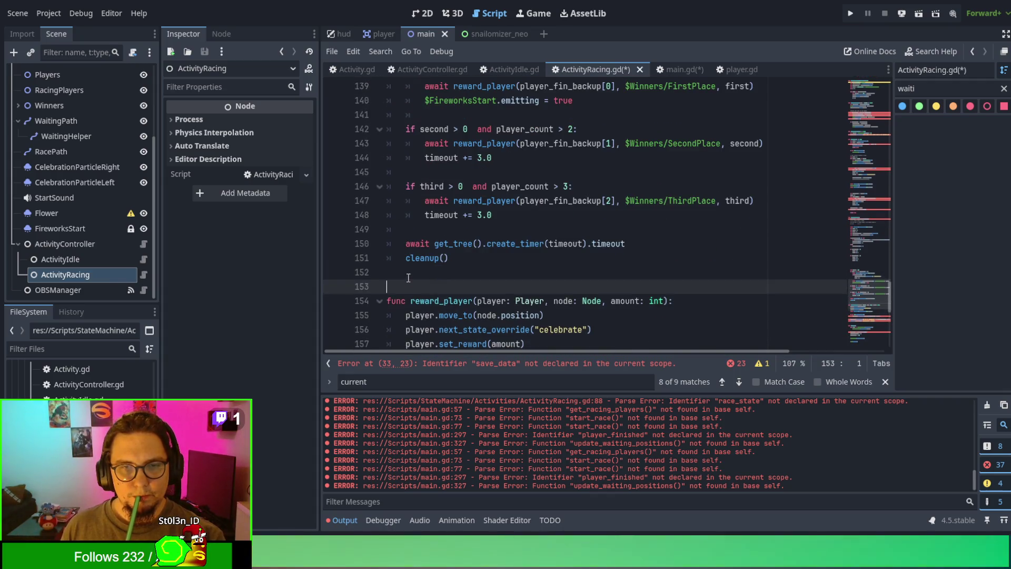
scroll(408, 276, up, 9)
scroll(407, 274, up, 7)
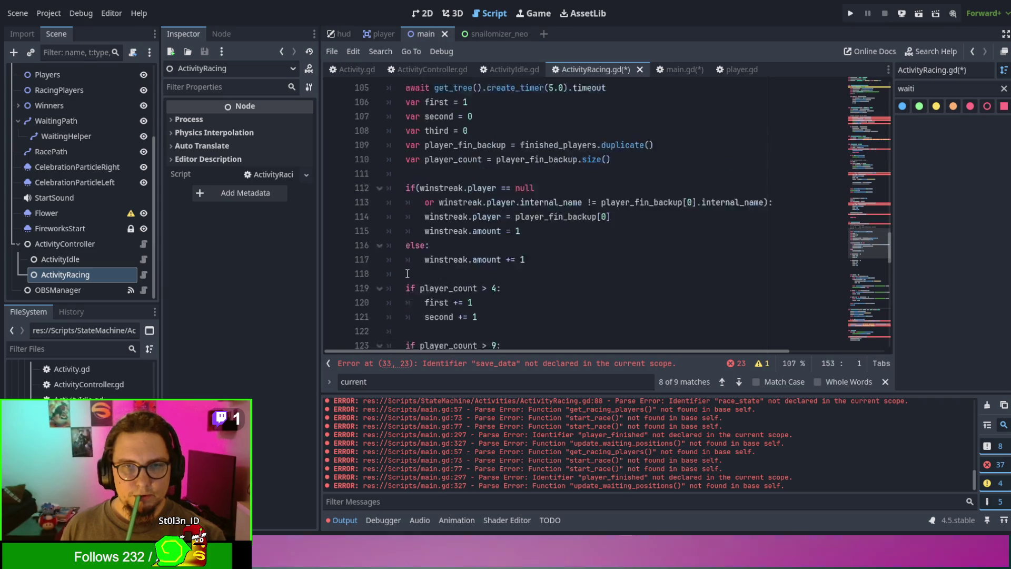
Step: Review ActivityRacing.gd from the reward code up to line 1, then return to main.gd
scroll(401, 189, up, 12)
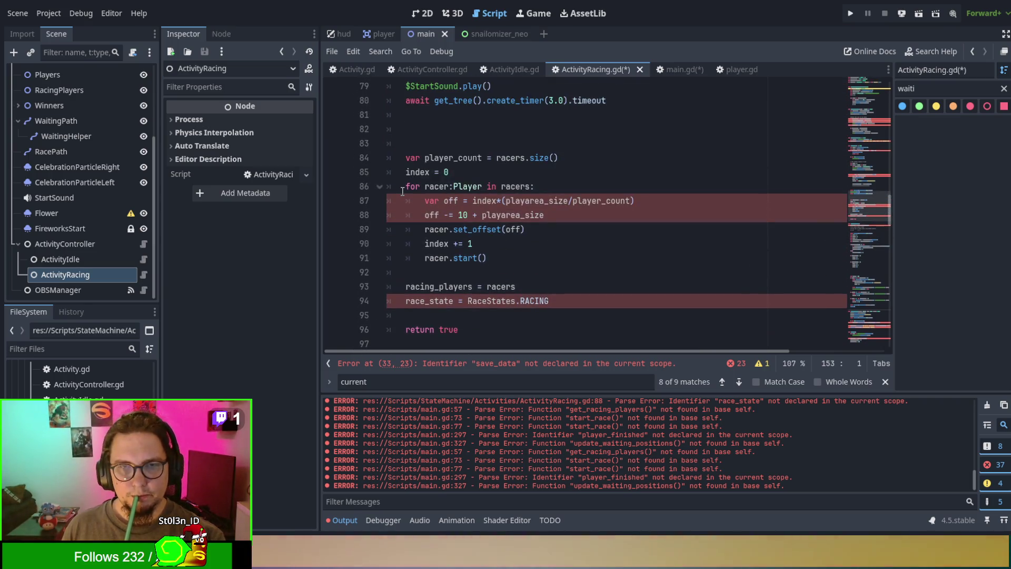
scroll(402, 193, up, 5)
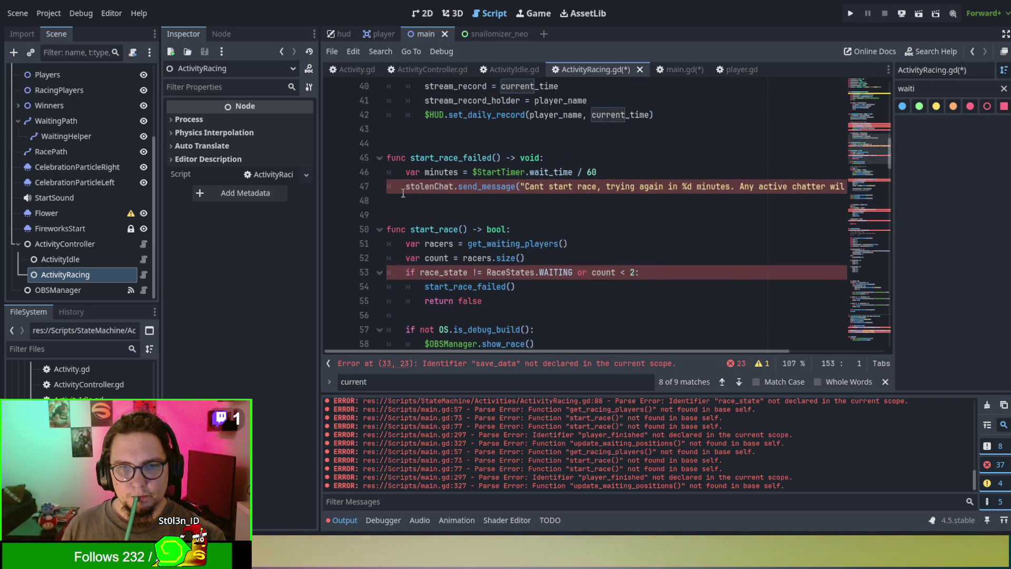
scroll(403, 193, up, 11)
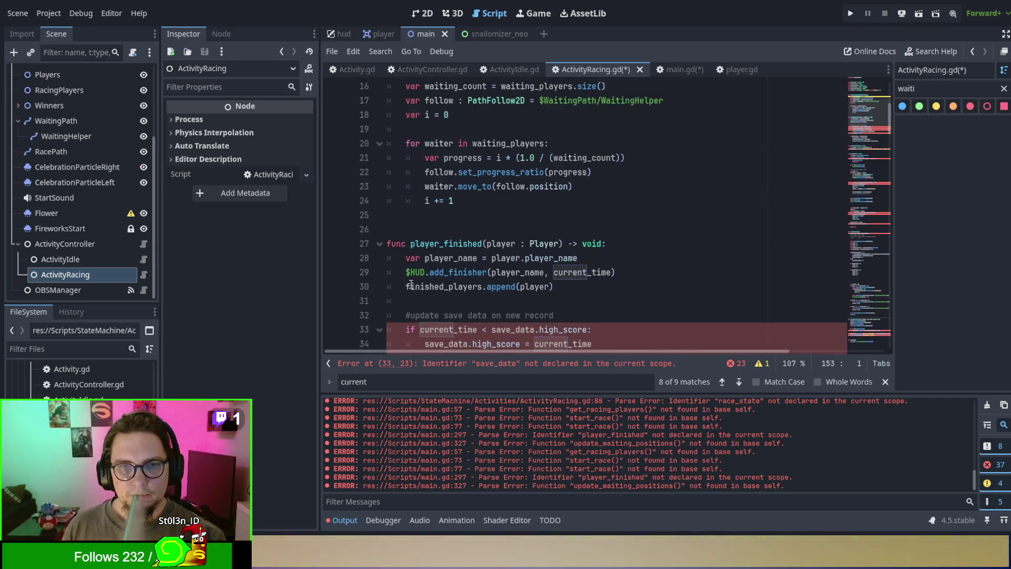
scroll(411, 283, up, 2)
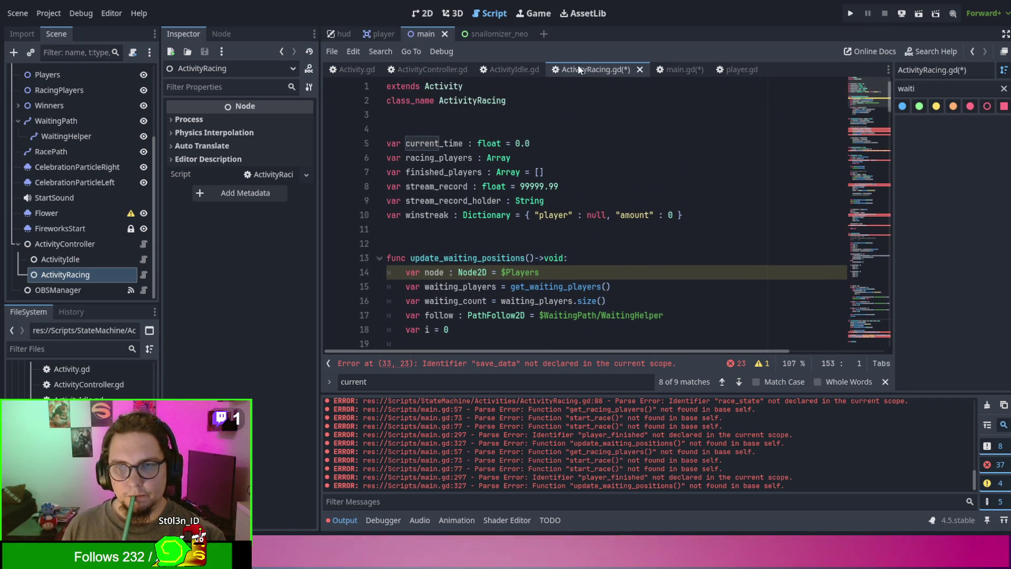
click(671, 69)
Step: Replace the whole body of main.gd's _process with a single indented pass line
scroll(631, 157, up, 9)
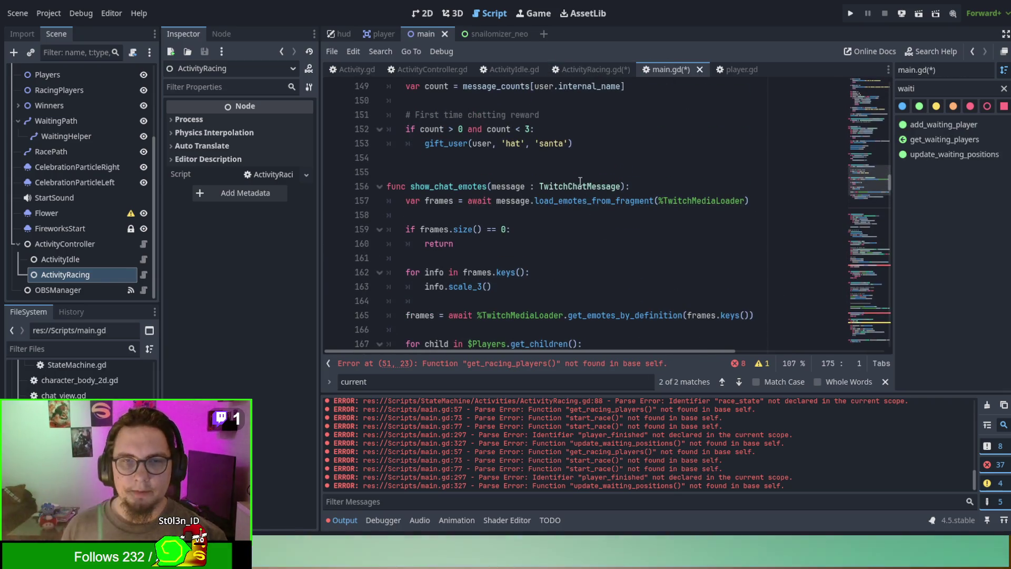
scroll(561, 181, up, 5)
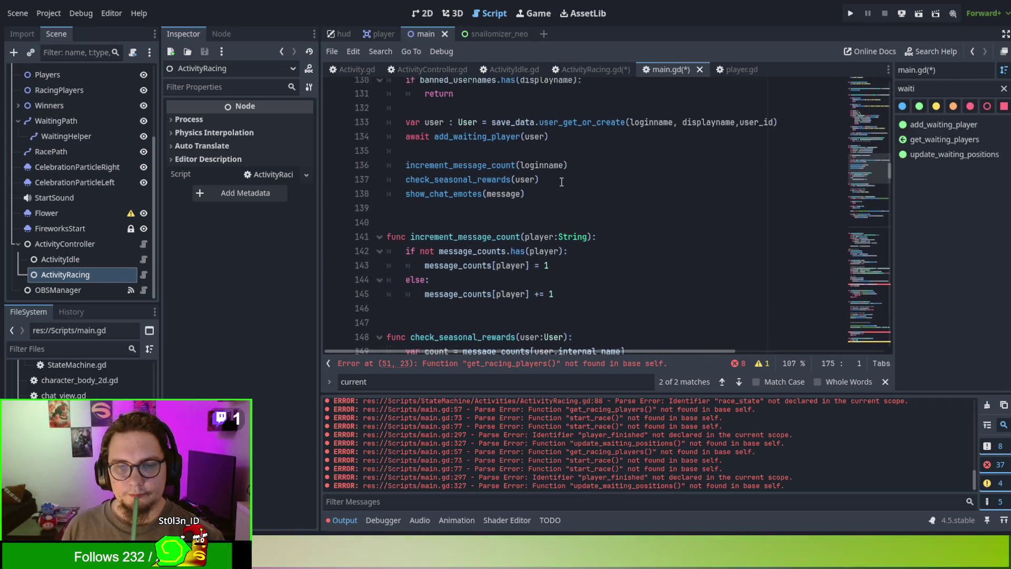
scroll(561, 182, up, 7)
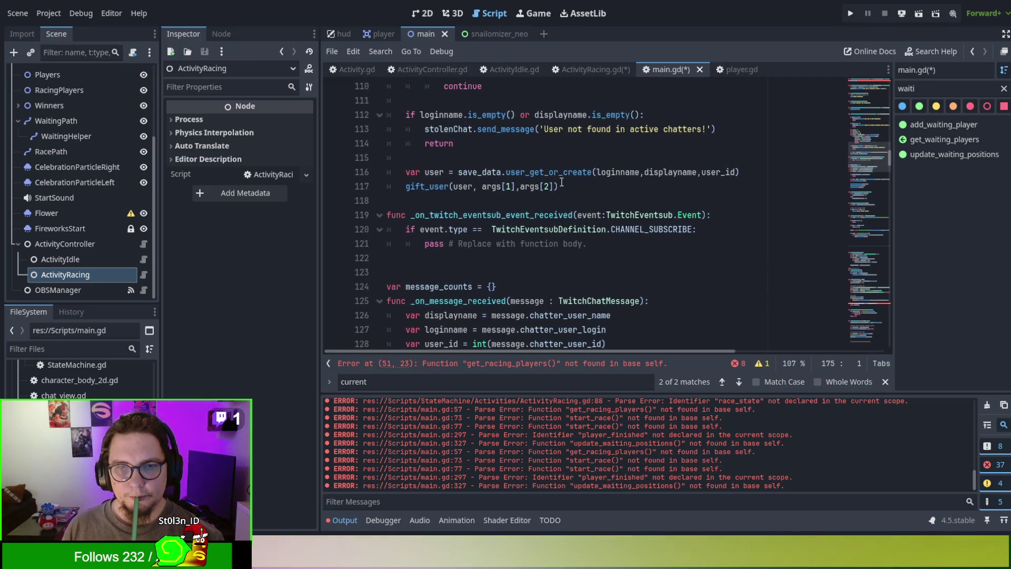
scroll(561, 181, up, 9)
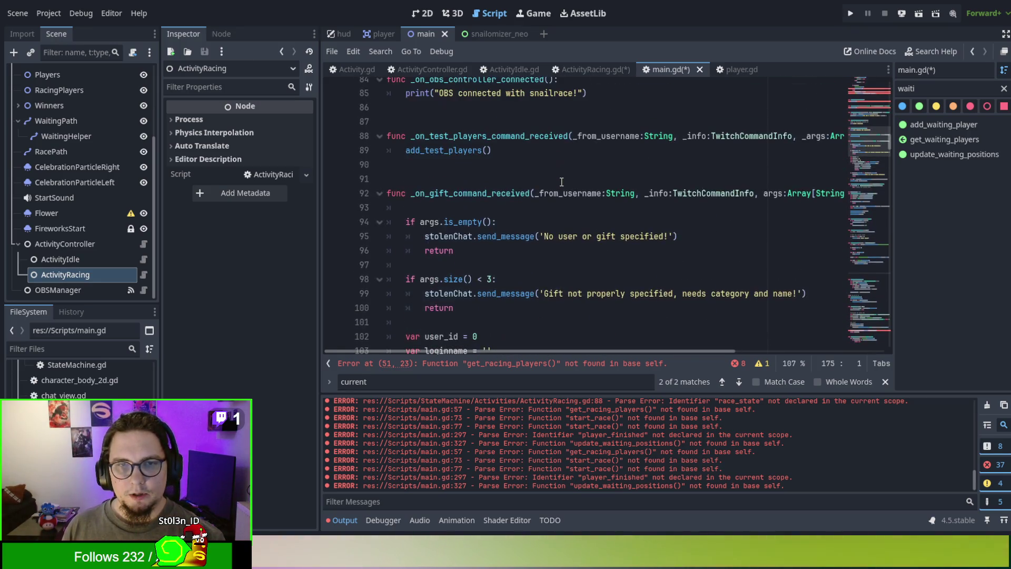
scroll(561, 182, up, 11)
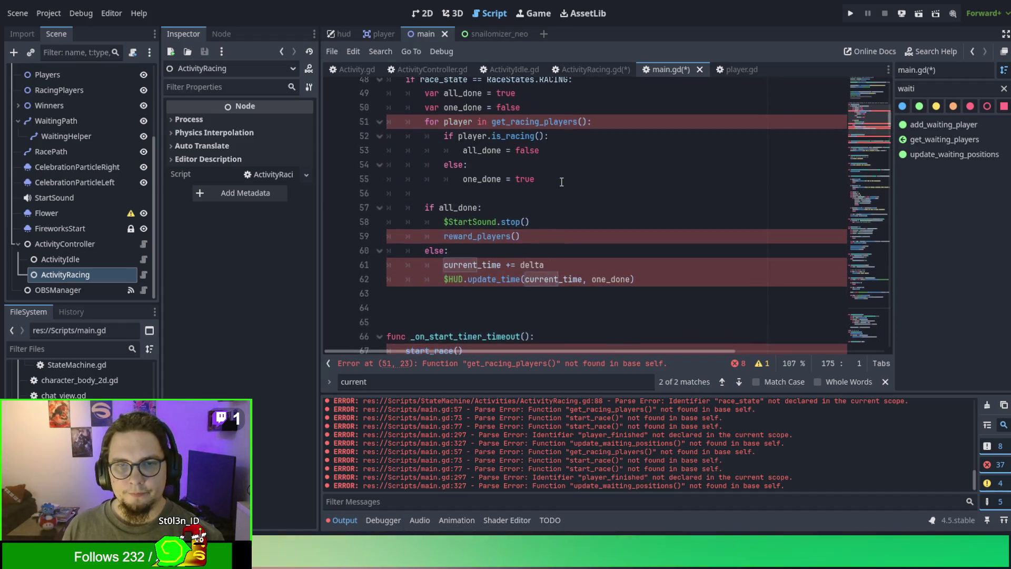
scroll(561, 181, down, 2)
scroll(527, 174, up, 2)
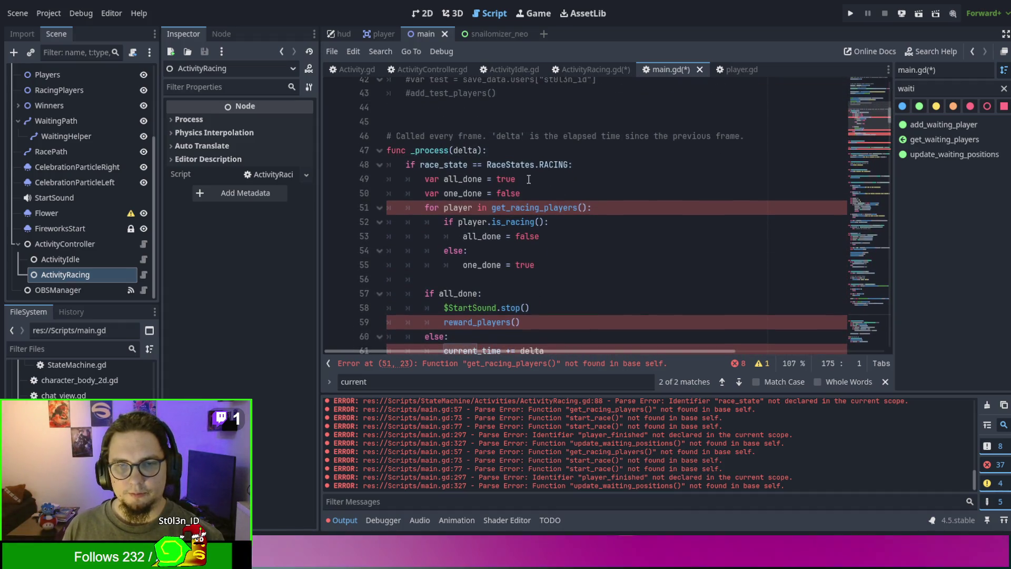
scroll(496, 167, down, 1)
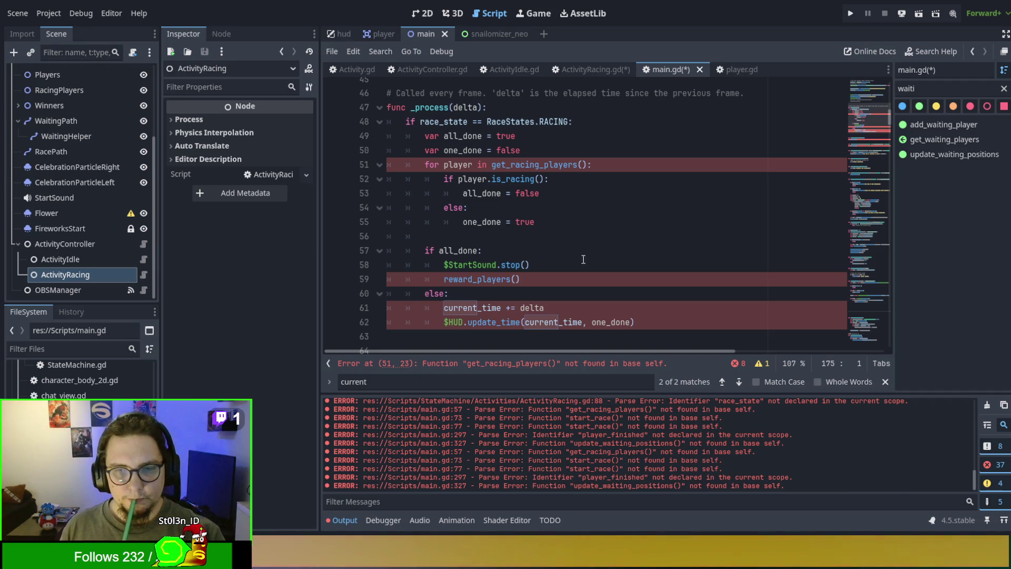
mouse_move(658, 330)
mouse_down()
mouse_move(593, 287)
mouse_move(402, 116)
mouse_up()
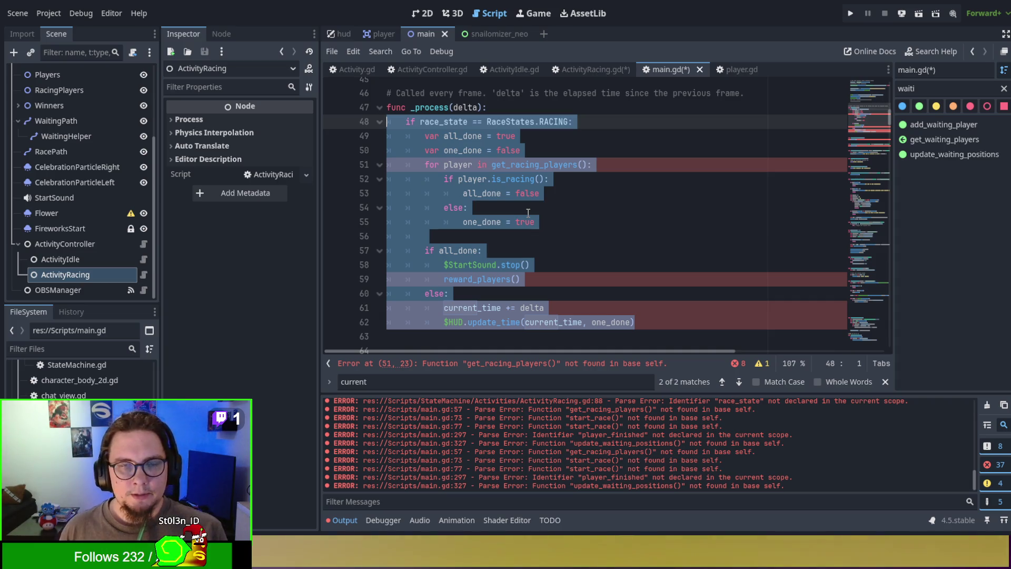
key(Tab)
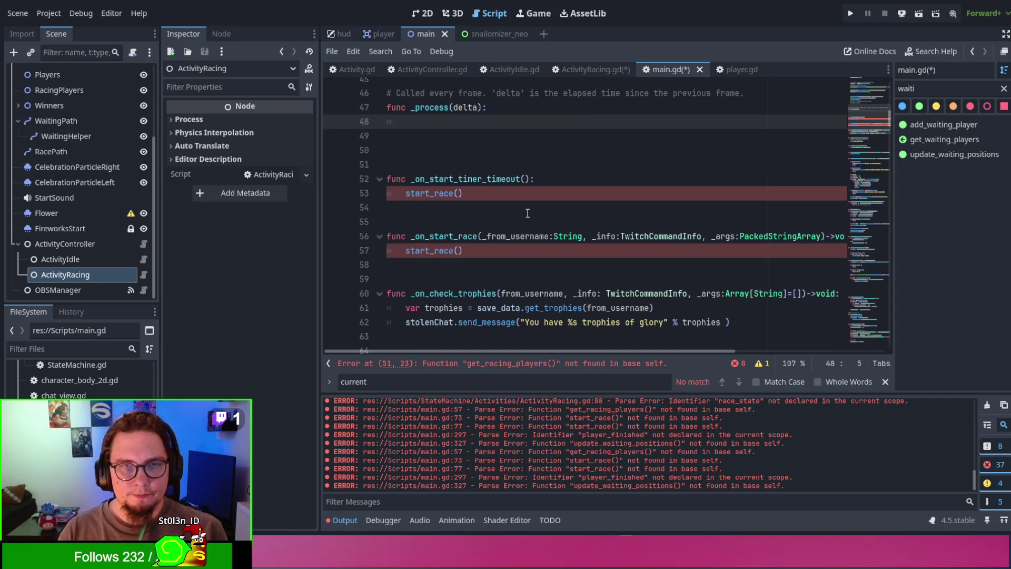
text(pass)
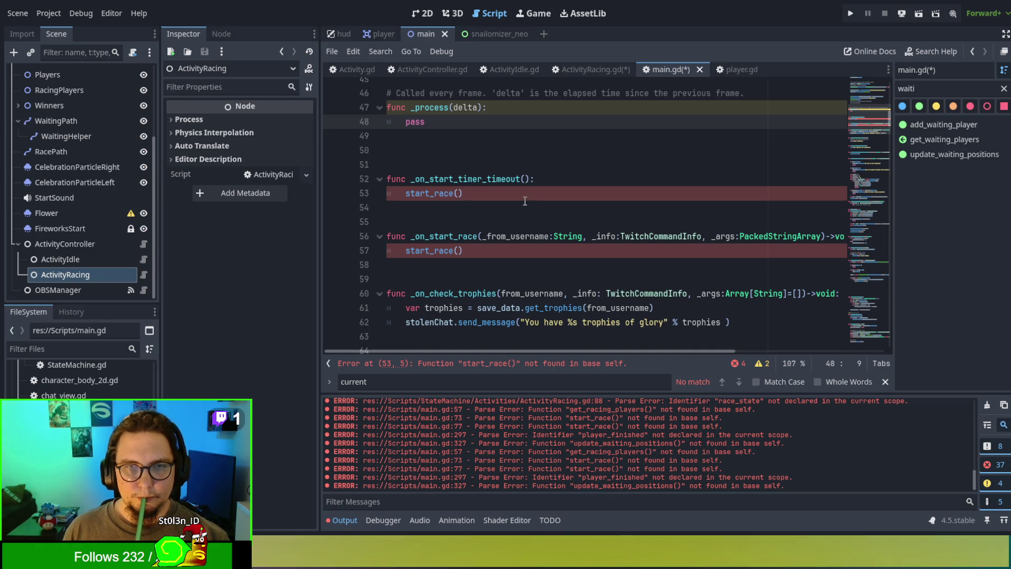
Step: Replace pass with the comment '#TODO: call activity update', fixing the typo
key(BackSpace)
key(BackSpace)
key(BackSpace)
text(TODO)
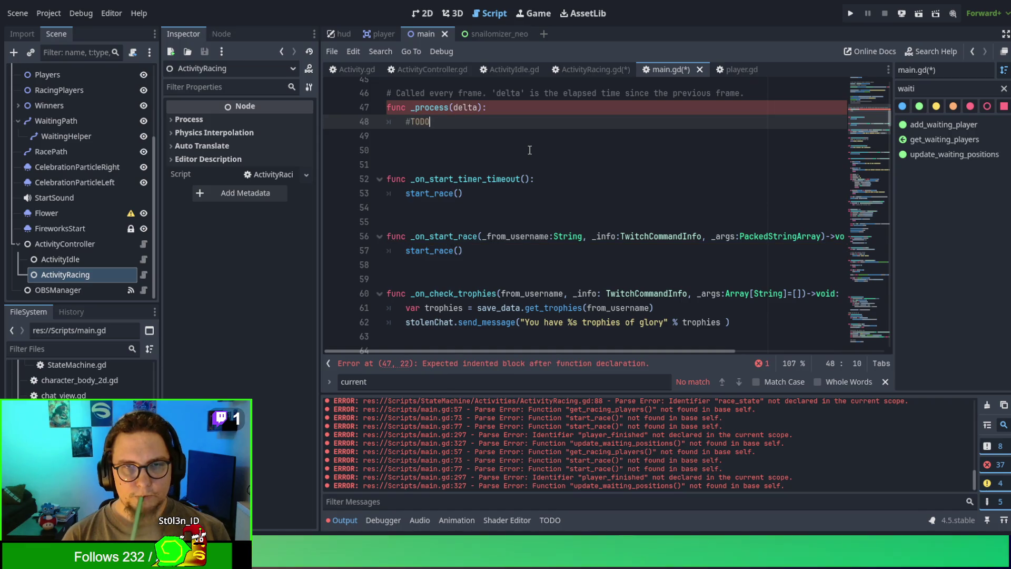
text(: caall)
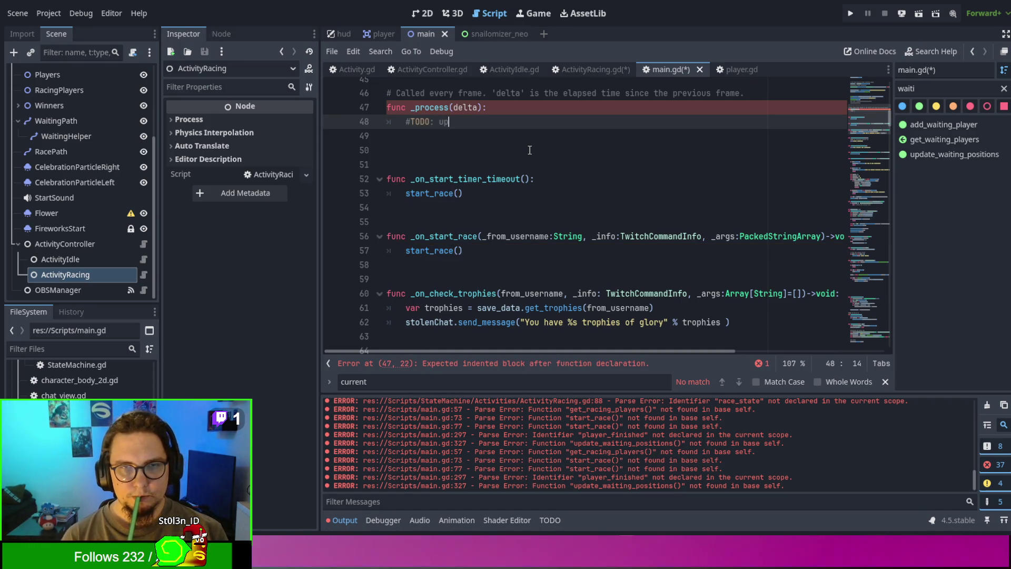
key(BackSpace)
key(BackSpace)
key(BackSpace)
text(all )
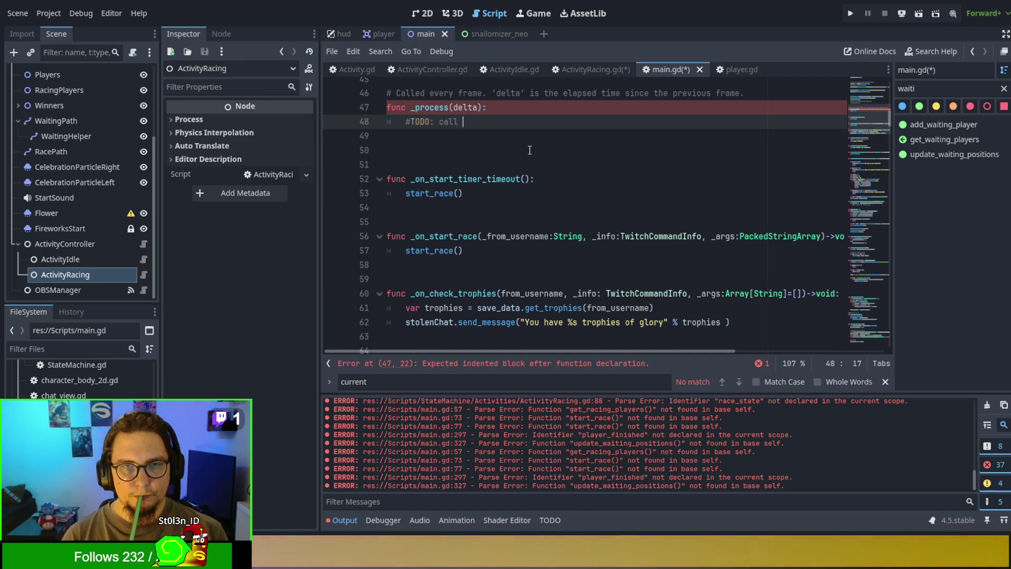
text(activity update)
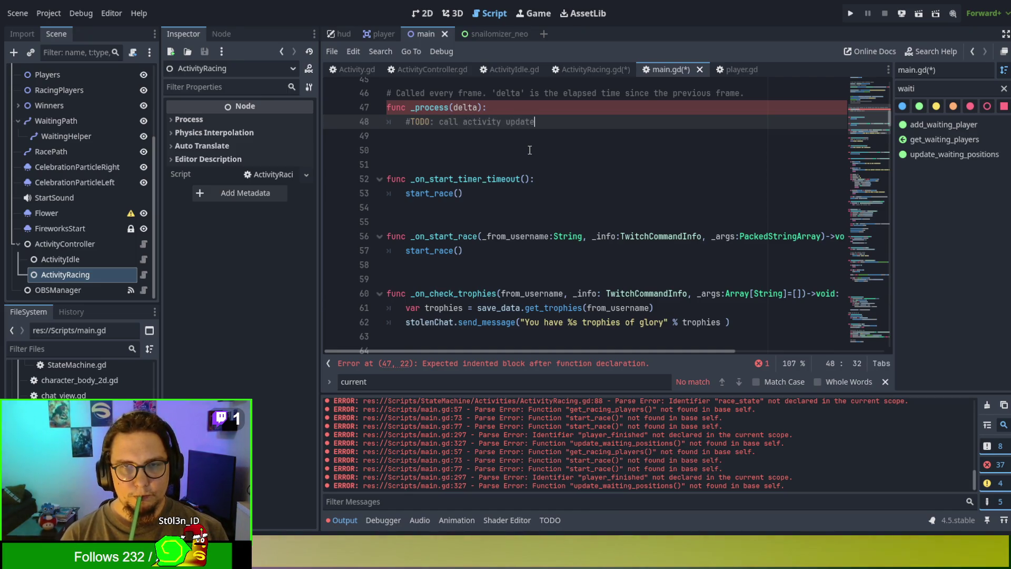
click(530, 150)
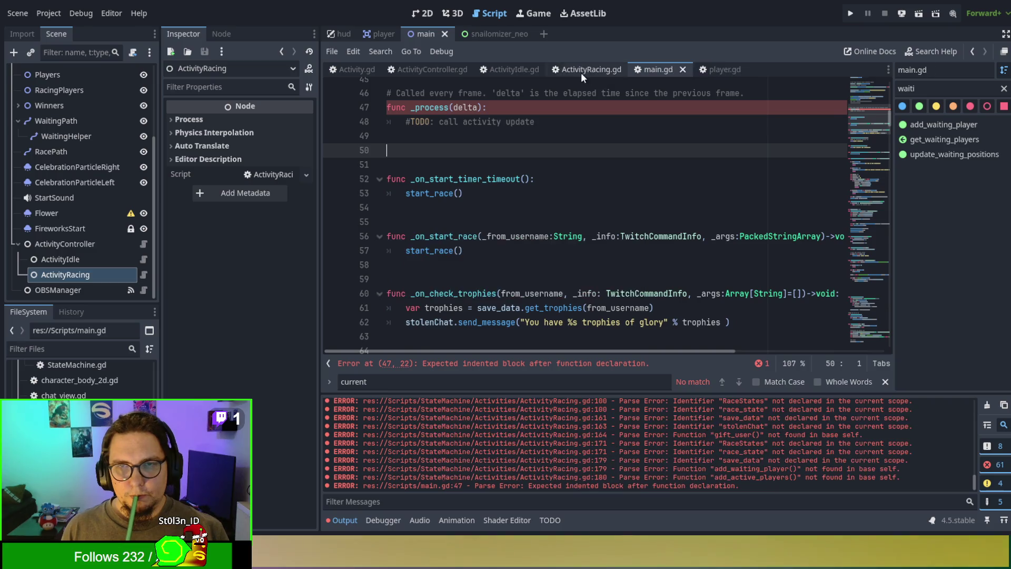
Step: Add func activity_update below ActivityRacing.gd's variables and paste the race-finish logic into it
click(584, 70)
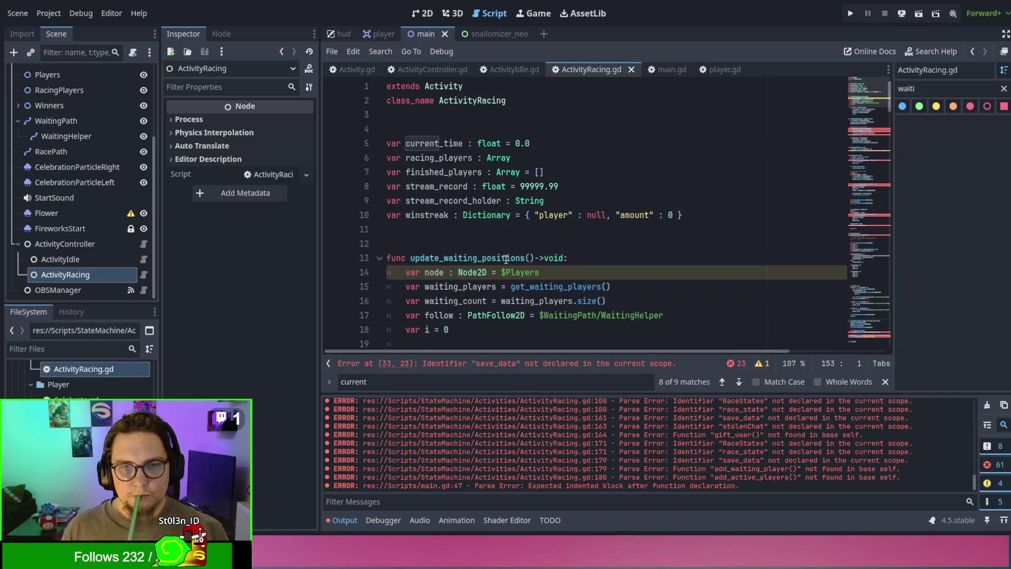
click(470, 243)
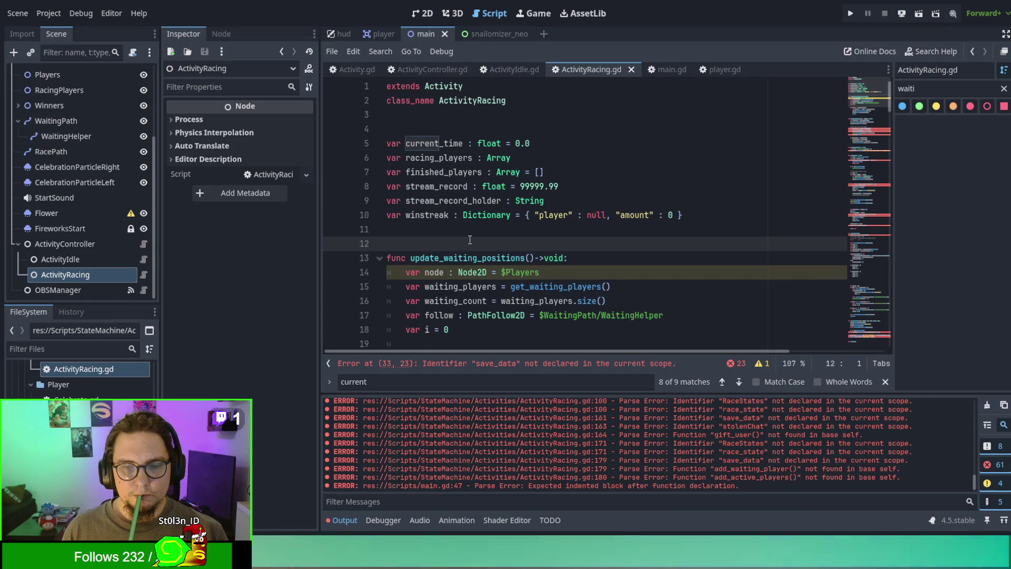
key(Return)
key(Return)
key(Return)
key(Up)
key(Up)
key(Up)
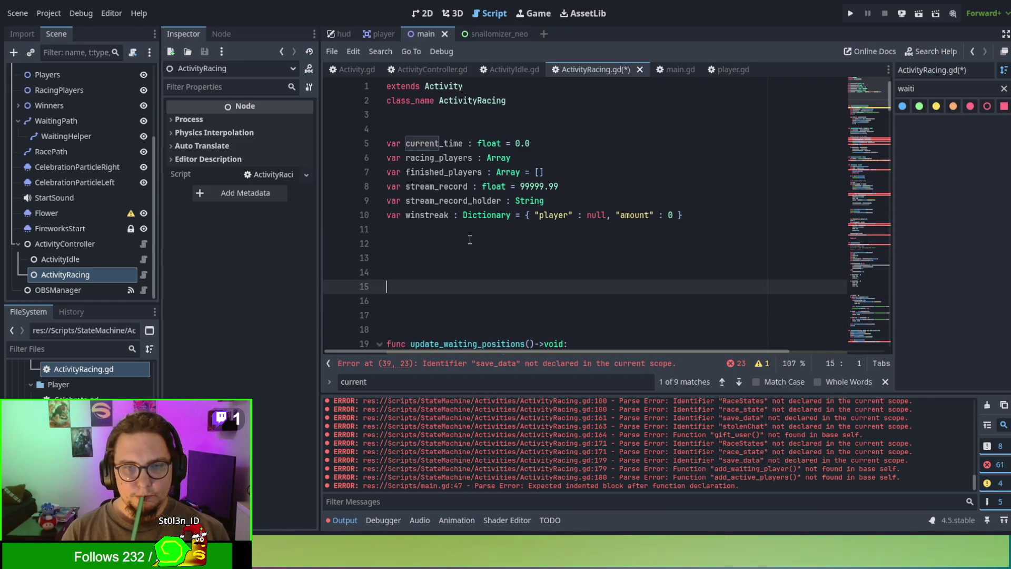
text(func a)
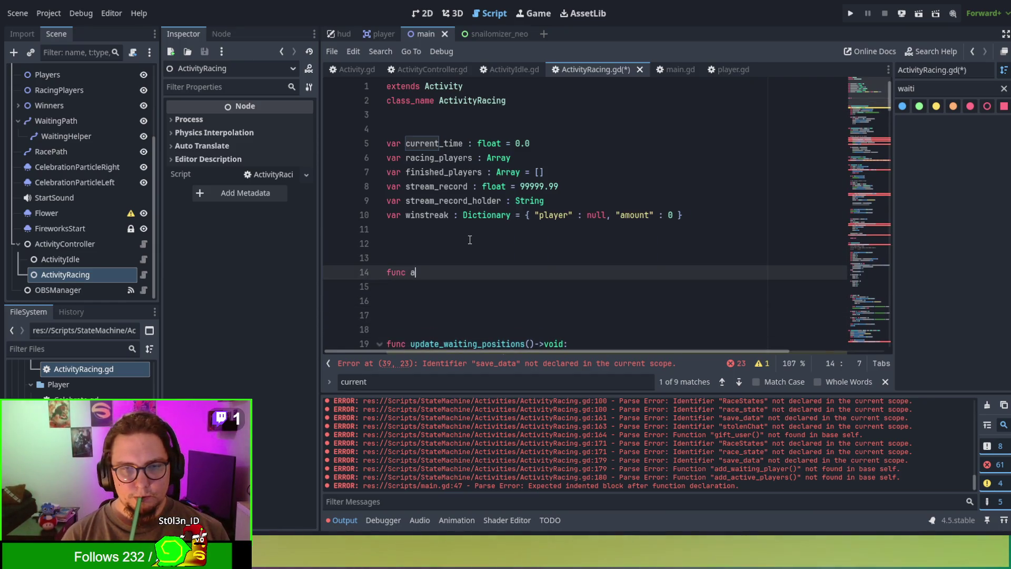
text(ctivity)
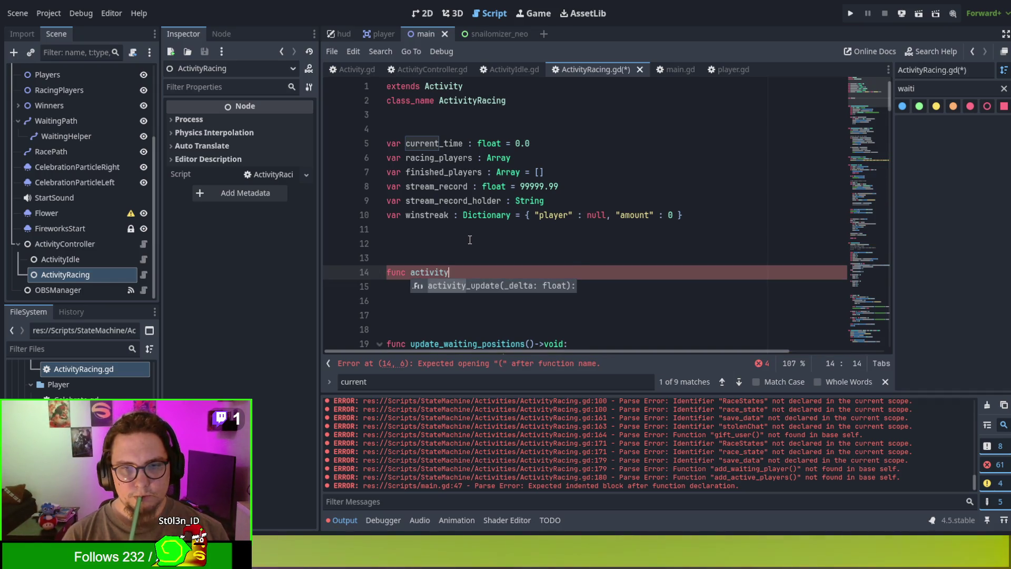
key(Return)
text(if race_state == RaceStates.RACING: 		var all_done = true 		var one_done = false 		for player in get_racing_players(): 			if player.is_racing(): 				all_done = false 			else: 				one_done = true 		 		if all_done: 			$StartSound.stop() 			reward_players() 		else: 			current_time += delta 			$HUD.update_time(current_time, one_done))
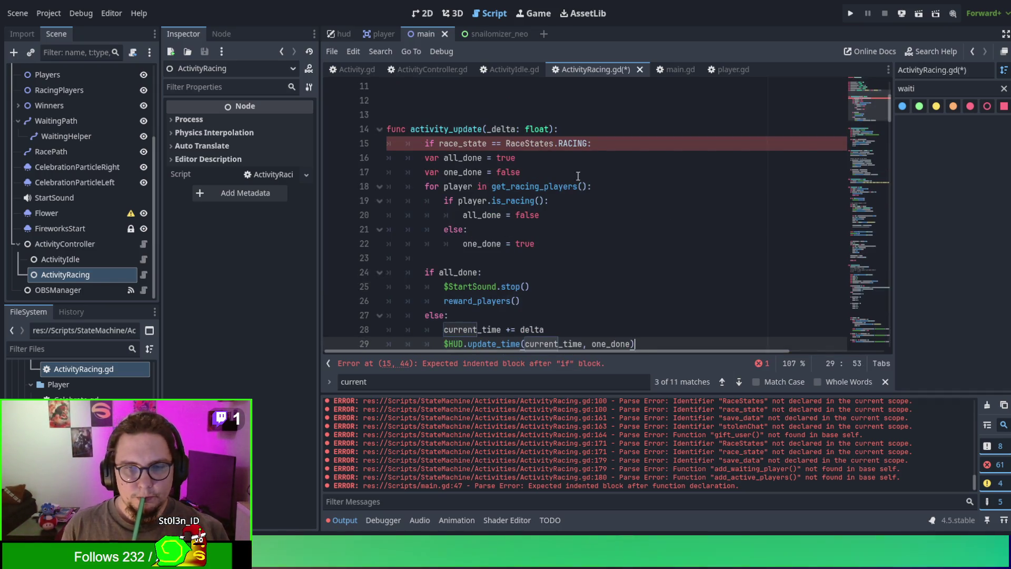
Step: Delete the race_state check line from activity_update and review the function
drag(607, 145, 603, 136)
key(BackSpace)
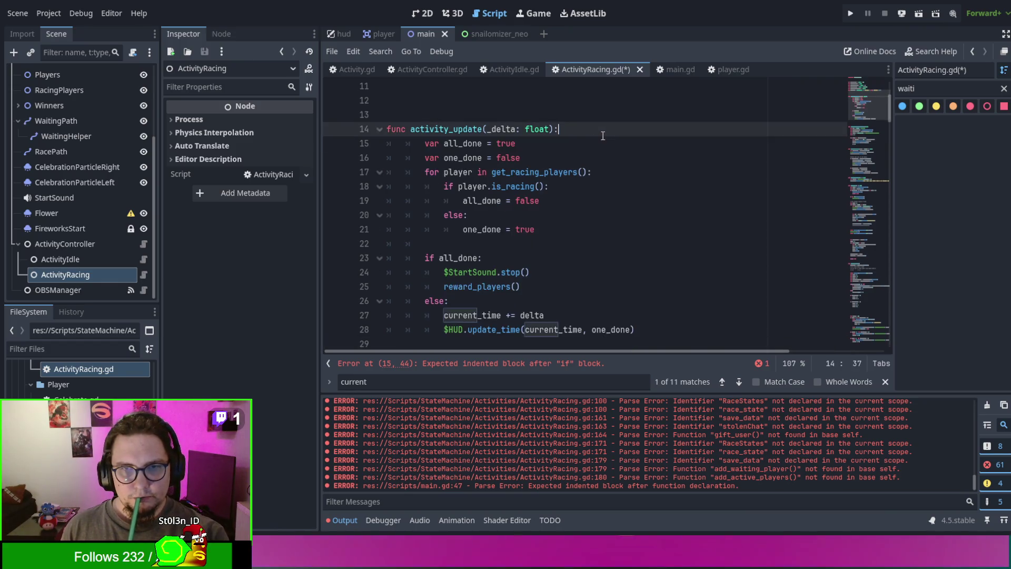
scroll(579, 160, down, 1)
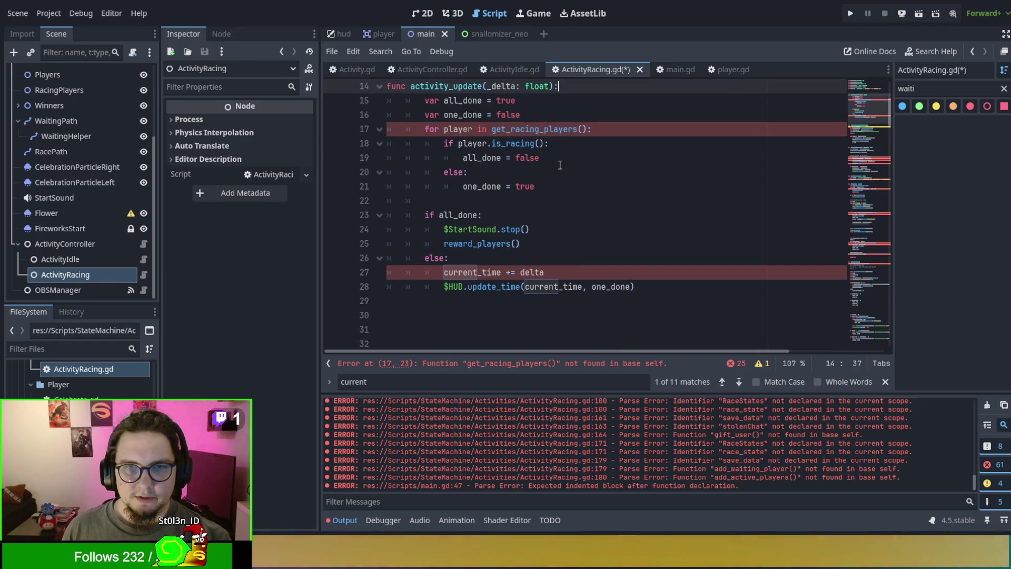
scroll(560, 165, up, 3)
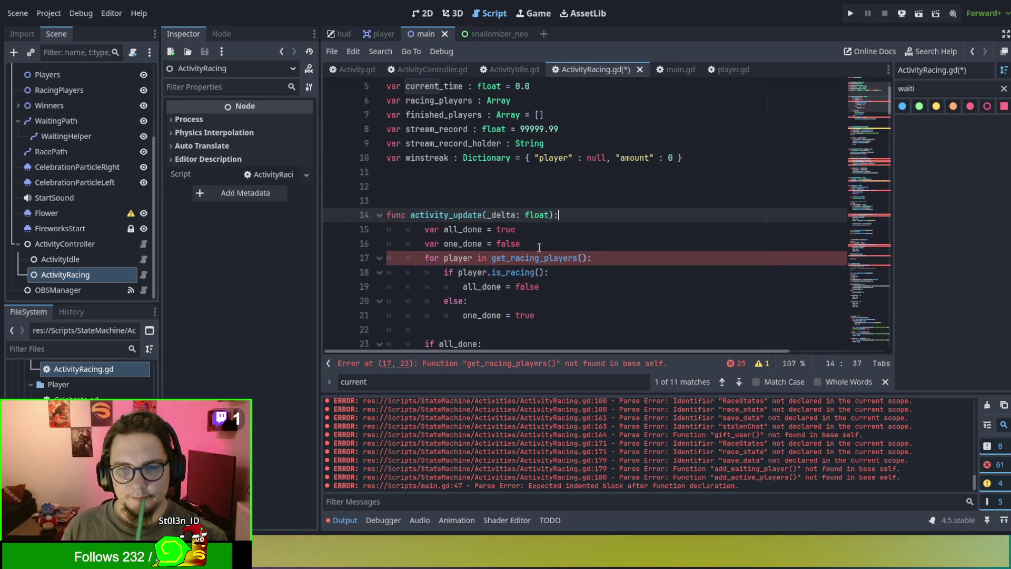
scroll(534, 266, up, 2)
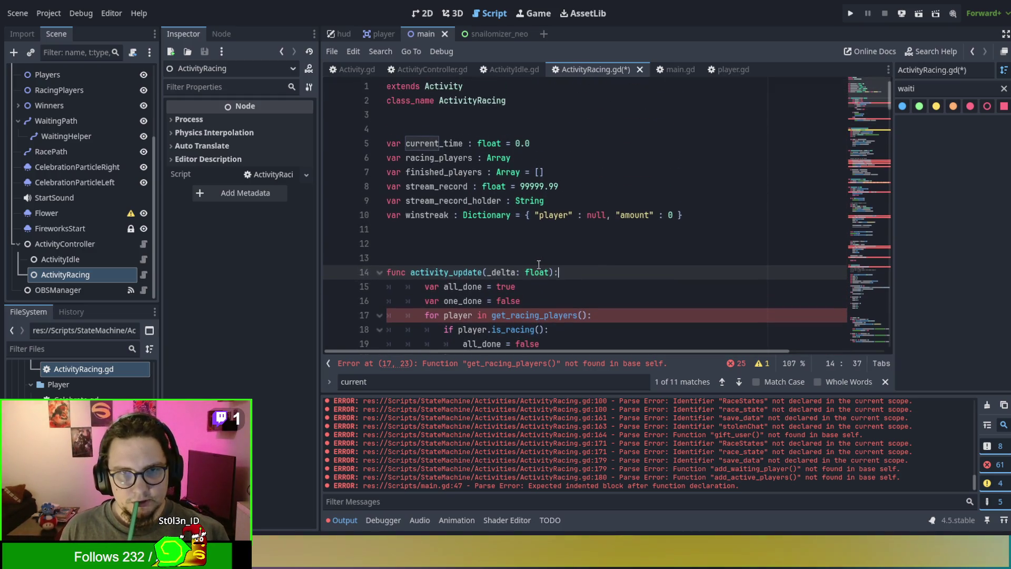
click(352, 70)
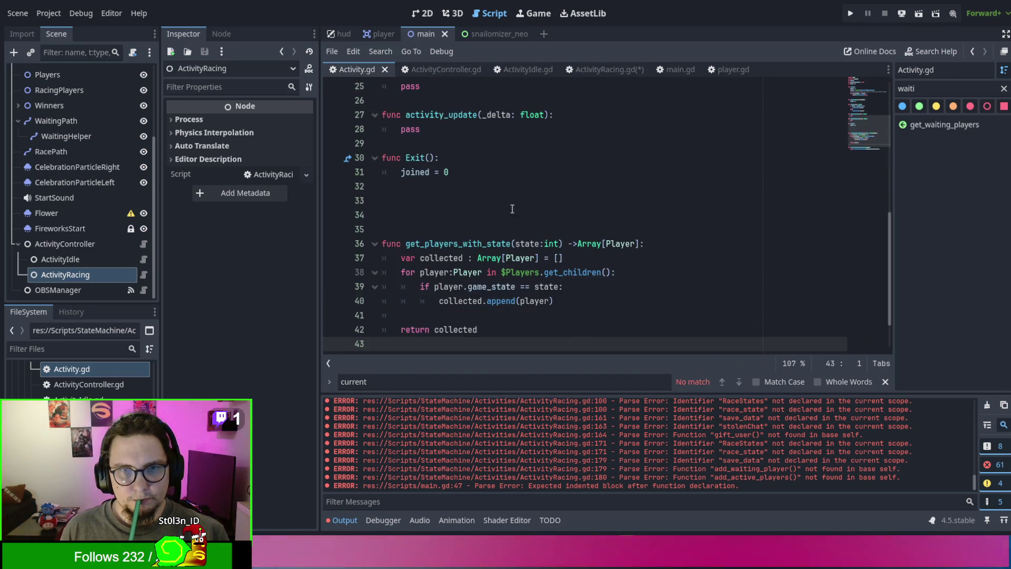
Step: Type the players declaration on Activity.gd line 3 as an Array initialised to []
scroll(524, 222, up, 10)
scroll(525, 223, up, 2)
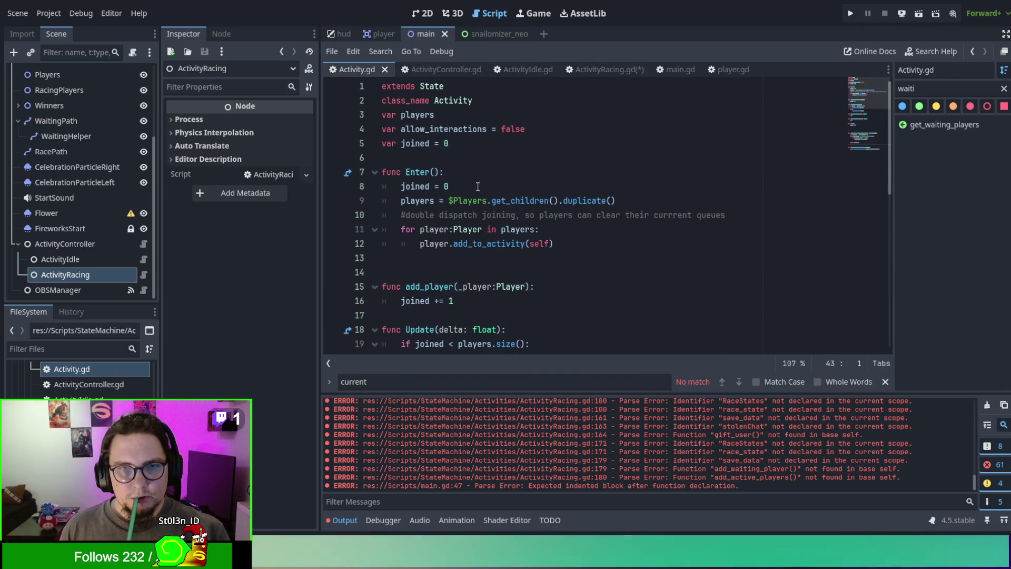
double_click(408, 115)
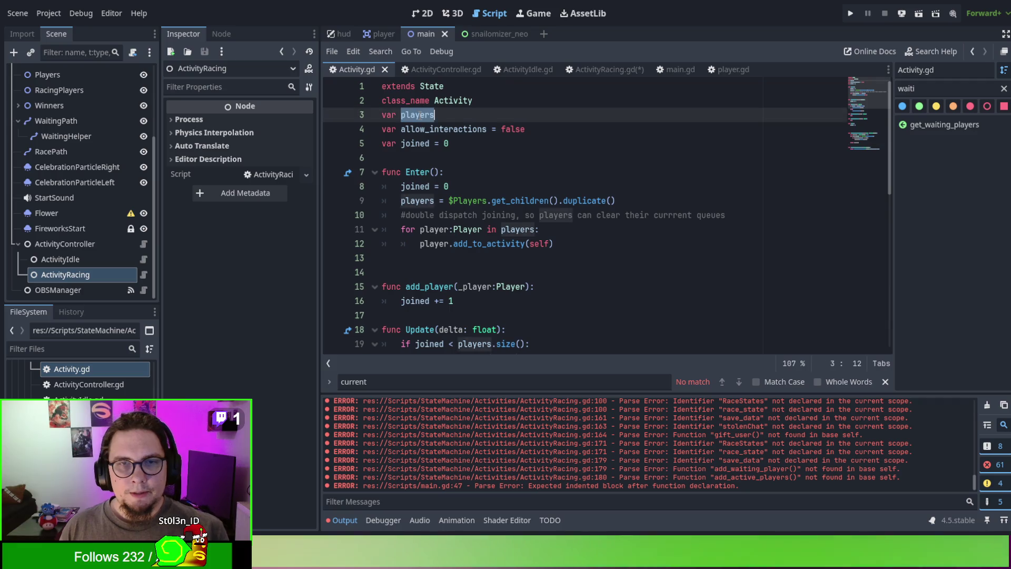
click(447, 118)
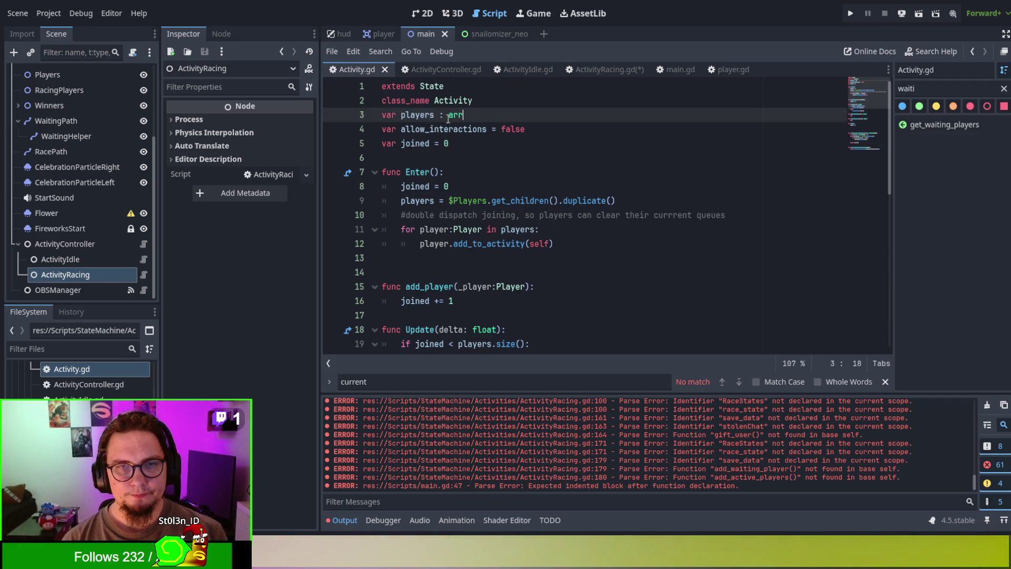
key(BackSpace)
key(BackSpace)
key(BackSpace)
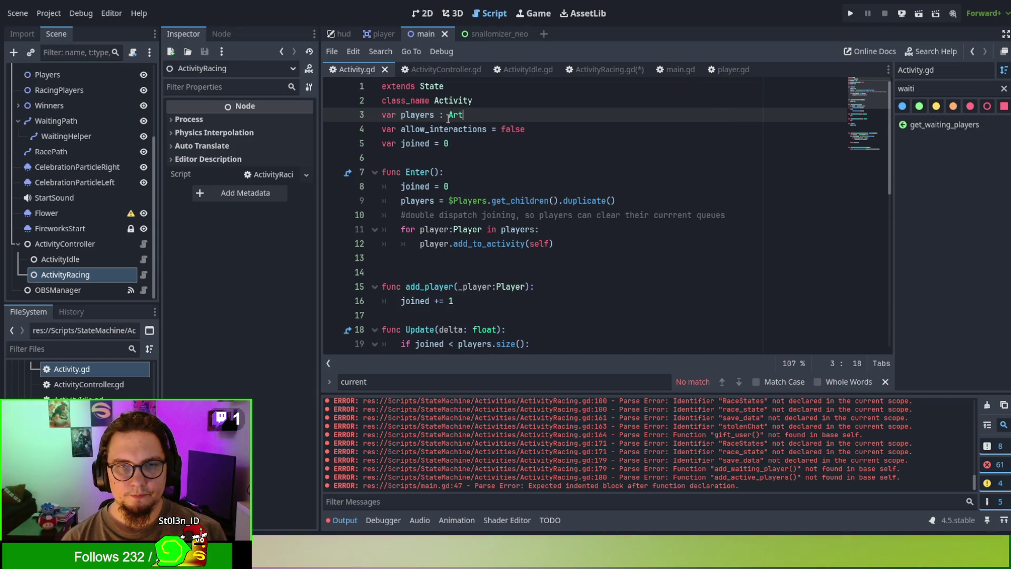
key(BackSpace)
text(r)
key(Return)
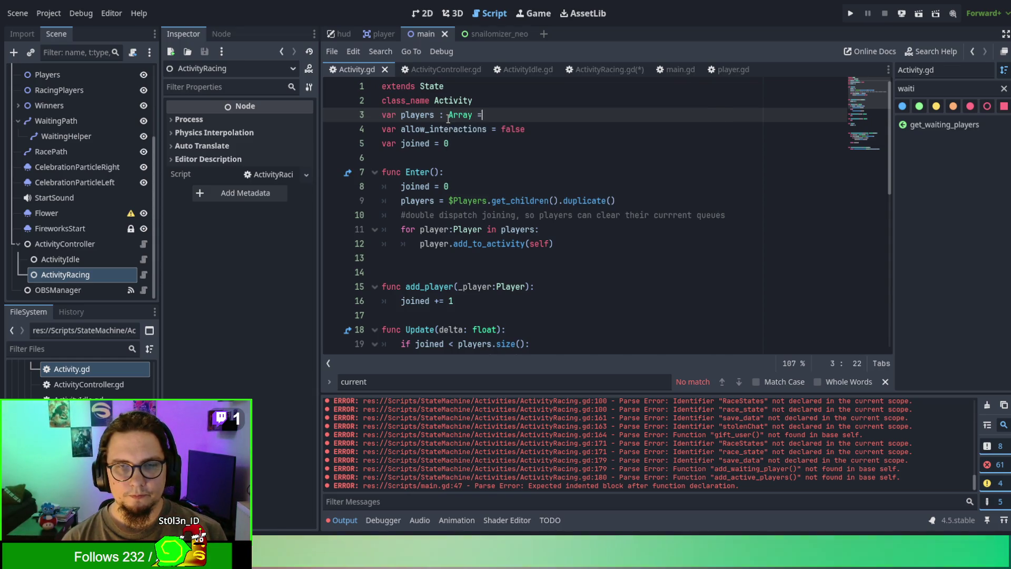
text([])
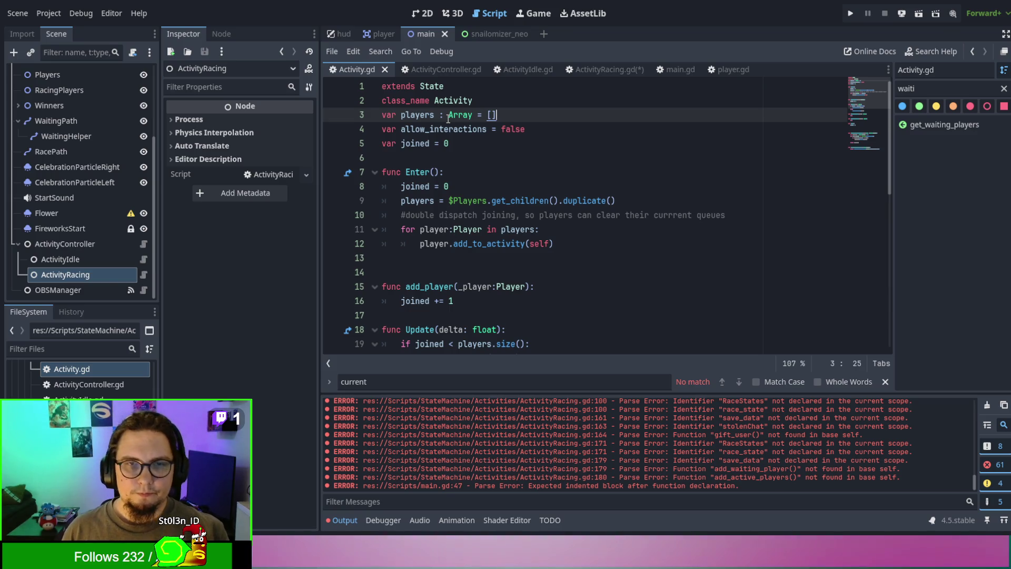
Step: Add the Player element type so it reads 'var players : Array[Player] = []', then check its uses
double_click(416, 115)
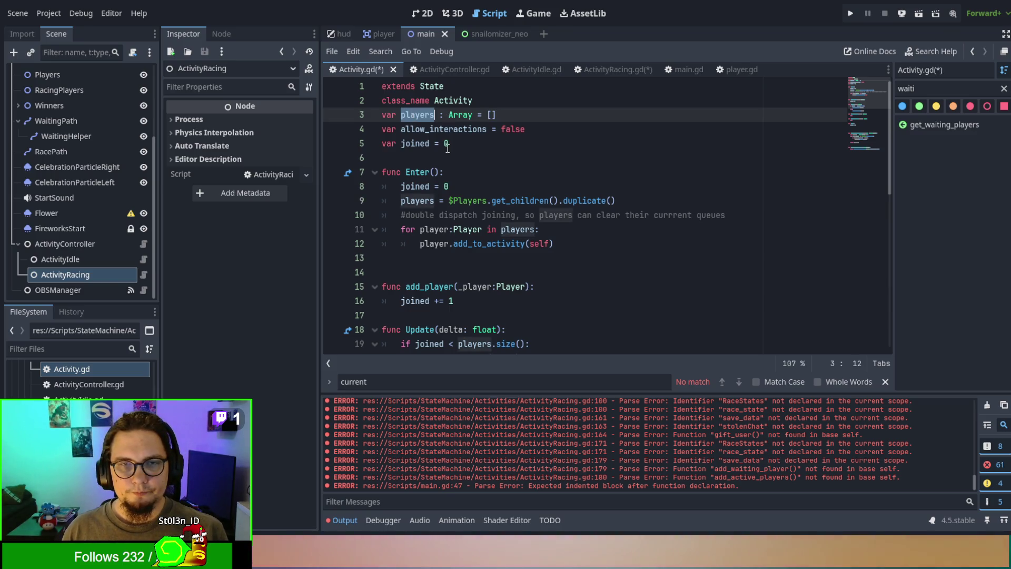
click(471, 115)
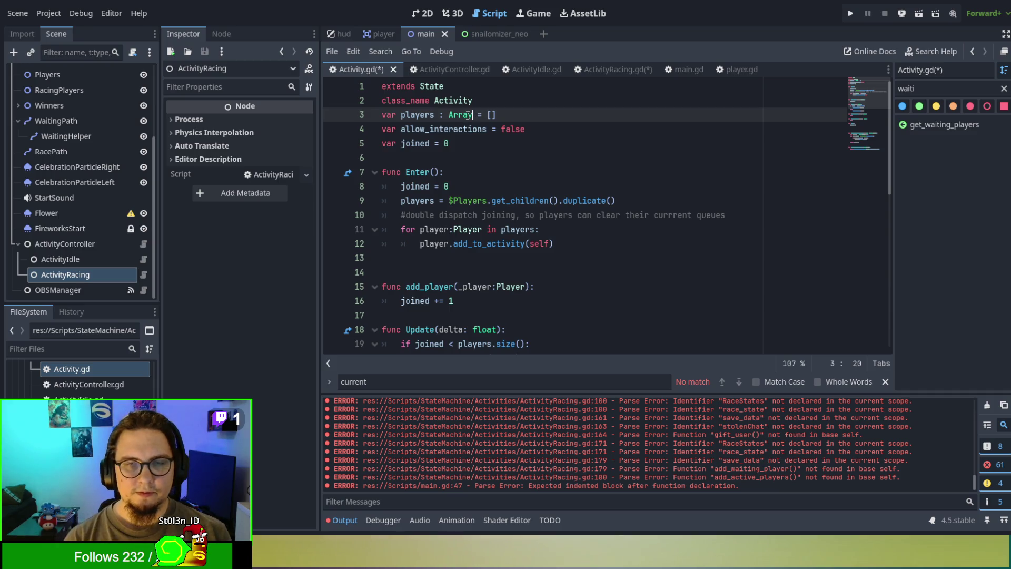
text([Player)
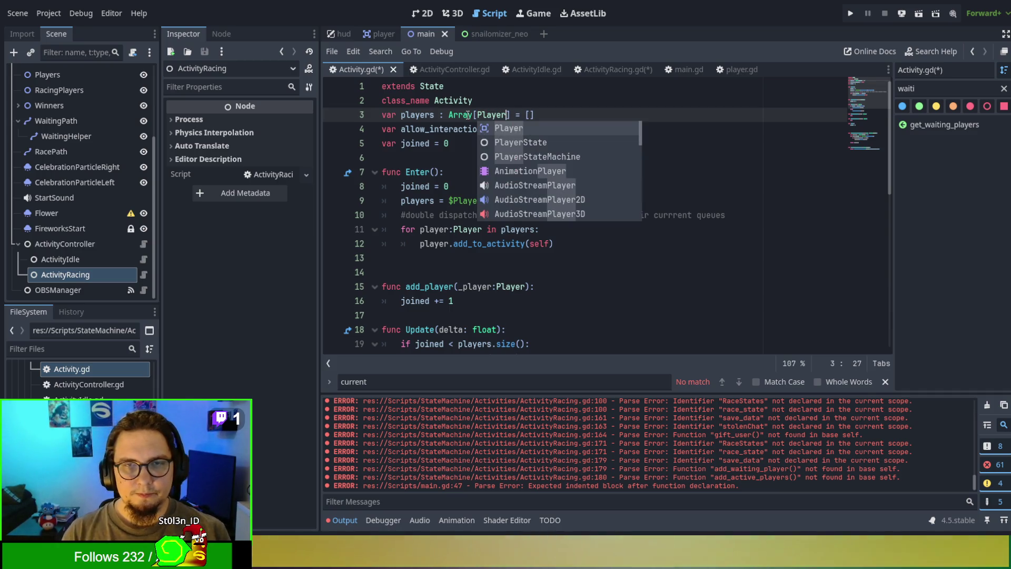
key(Escape)
click(426, 129)
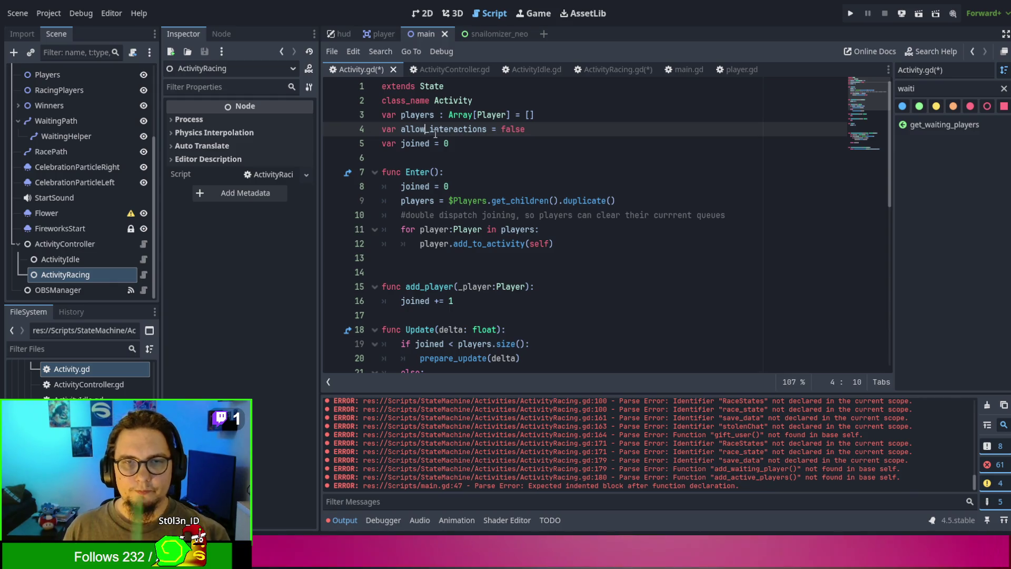
double_click(417, 115)
key(ctrl+c)
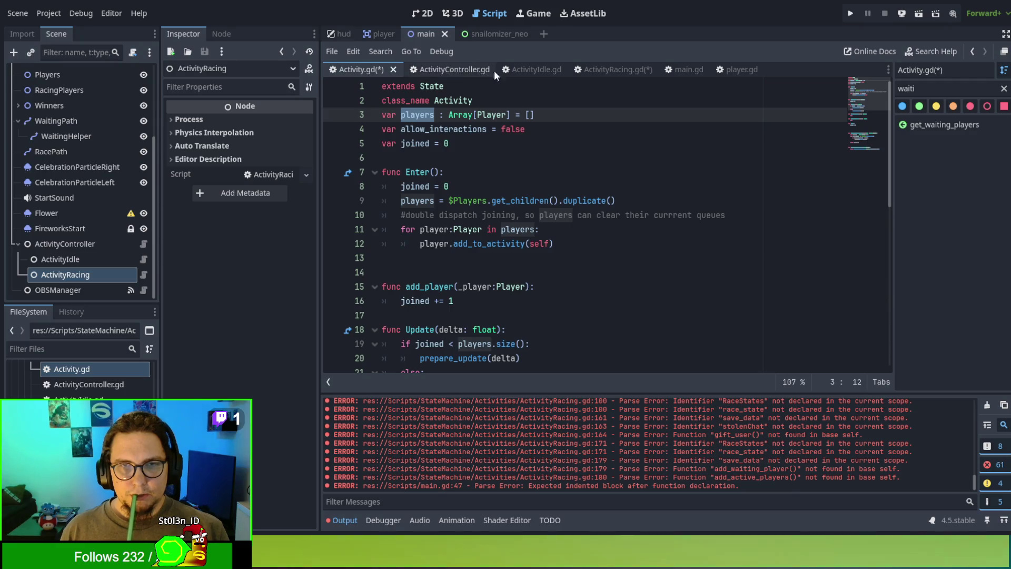
click(585, 71)
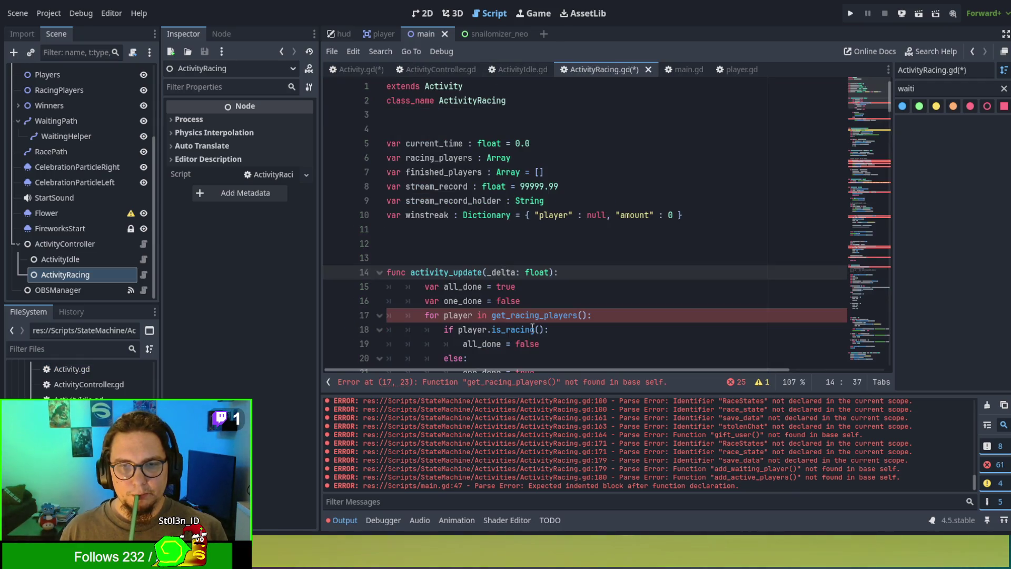
drag(491, 315, 583, 315)
key(ctrl+v)
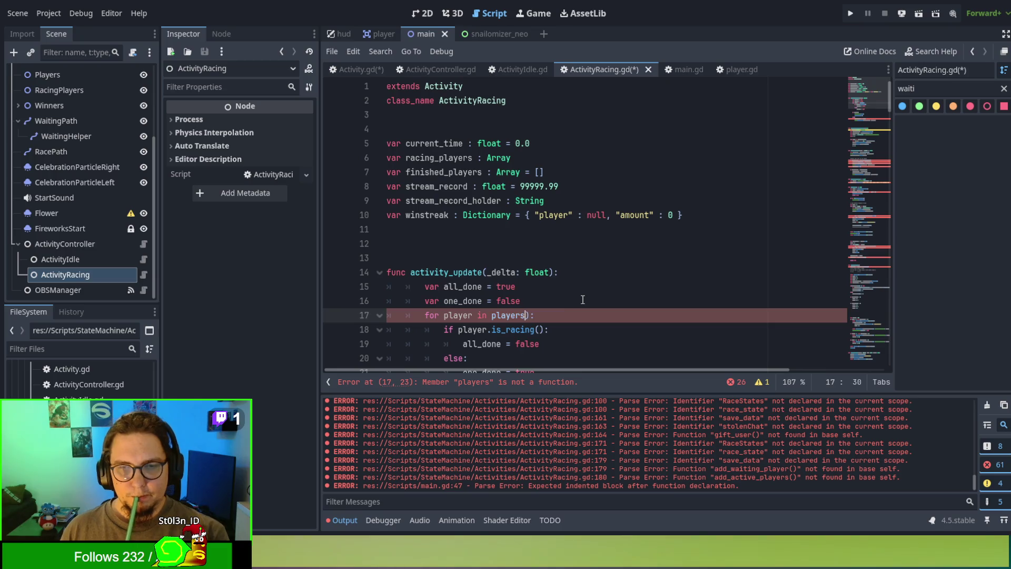
click(571, 304)
scroll(563, 263, down, 5)
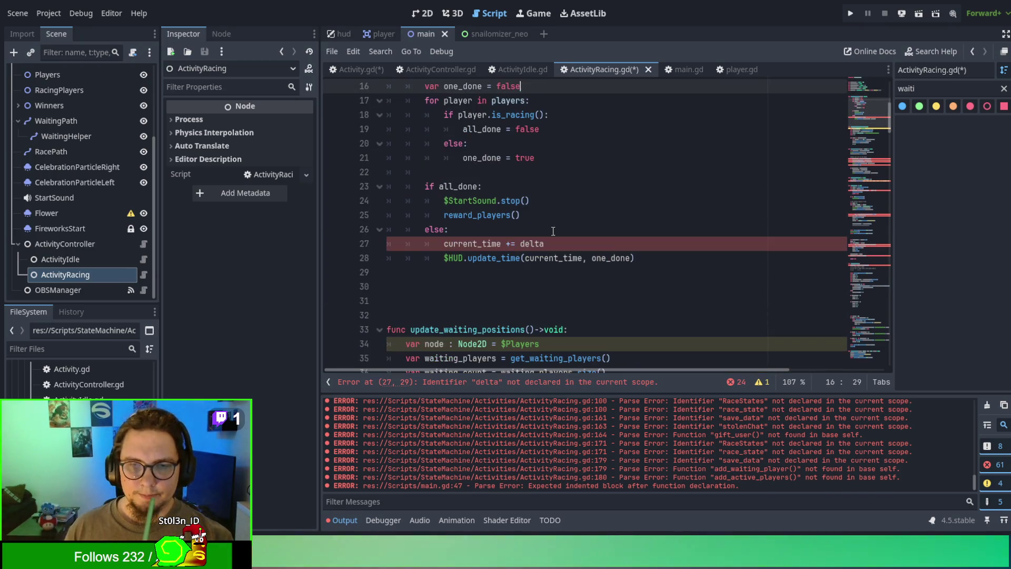
double_click(464, 247)
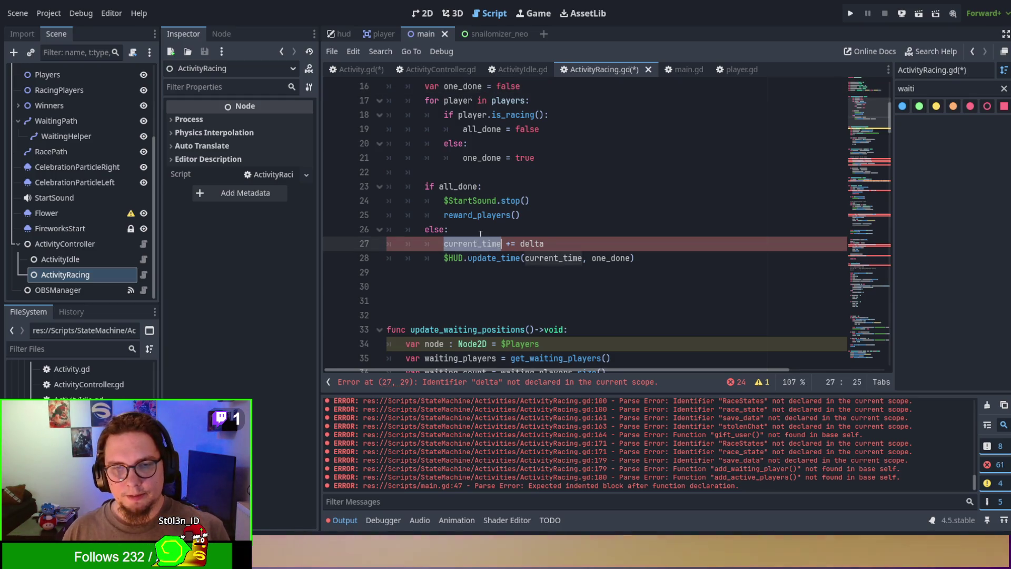
scroll(480, 234, up, 5)
scroll(486, 224, down, 5)
click(505, 229)
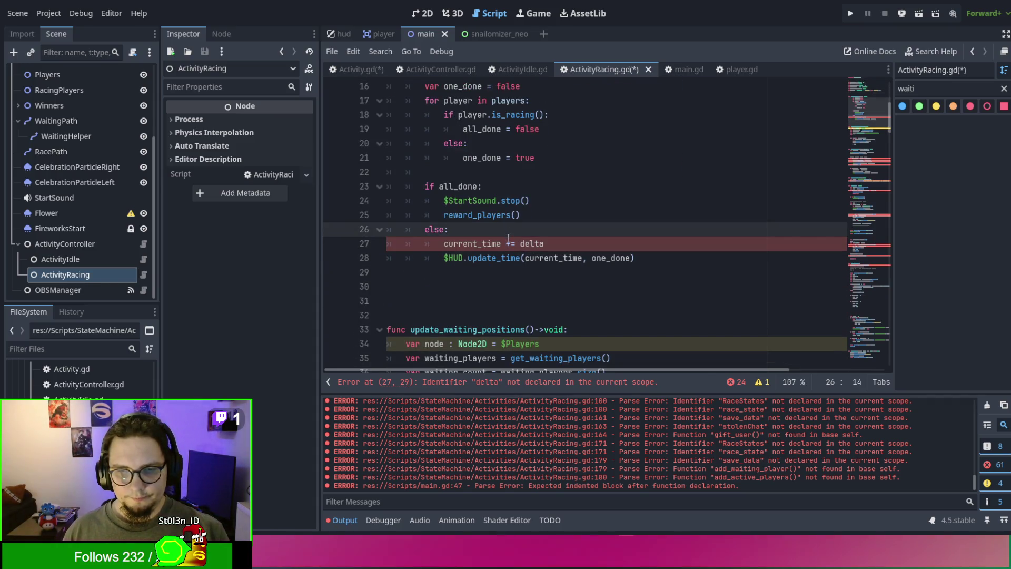
scroll(507, 244, up, 4)
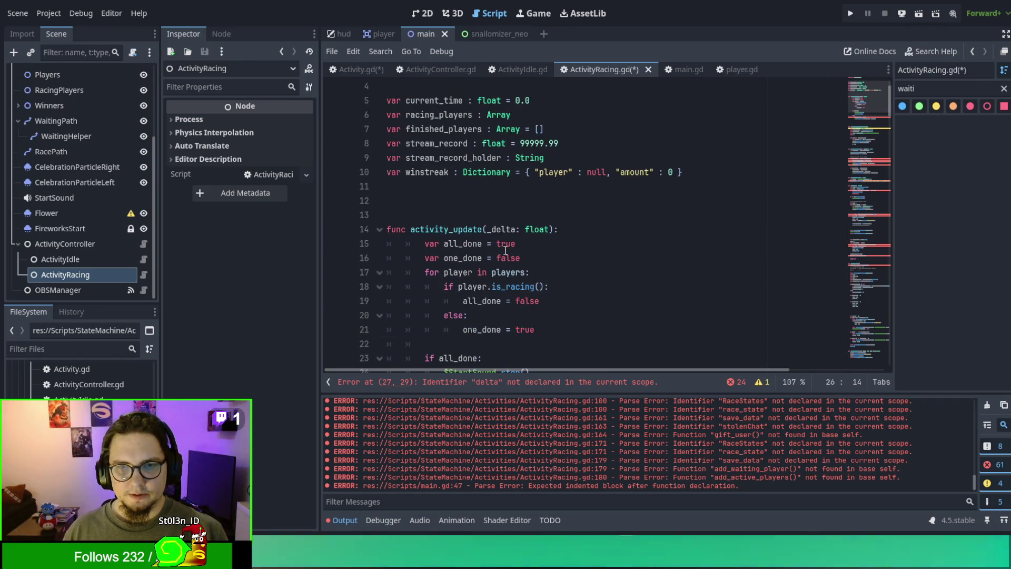
click(498, 232)
key(BackSpace)
key(Up)
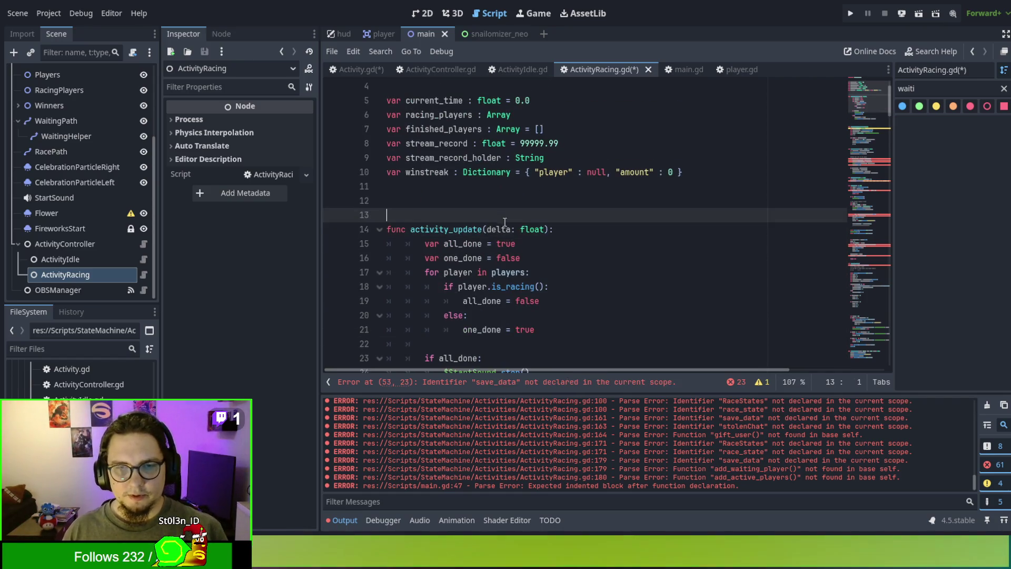
scroll(516, 234, down, 1)
scroll(516, 237, down, 4)
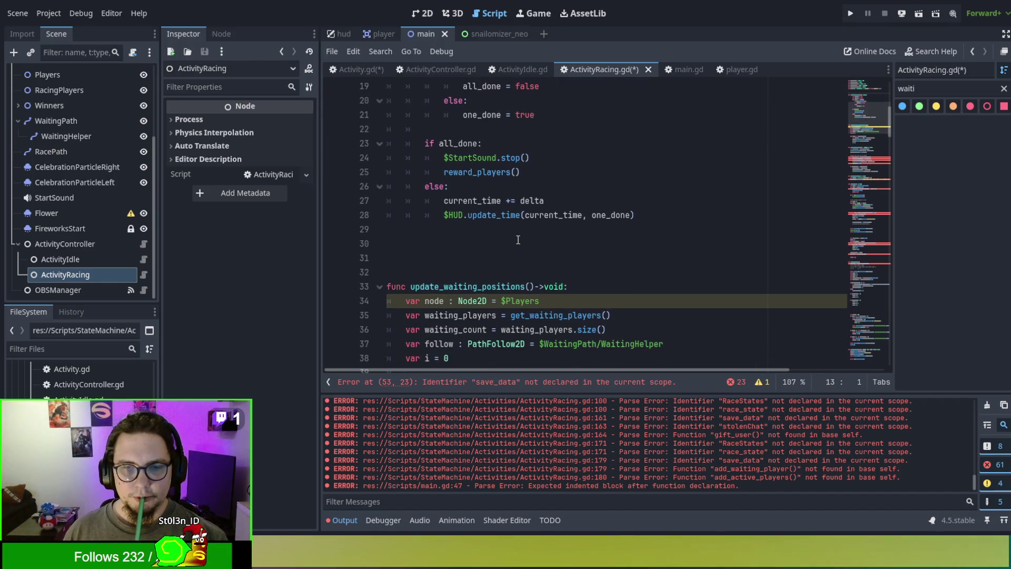
scroll(518, 239, up, 5)
scroll(518, 240, down, 3)
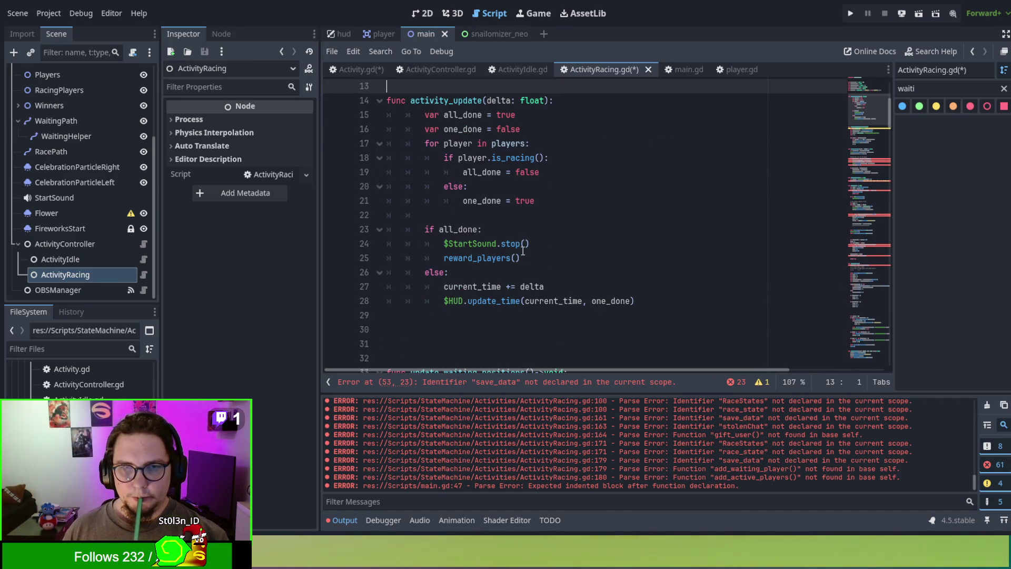
scroll(546, 258, down, 1)
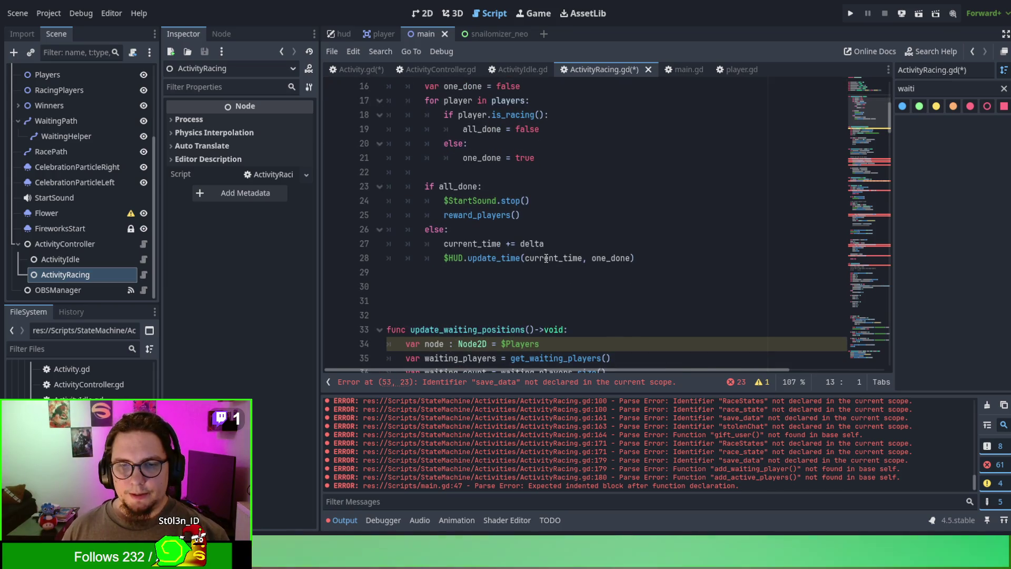
scroll(531, 264, down, 2)
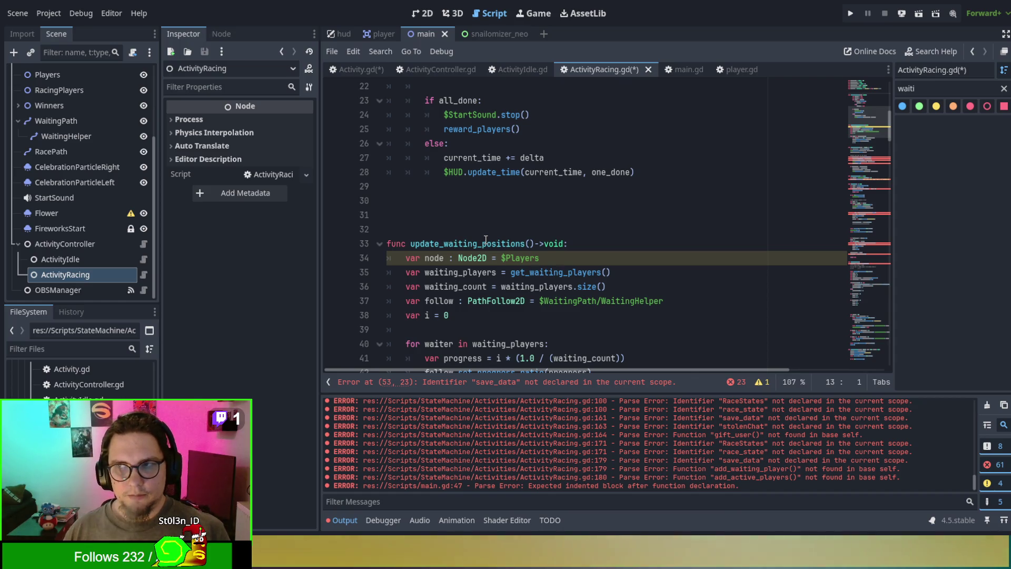
click(606, 272)
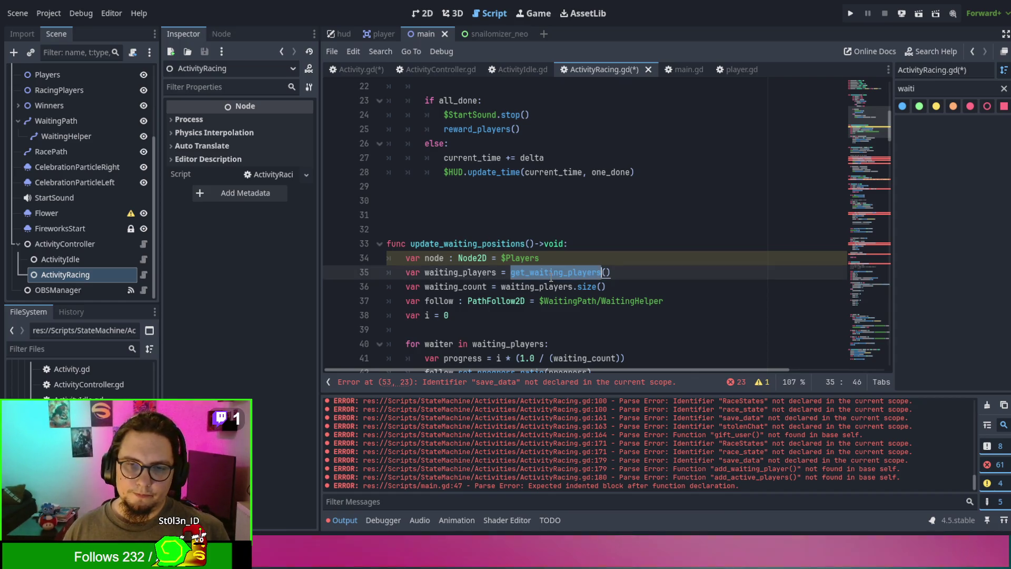
scroll(550, 277, down, 6)
scroll(551, 277, up, 6)
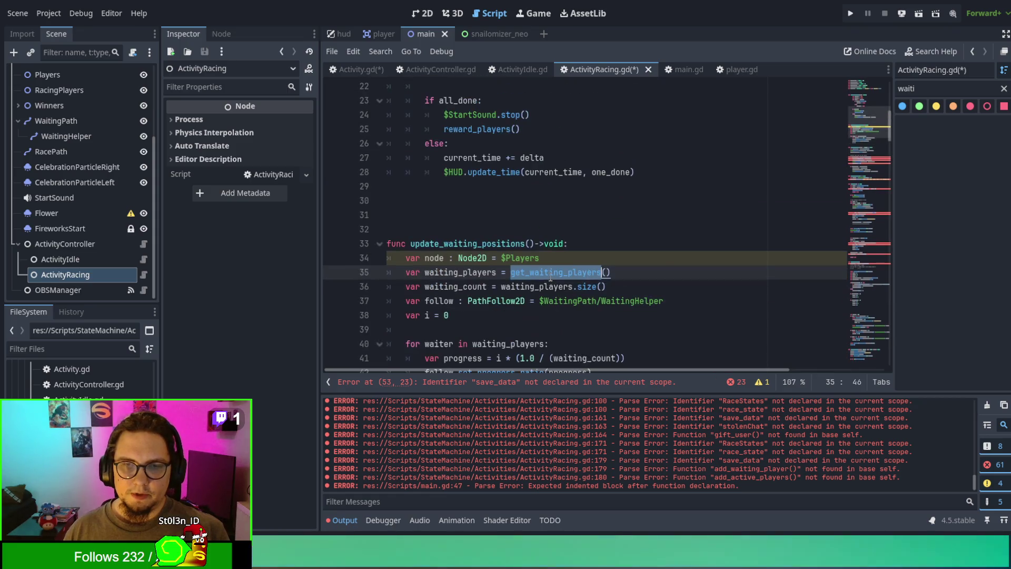
double_click(495, 243)
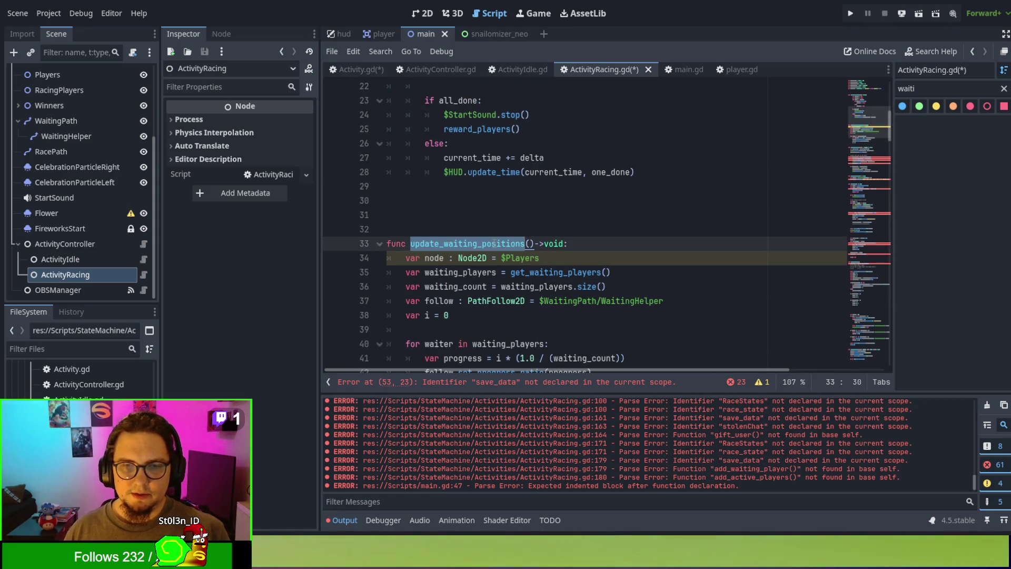
scroll(527, 242, up, 6)
drag(532, 272, 592, 281)
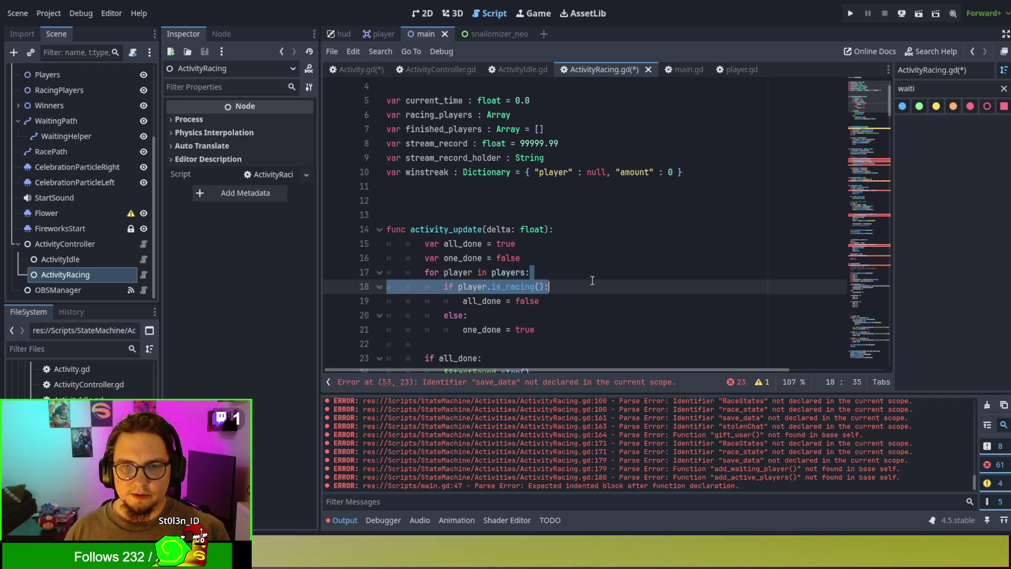
click(572, 244)
key(Up)
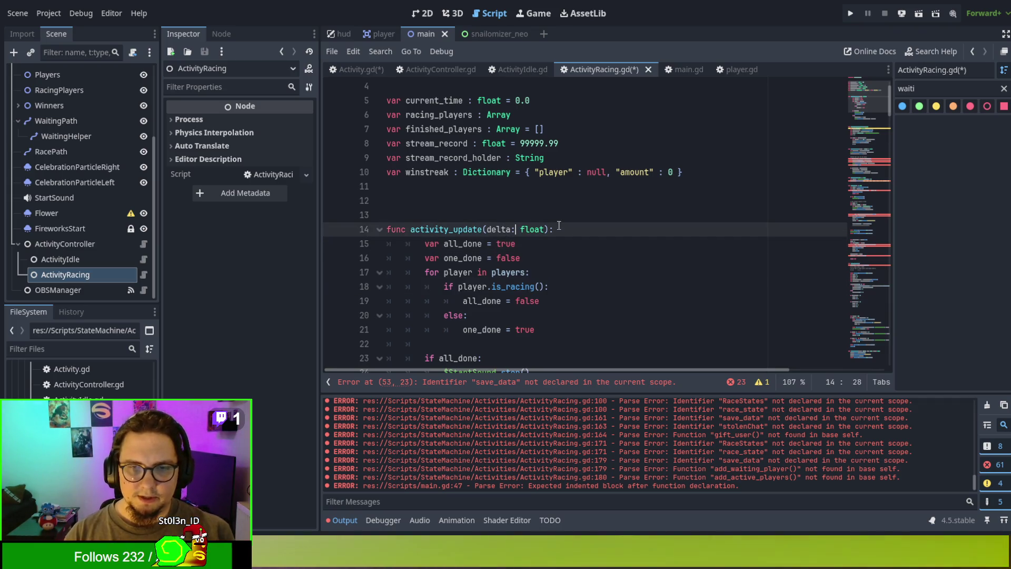
Step: Insert update_waiting_positions() as the first line of activity_update
click(559, 226)
key(Return)
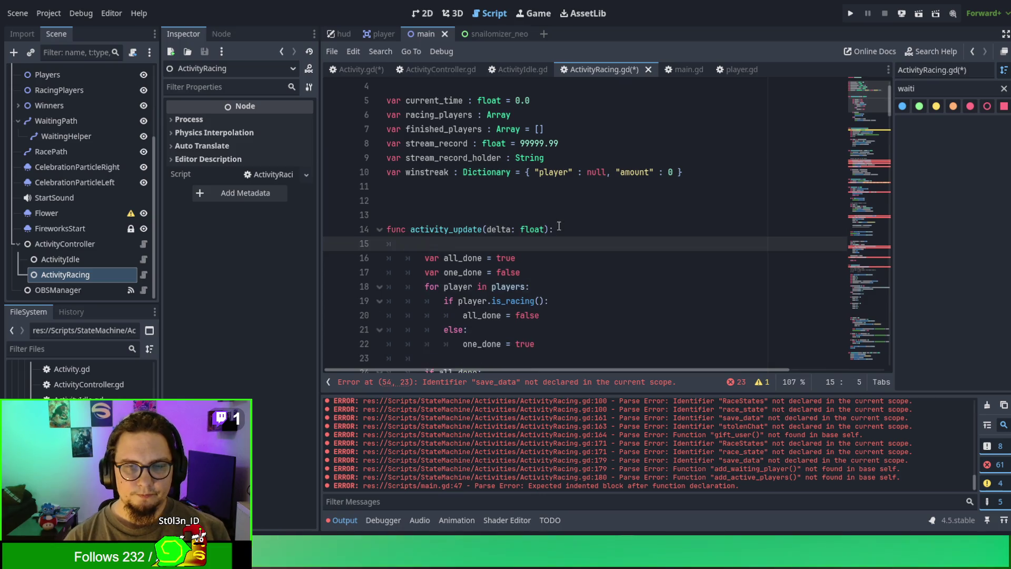
text(update_waiting_positions()
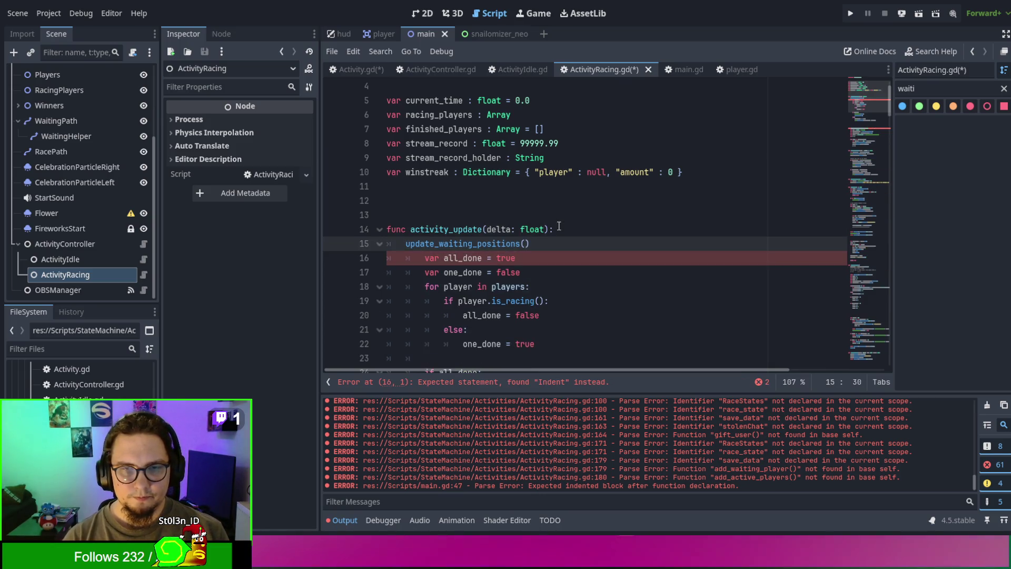
Step: Dedent the misindented activity_update body, lines 16–29, by one level
click(511, 258)
scroll(506, 258, down, 2)
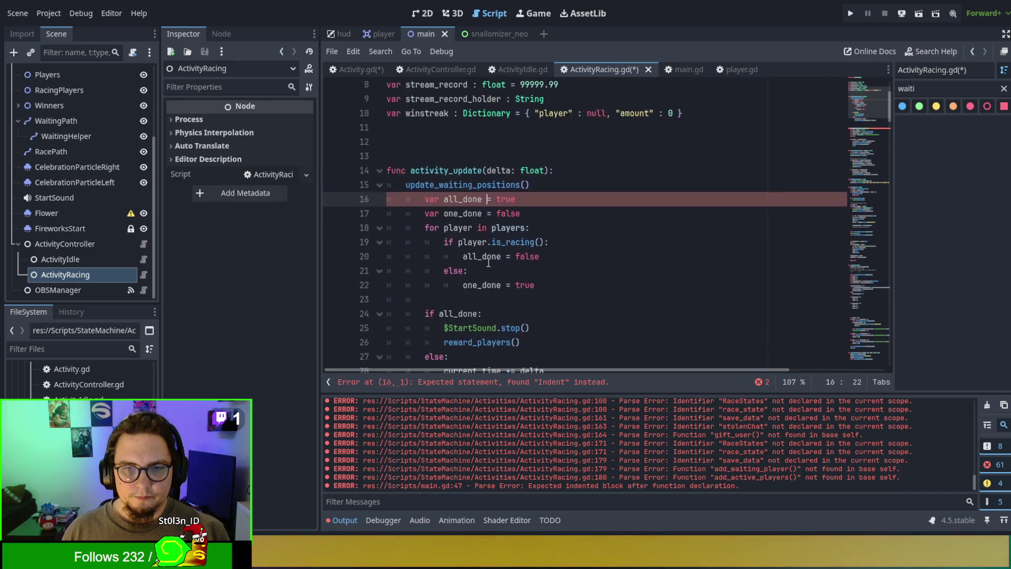
scroll(488, 301, down, 3)
double_click(477, 257)
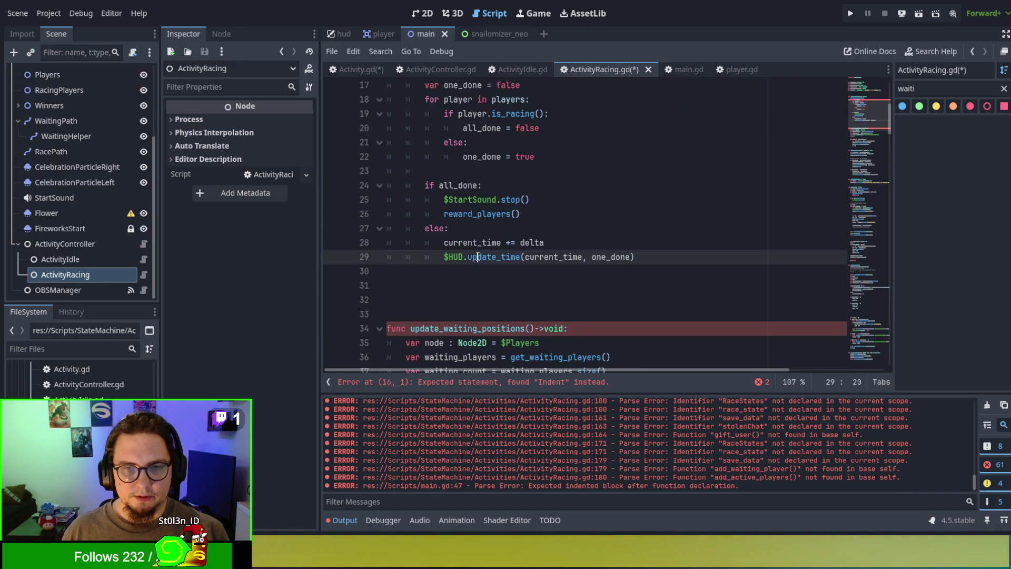
scroll(467, 188, up, 1)
shift+click(389, 113)
key(shift+Tab)
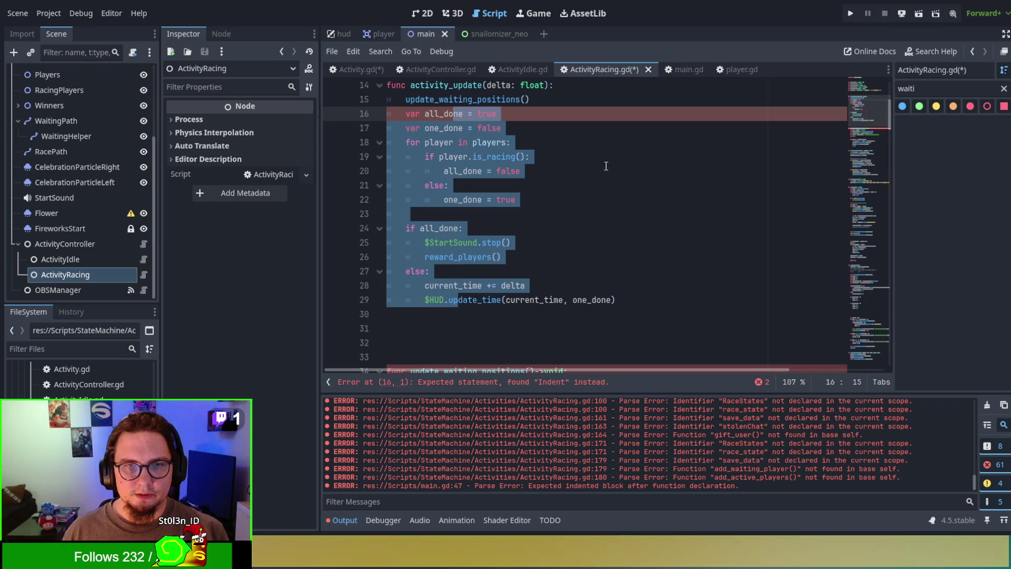
click(595, 170)
scroll(601, 228, down, 1)
scroll(600, 228, down, 3)
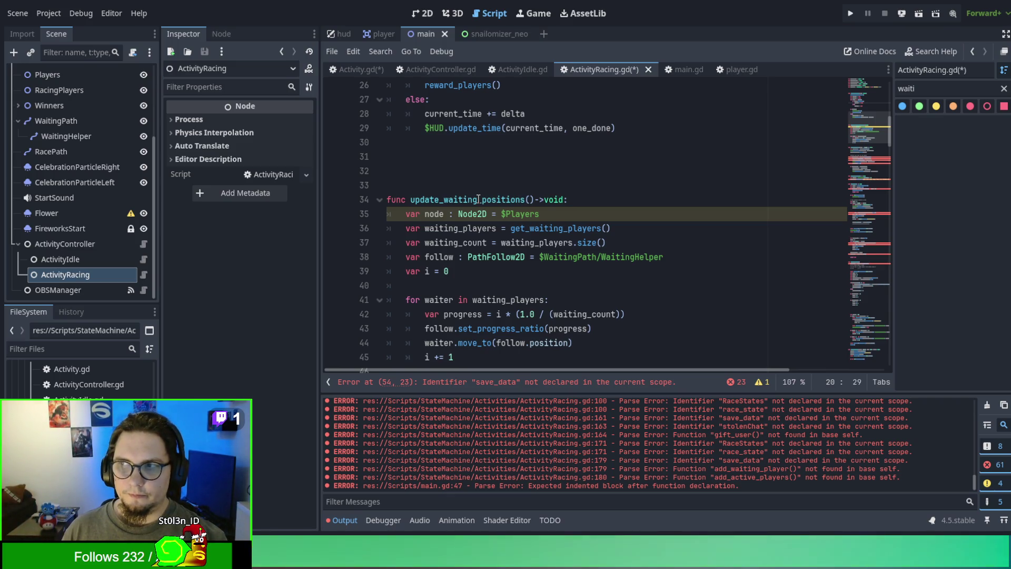
Step: Jump to the update_waiting_positions definition and inspect its get_waiting_players call
scroll(478, 199, up, 4)
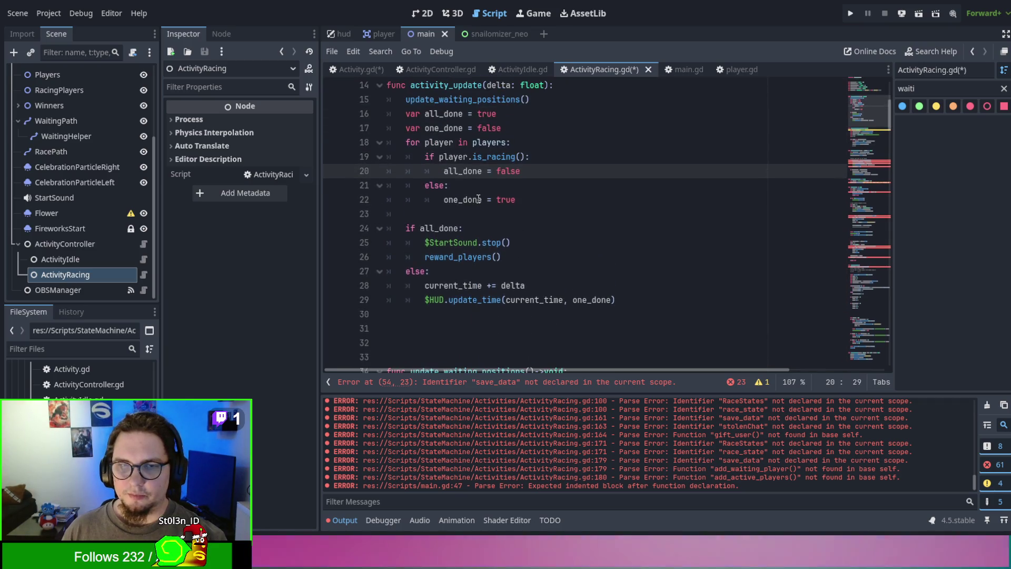
scroll(478, 199, up, 1)
double_click(435, 142)
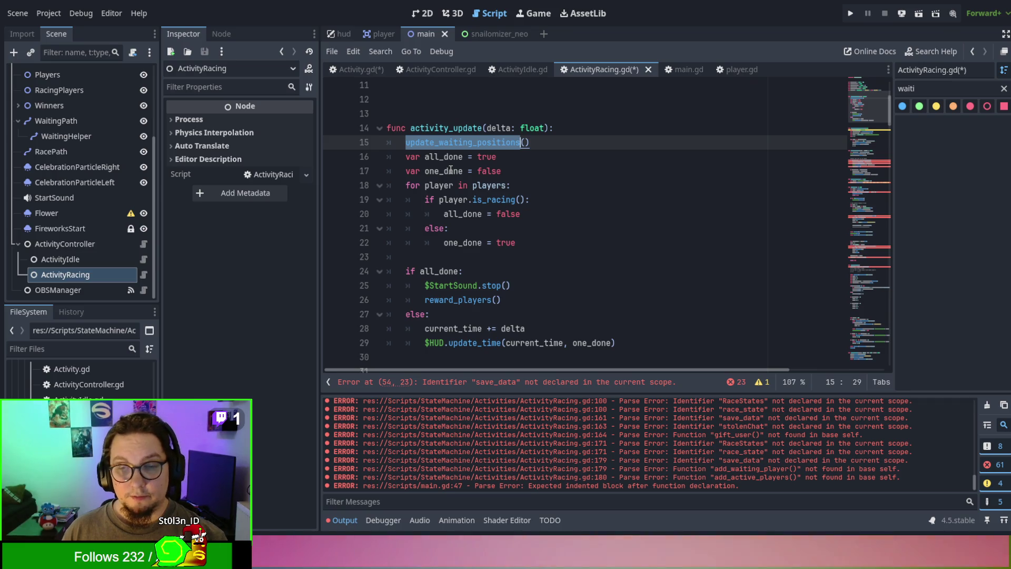
ctrl+click(463, 142)
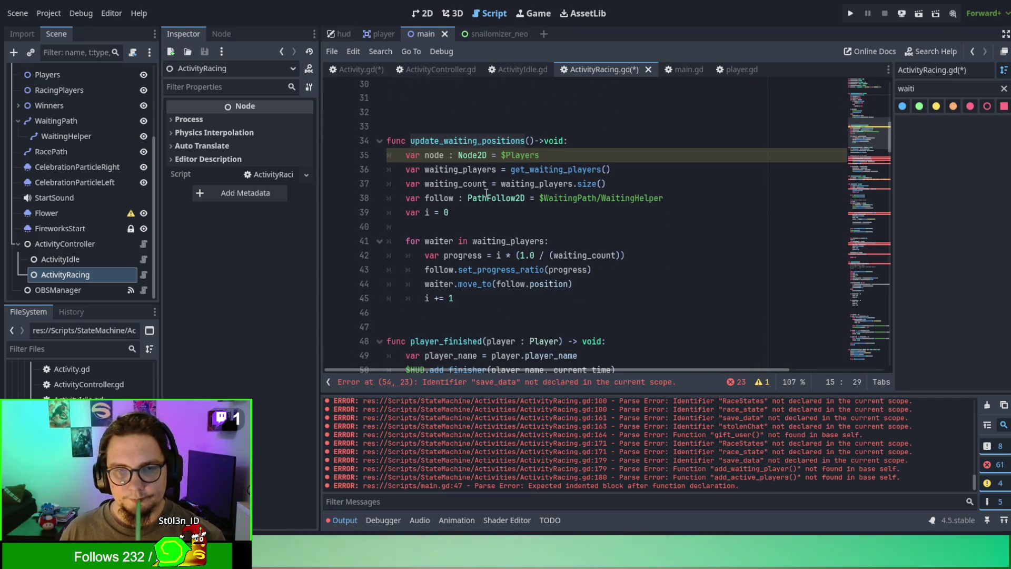
click(505, 213)
scroll(520, 235, down, 3)
scroll(520, 235, up, 4)
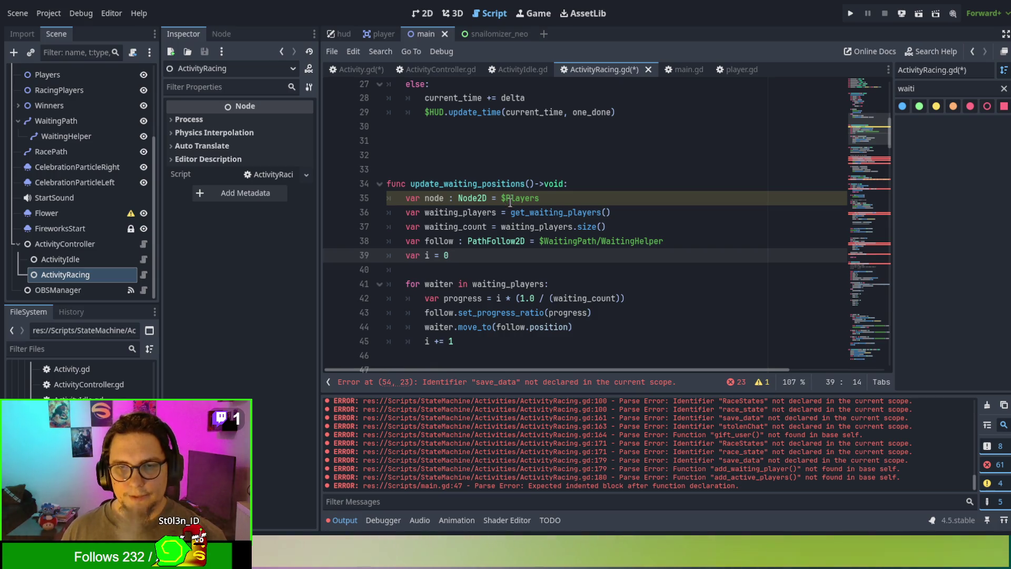
double_click(528, 213)
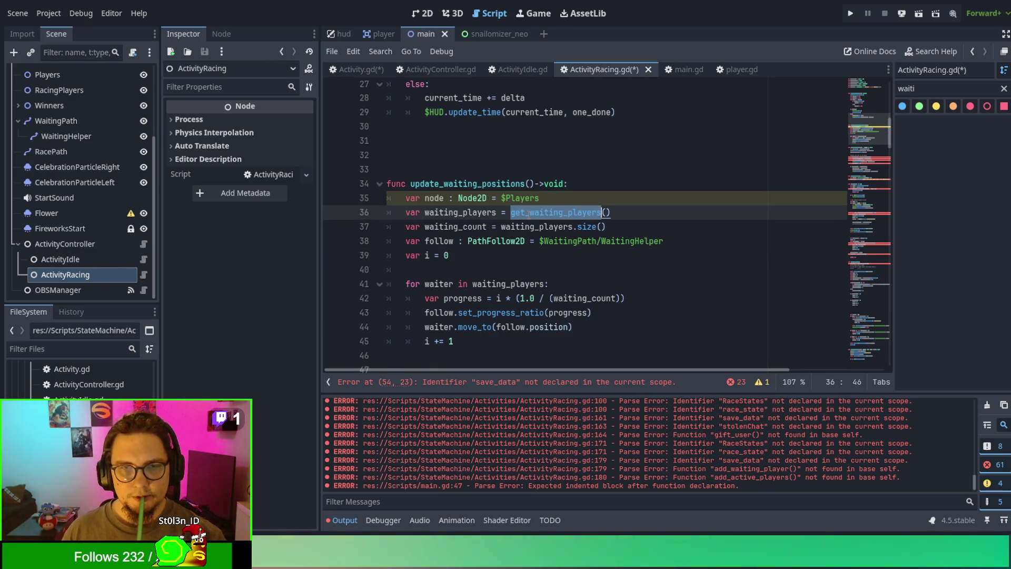
scroll(529, 212, down, 5)
scroll(535, 239, up, 5)
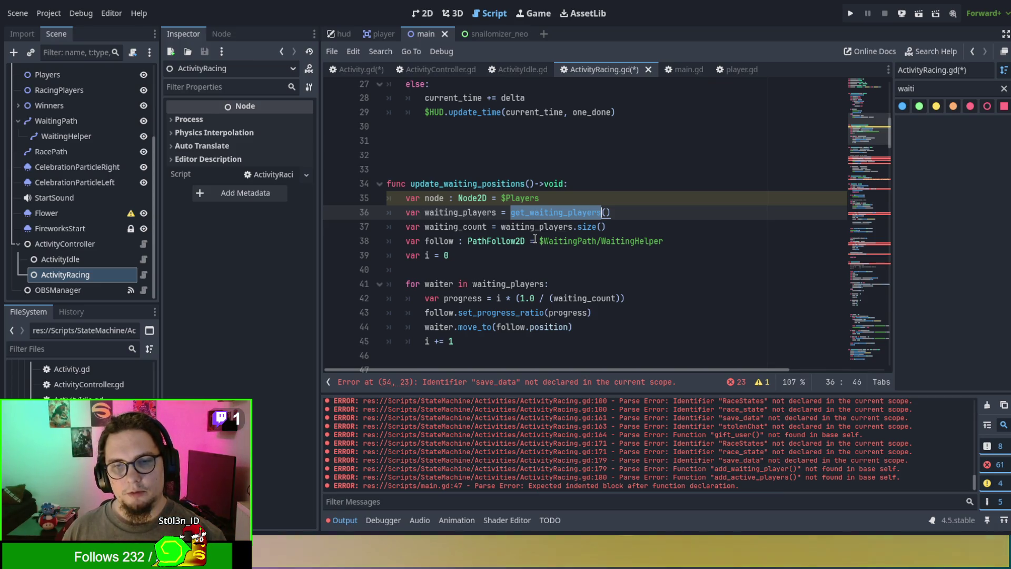
Step: Check the node variable on line 35, then go to the undeclared save_data error on line 54
double_click(442, 198)
scroll(496, 251, down, 3)
scroll(496, 252, up, 2)
scroll(496, 252, up, 1)
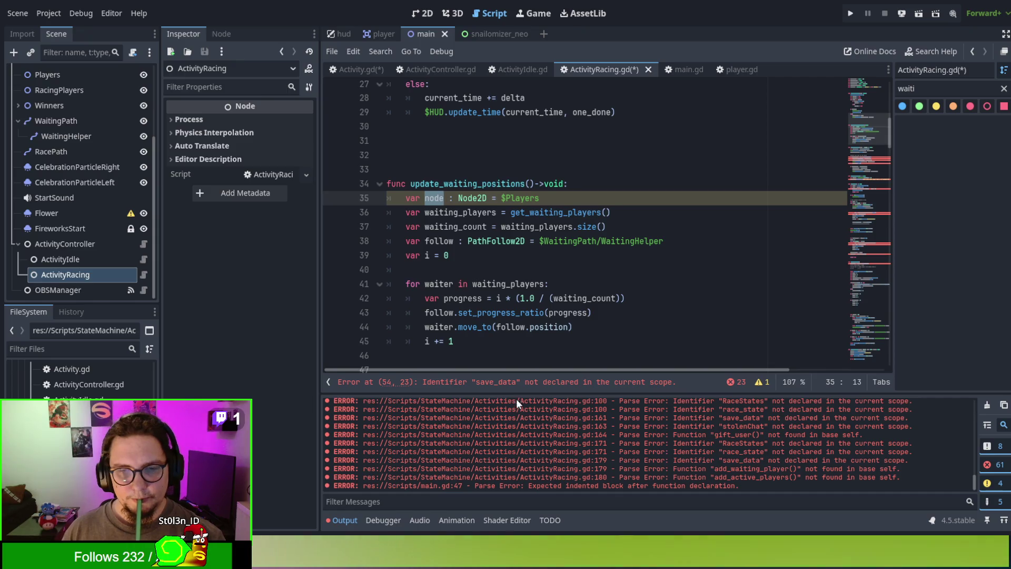
click(516, 383)
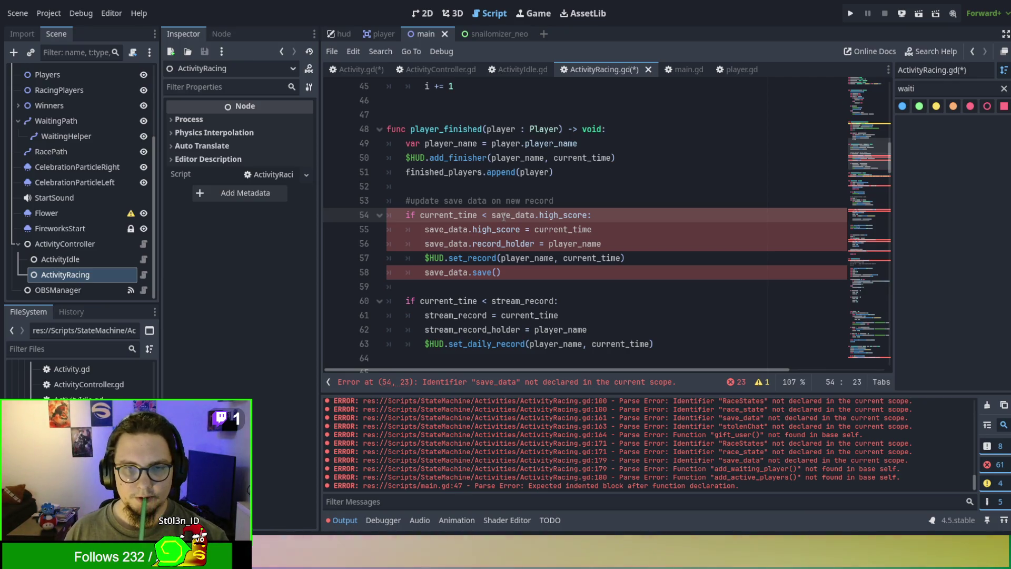
Step: Switch from ActivityRacing.gd's save_data.record_holder line to the Activity.gd base script and scroll its functions
scroll(54, 247, up, 5)
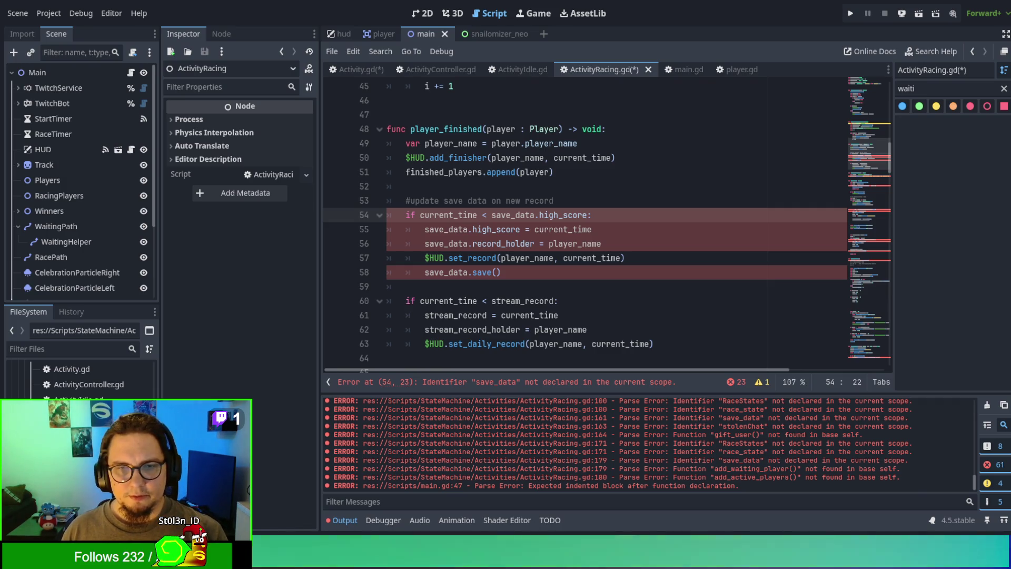
scroll(501, 287, up, 1)
click(502, 287)
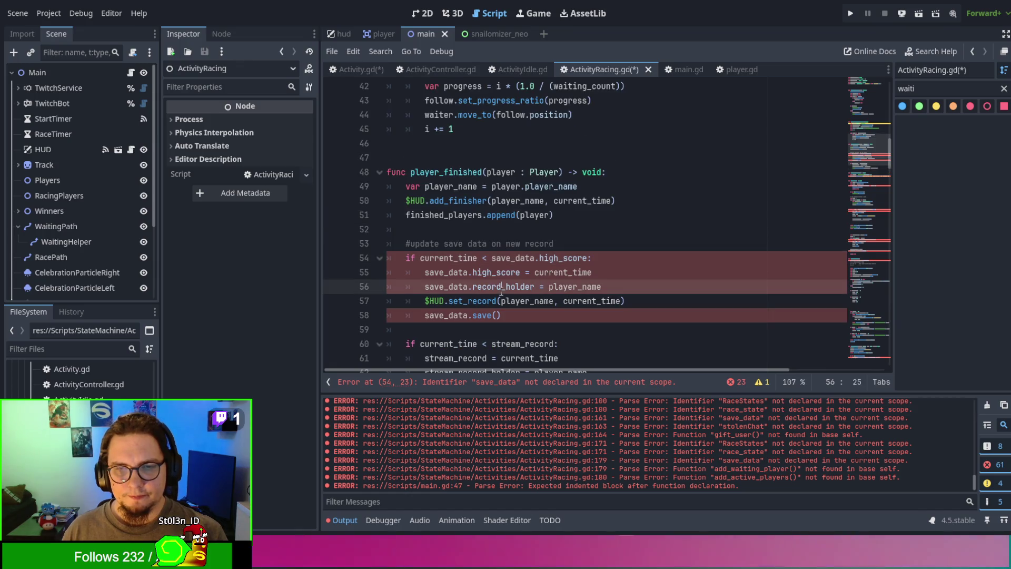
scroll(492, 196, up, 2)
scroll(493, 195, down, 2)
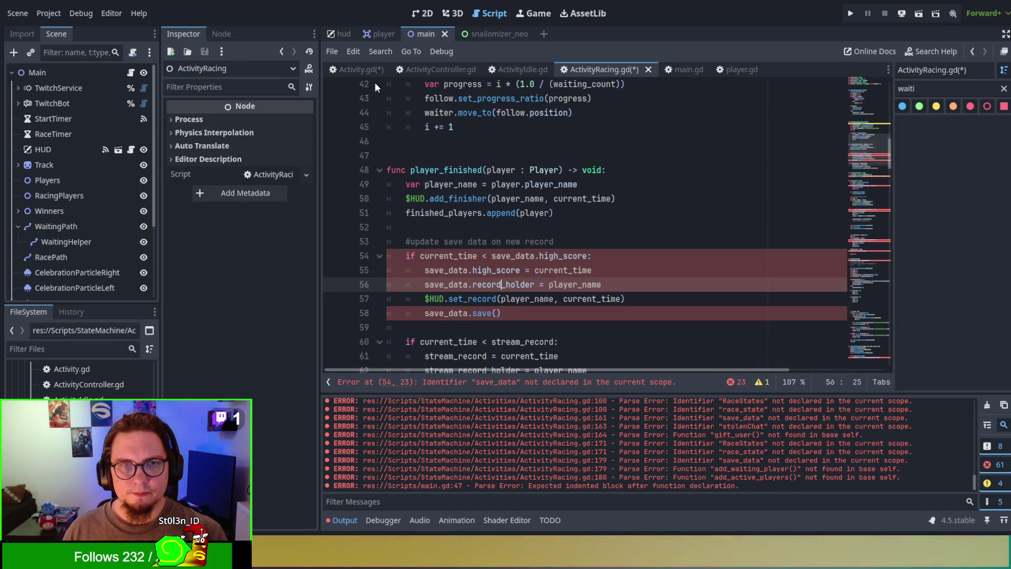
click(356, 69)
scroll(455, 172, down, 9)
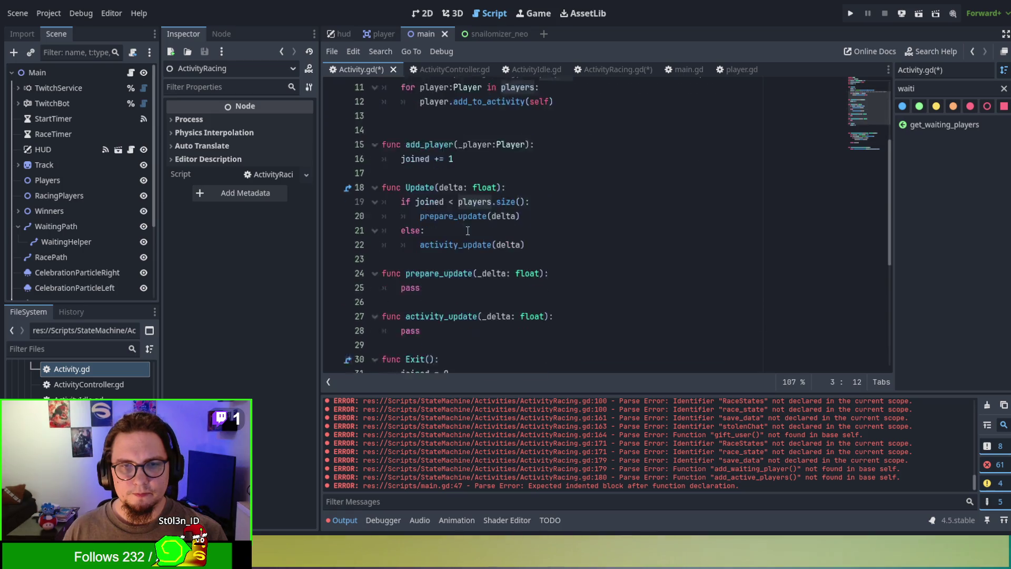
Step: Add a save_data() function at the end of Activity.gd with body get_tree().root.save_data
click(457, 369)
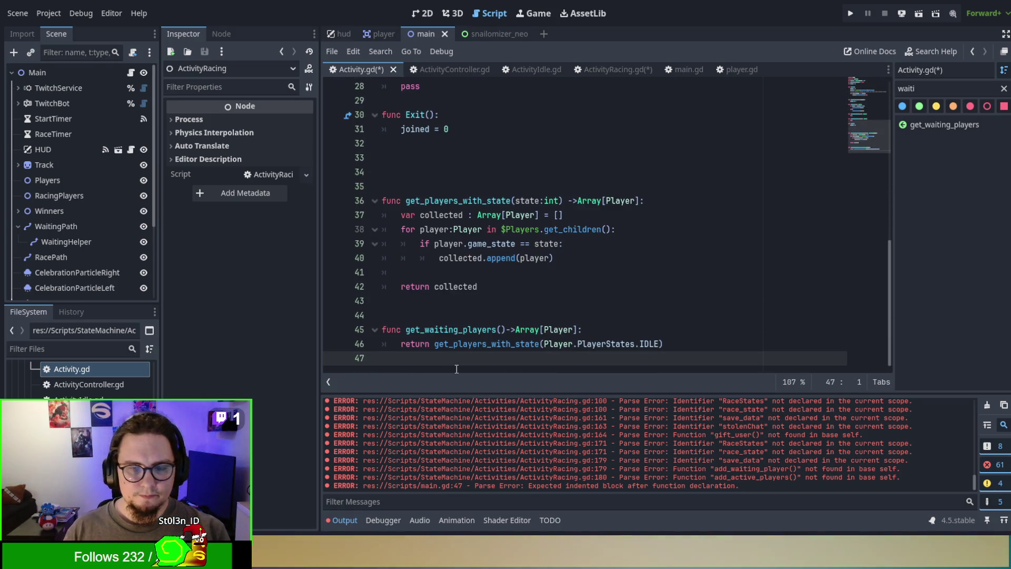
key(Return)
key(Return)
text(func )
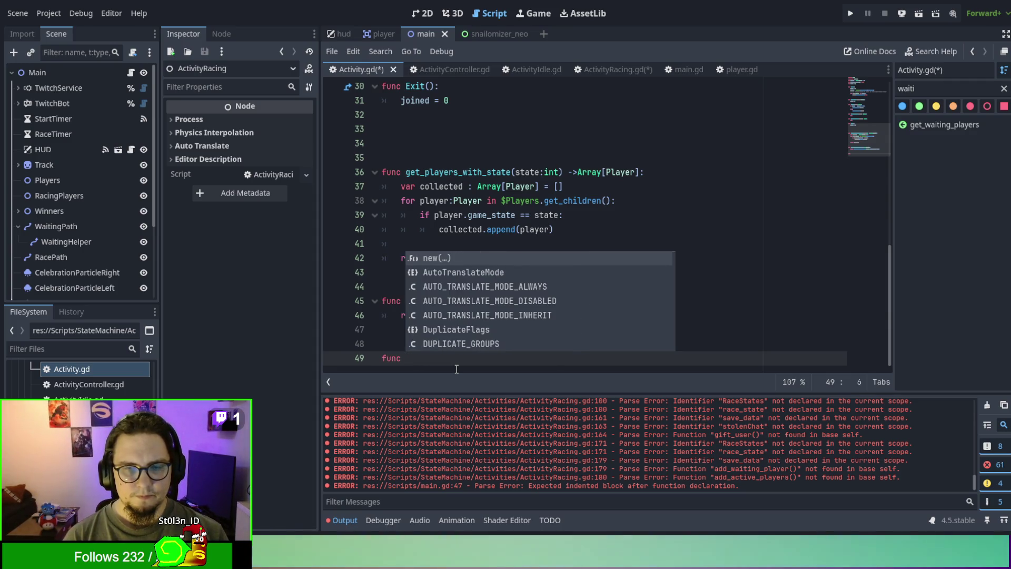
text(save_dd)
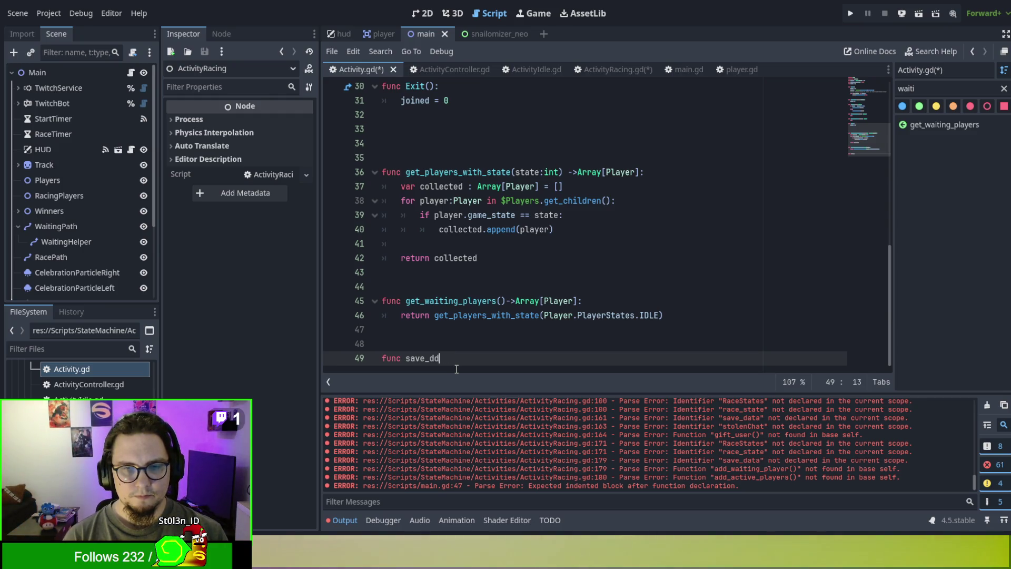
text(a())
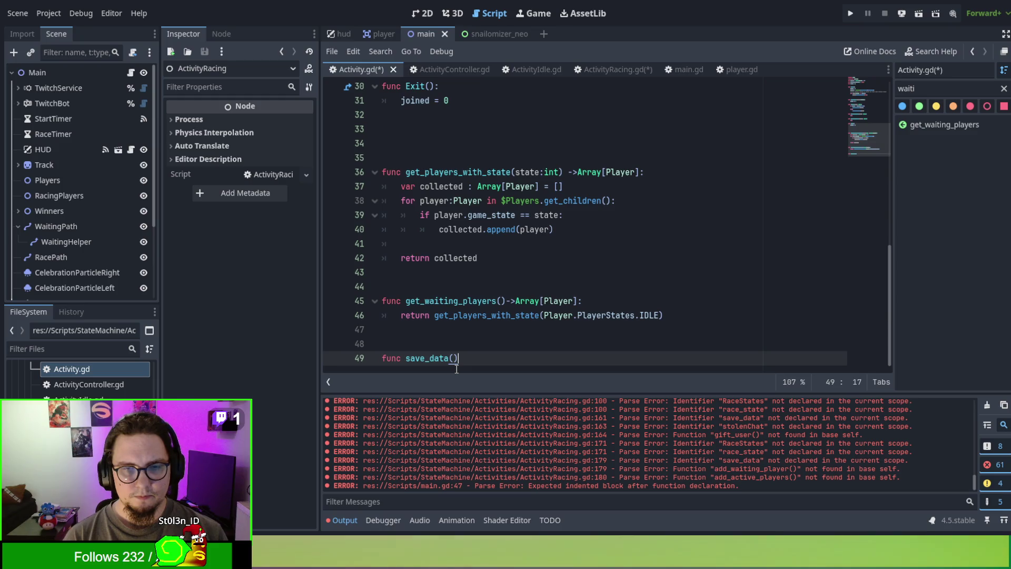
text(:)
key(Return)
text(get_tree().root.get_child(0))
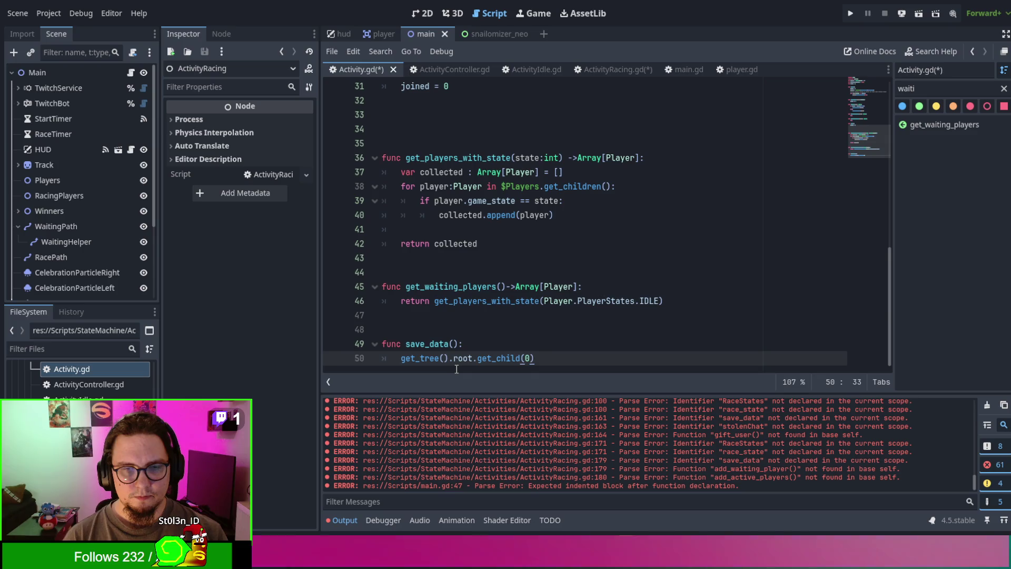
key(BackSpace)
key(BackSpace)
key(BackSpace)
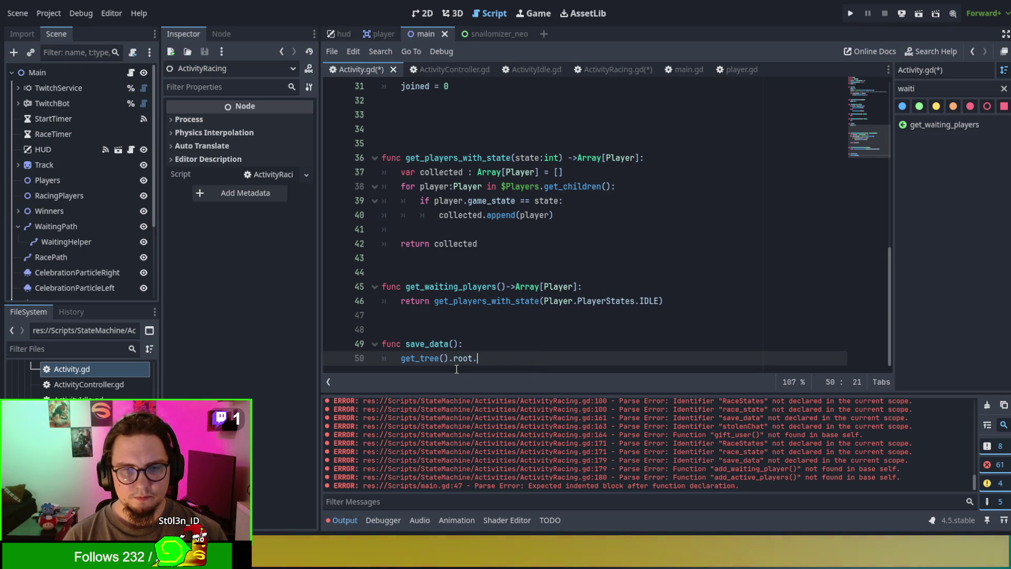
text(save)
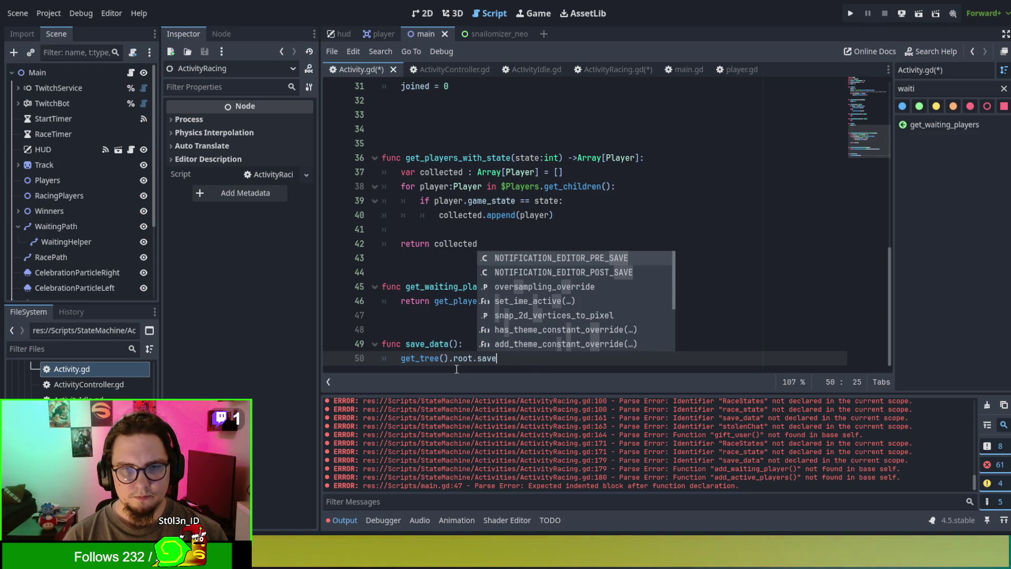
text(_data)
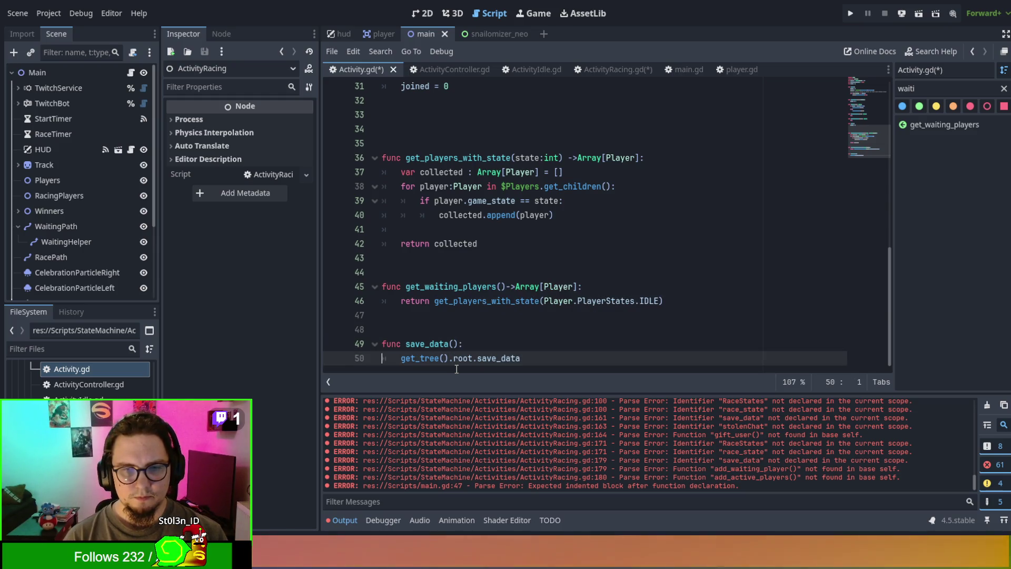
Step: Prefix line 50 with return so save_data() returns get_tree().root.save_data, then go back to ActivityRacing.gd
key(Home)
key(Left)
text(return)
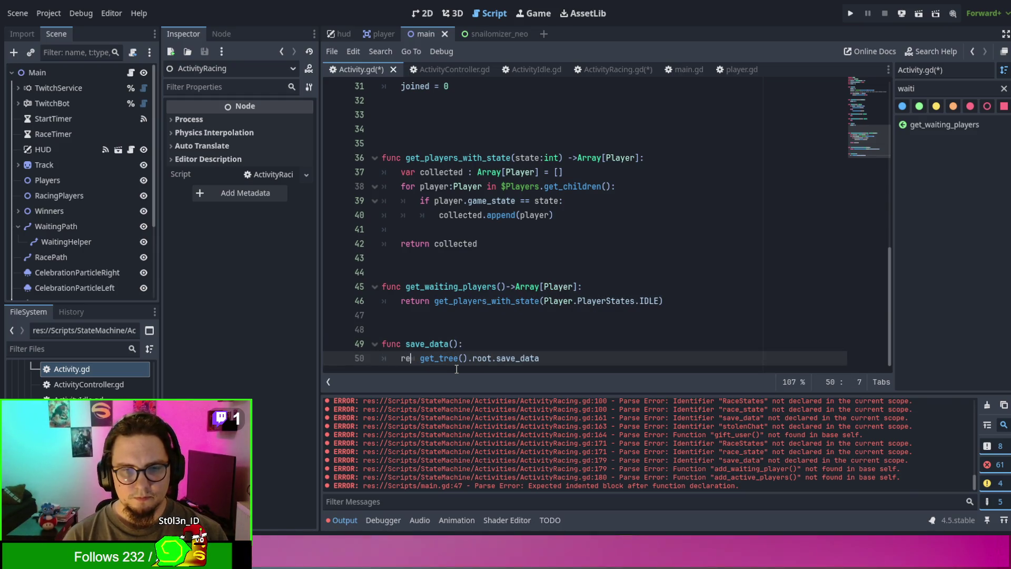
key(Delete)
key(Right)
key(Escape)
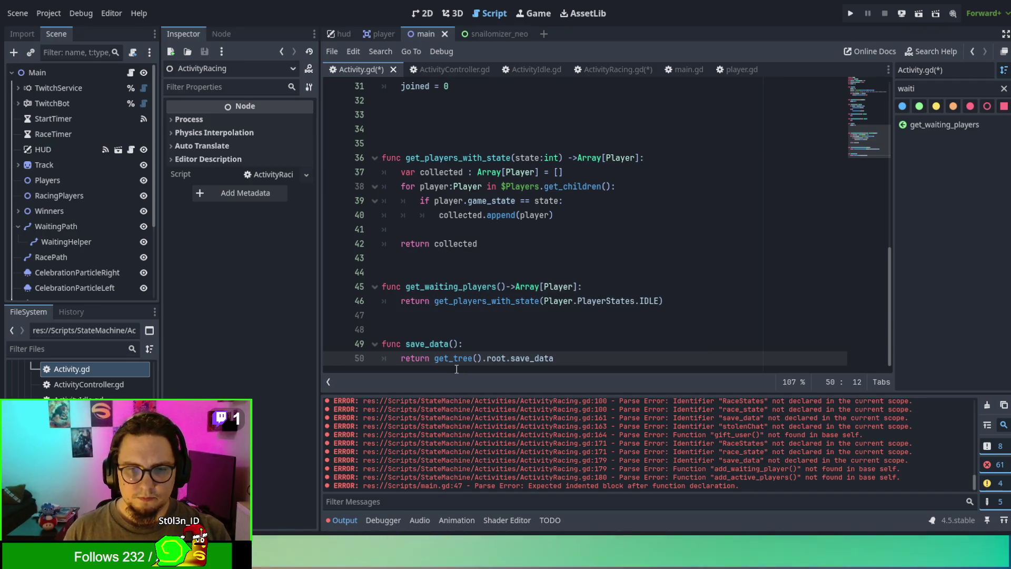
click(482, 332)
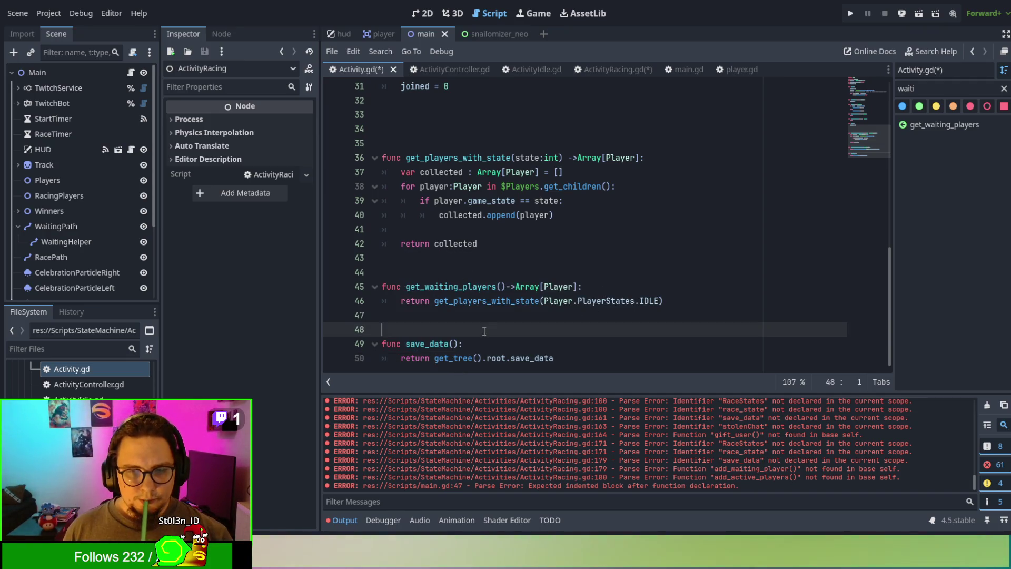
double_click(426, 344)
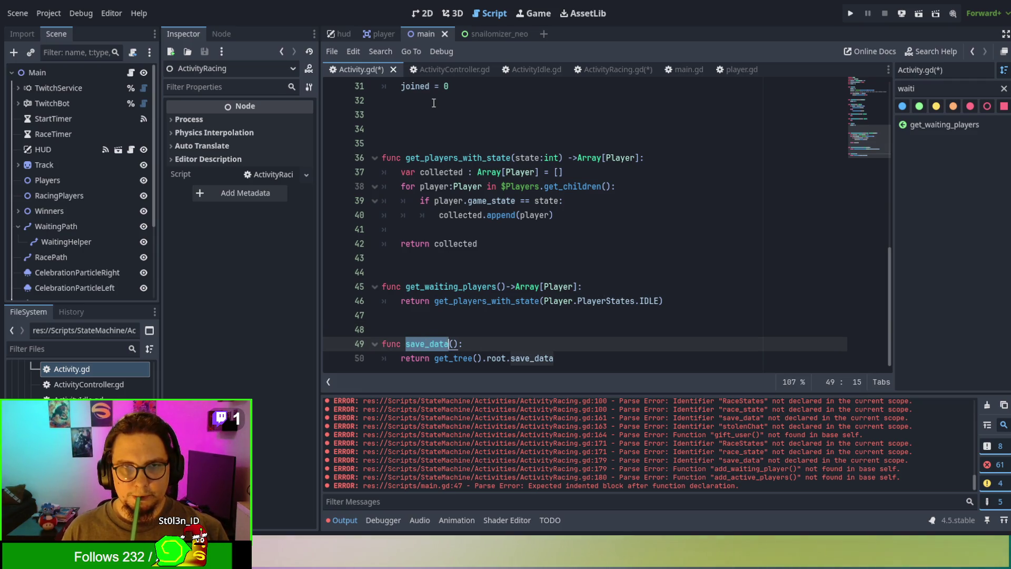
click(586, 69)
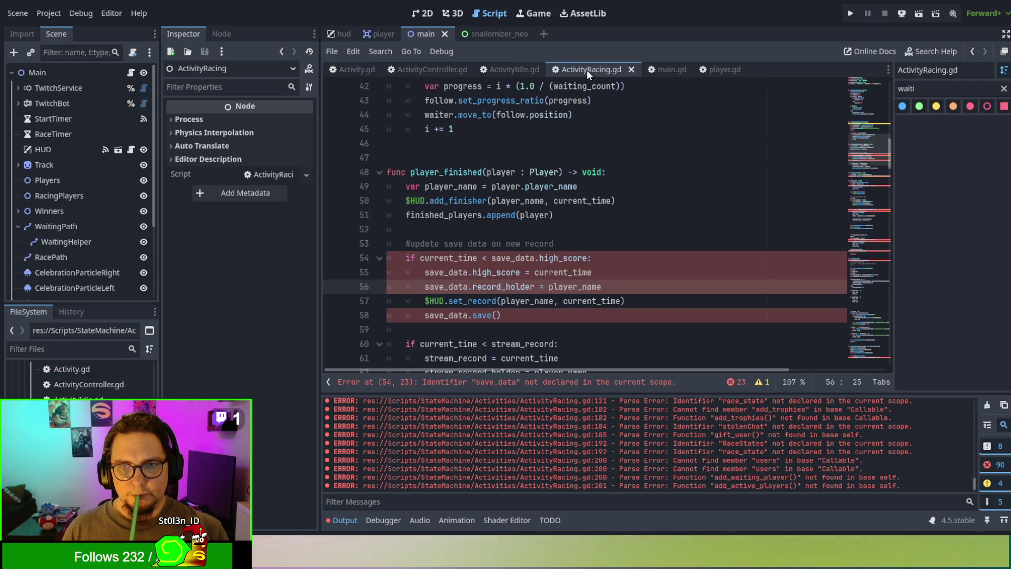
Step: Insert var save_data = save_data() on a new line after finished_players.append(player)
click(553, 244)
double_click(511, 257)
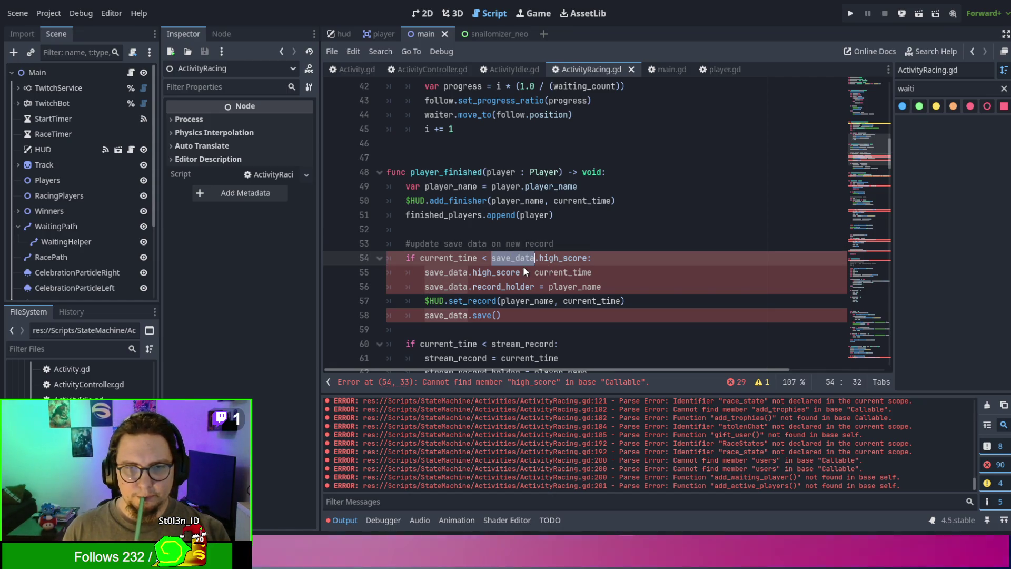
click(519, 220)
click(525, 227)
key(Return)
key(Return)
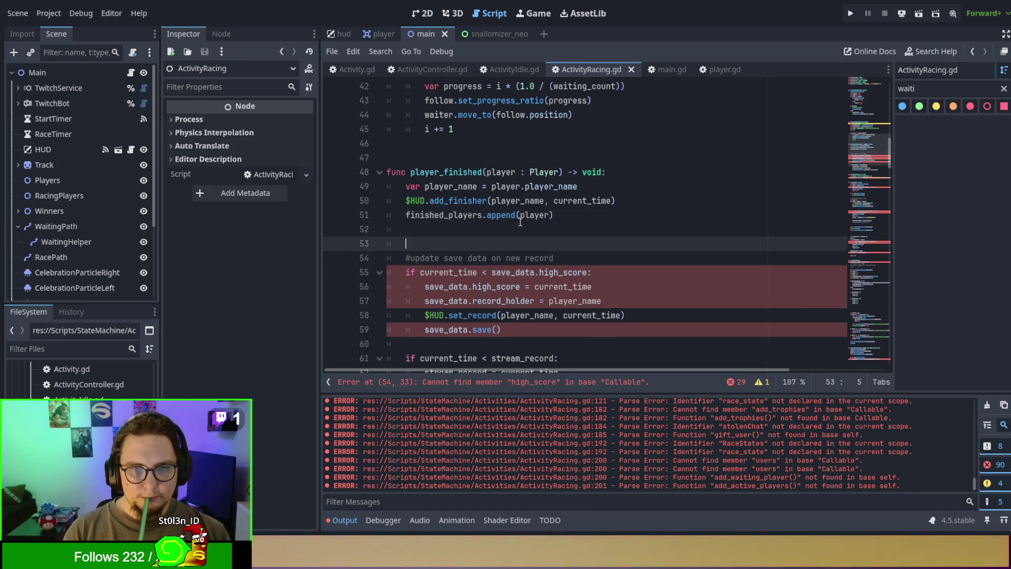
click(520, 224)
text(sa)
text(data)
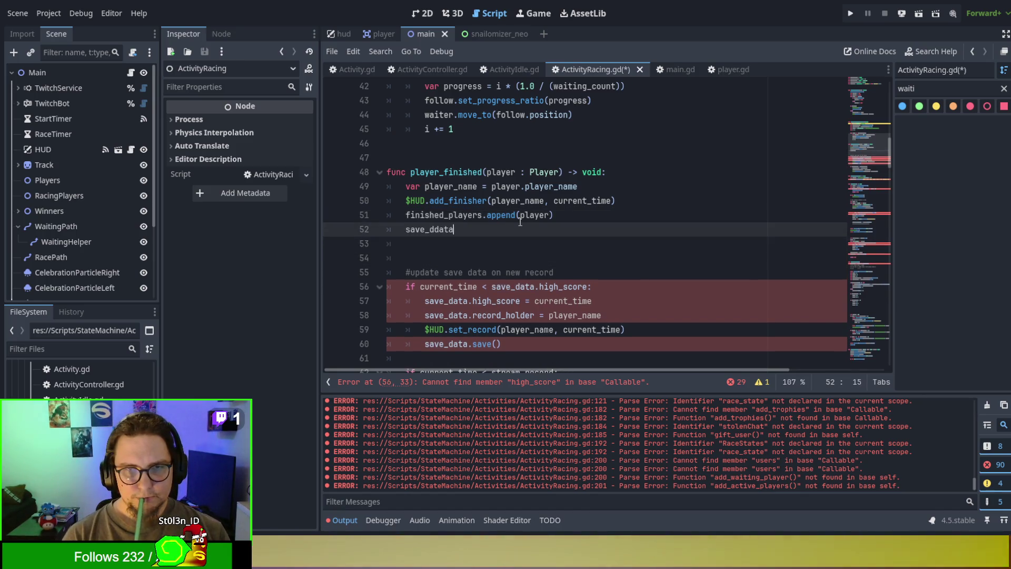
key(BackSpace)
key(BackSpace)
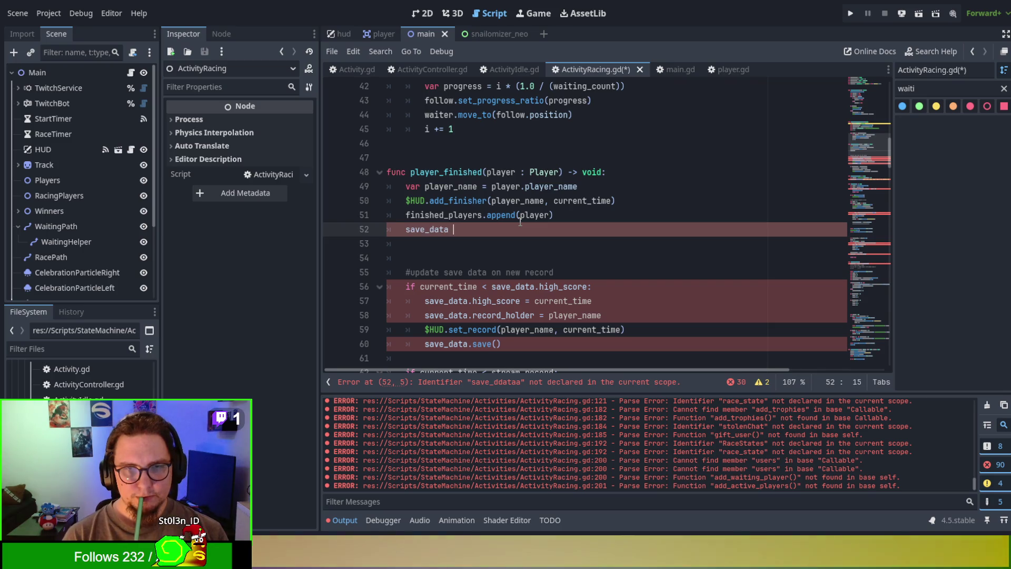
text(= save_data)
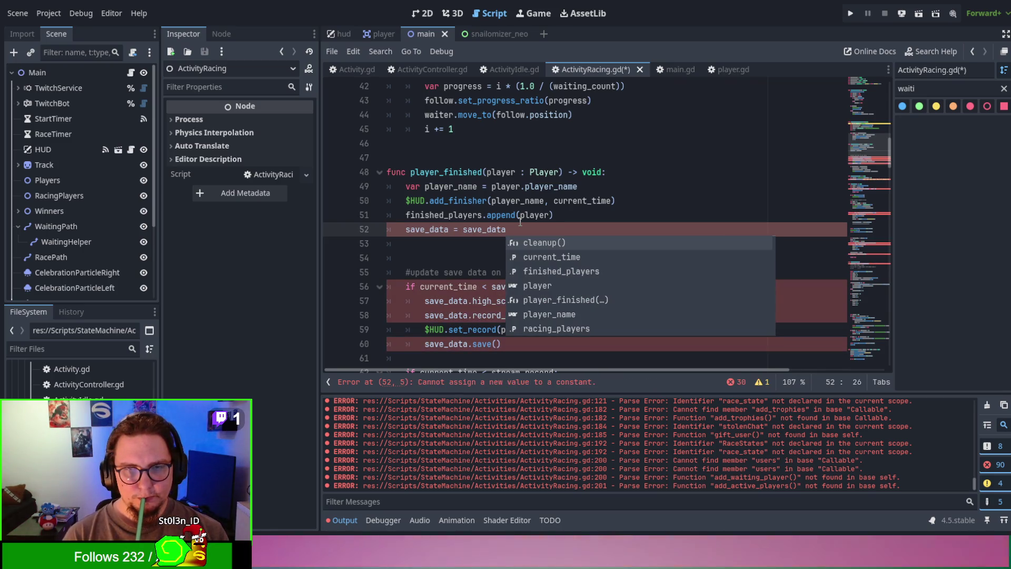
text(())
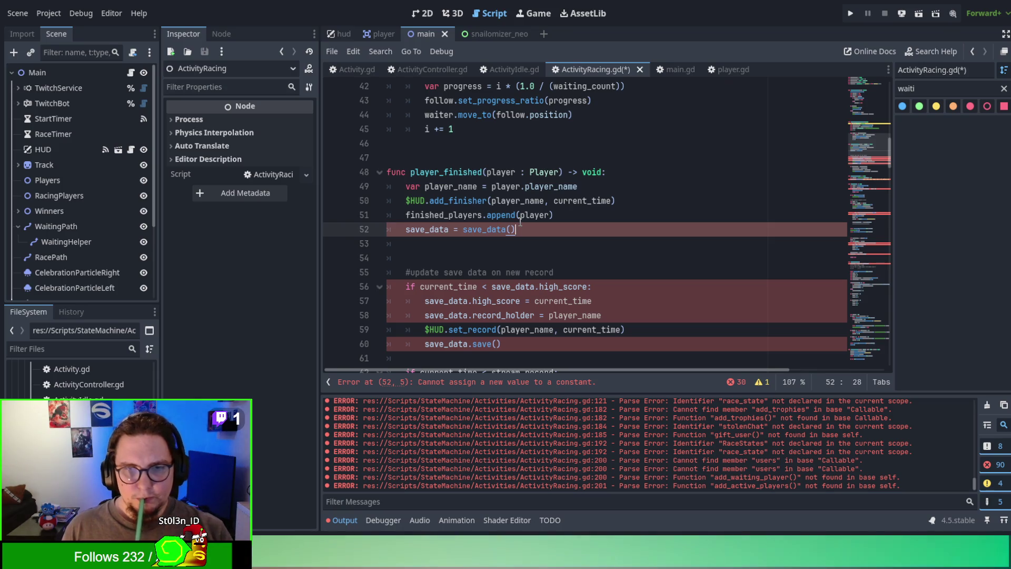
key(Home)
text(var)
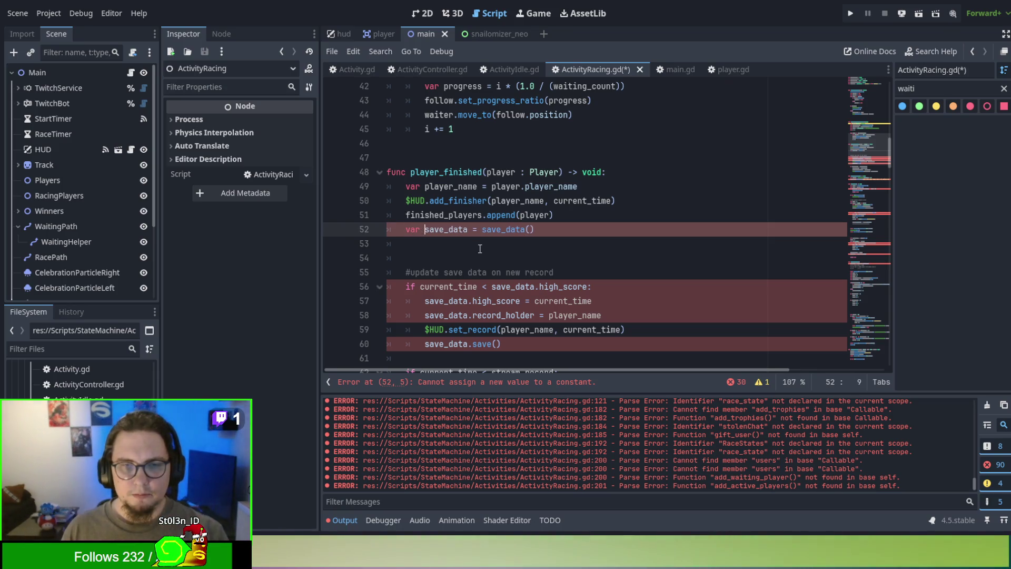
click(482, 250)
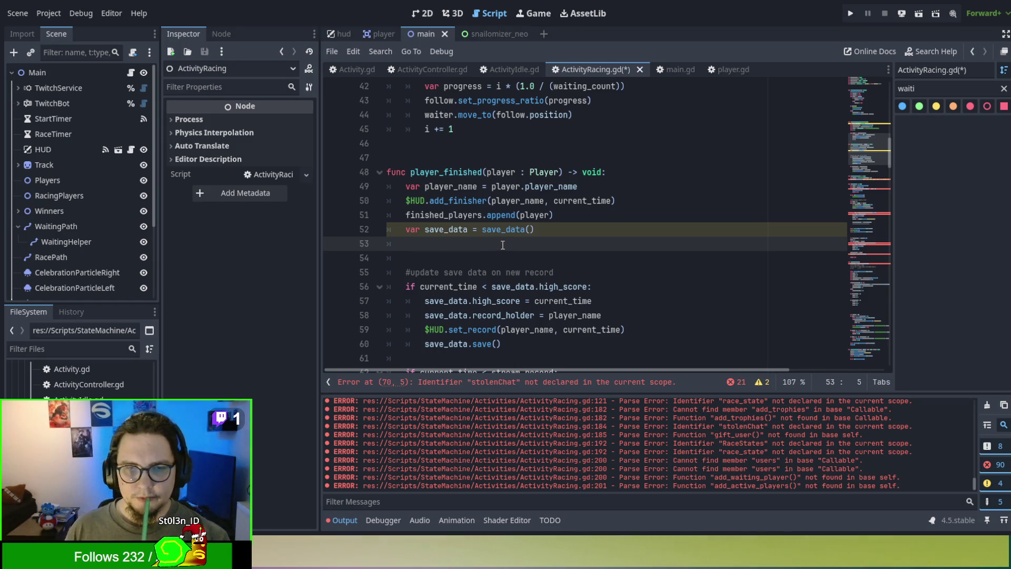
click(465, 231)
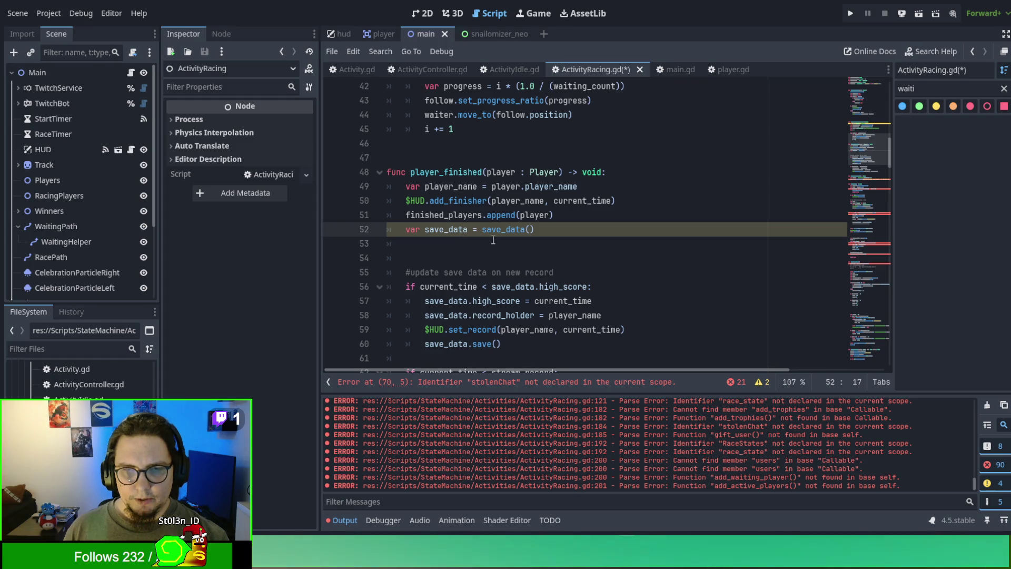
key(Down)
key(Down)
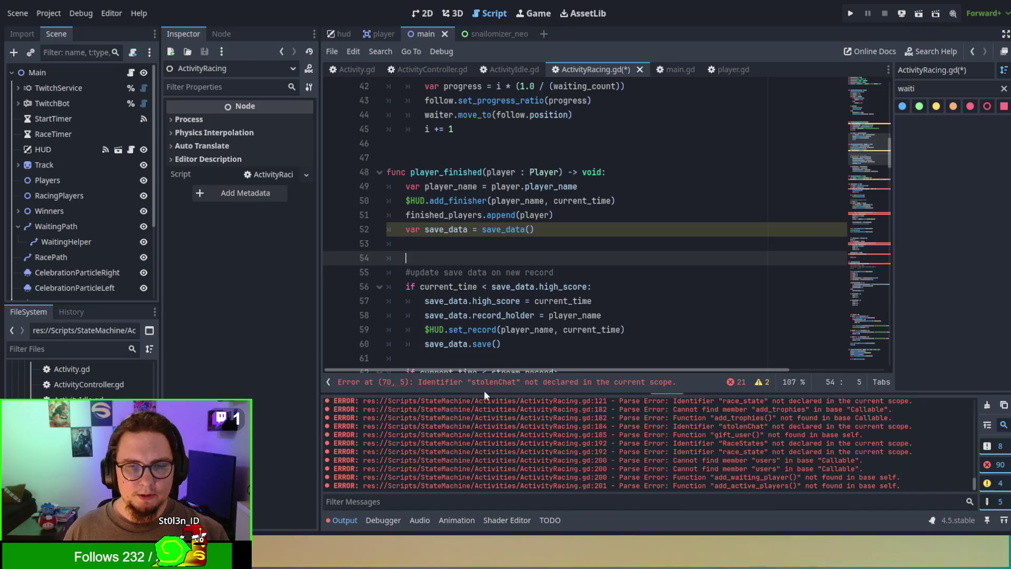
Step: Open savedata.gd to confirm its class name is SaveData, then close it
click(86, 348)
text(save)
key(Return)
scroll(462, 168, up, 18)
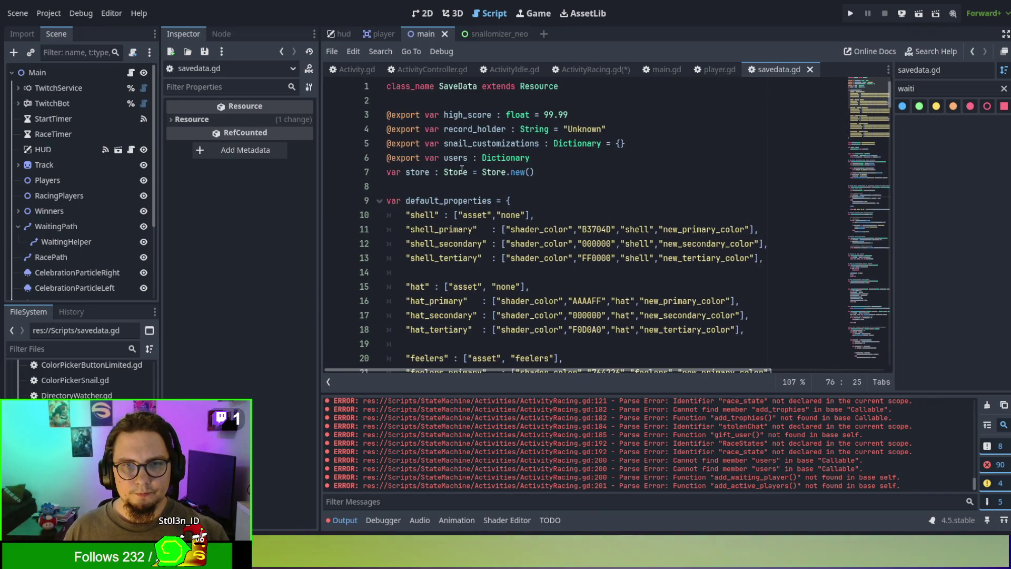
double_click(458, 86)
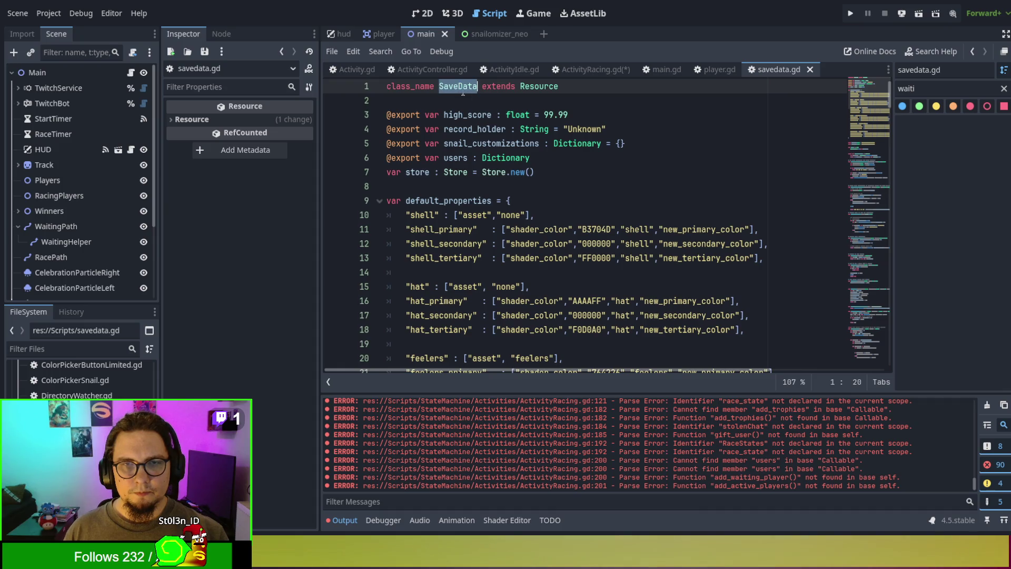
click(810, 70)
Step: Append as SaveData to the save_data declaration and save ActivityRacing.gd
click(547, 229)
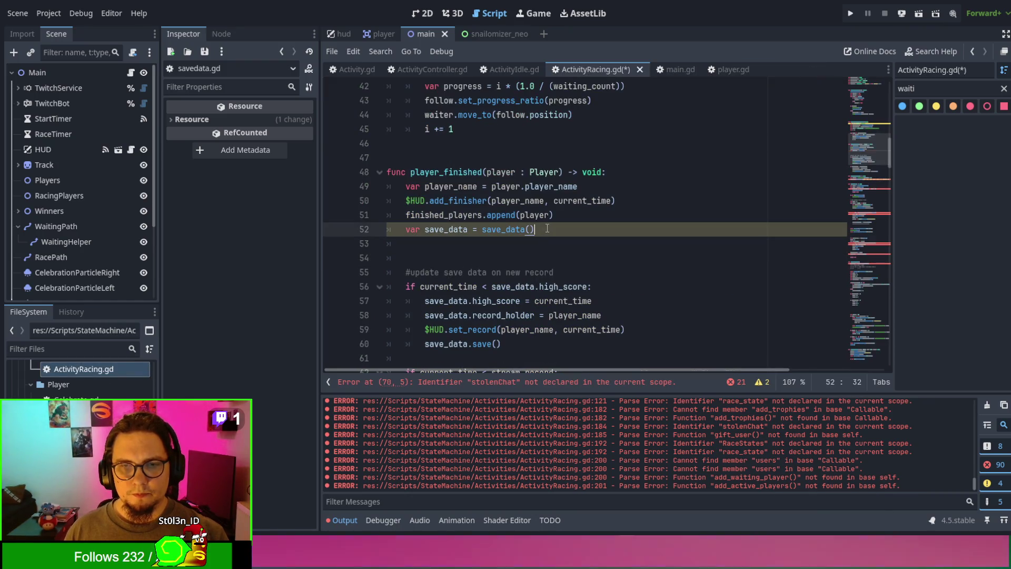
text( as SaveData)
click(590, 255)
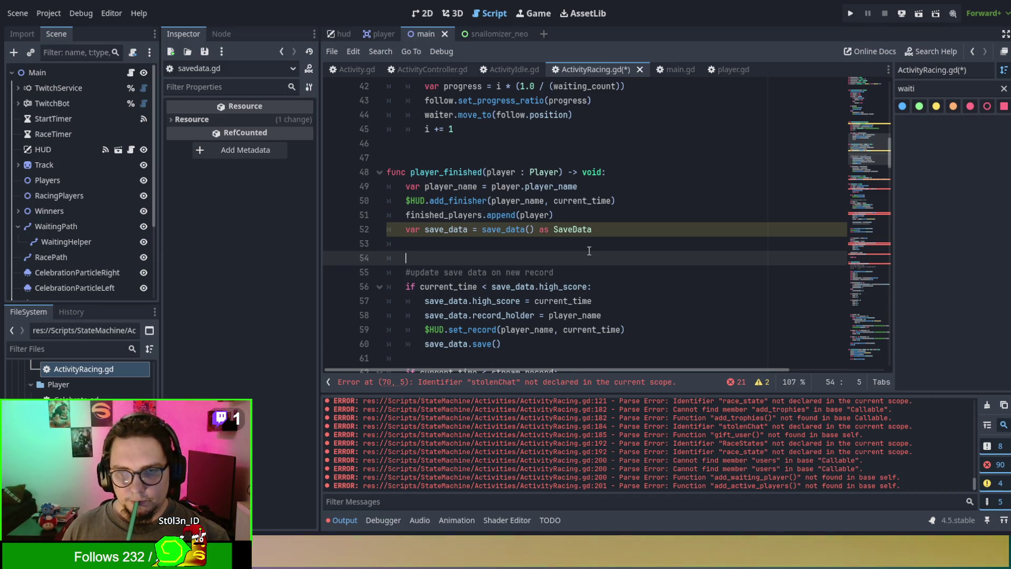
click(434, 228)
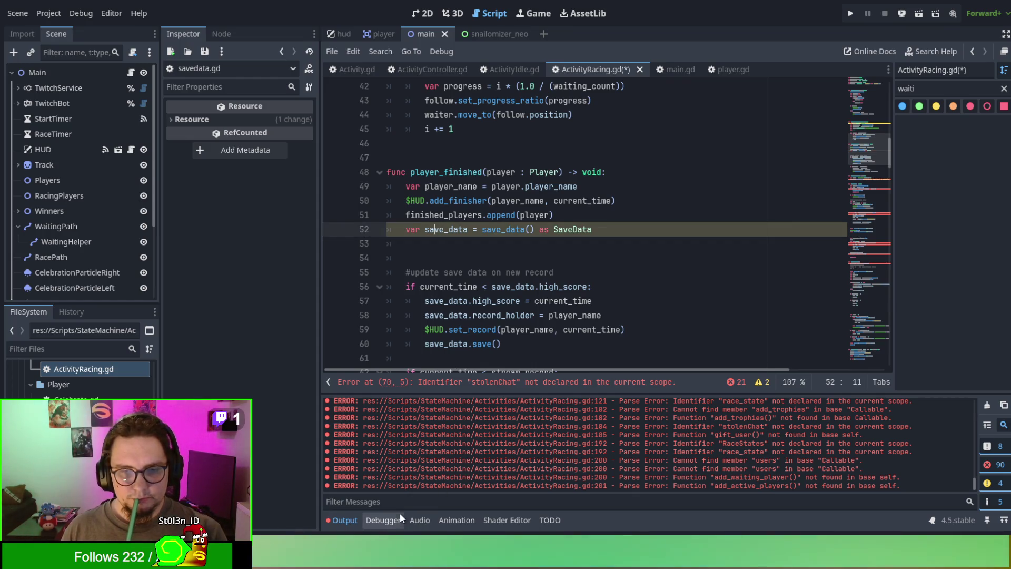
key(ctrl+s)
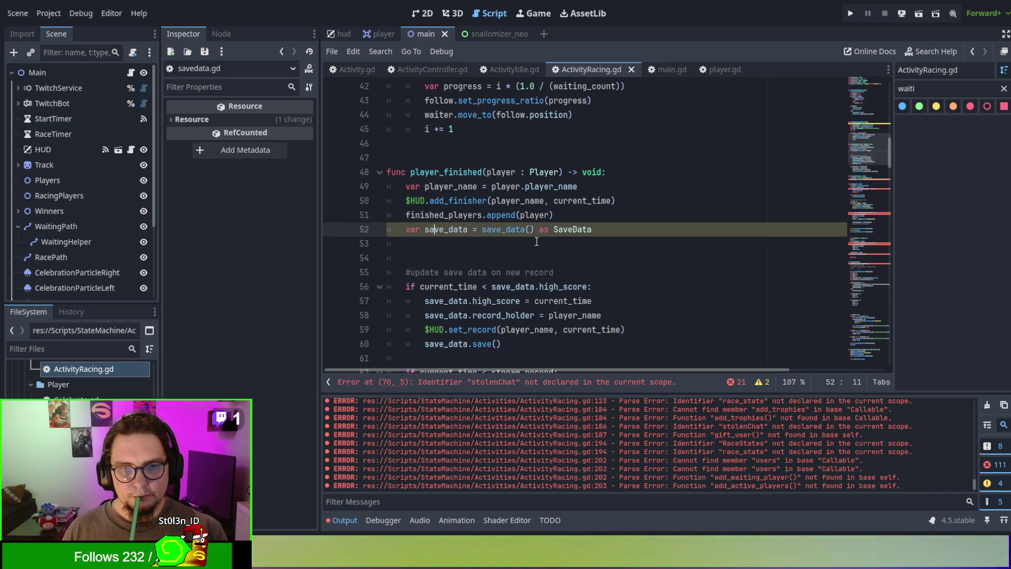
click(524, 247)
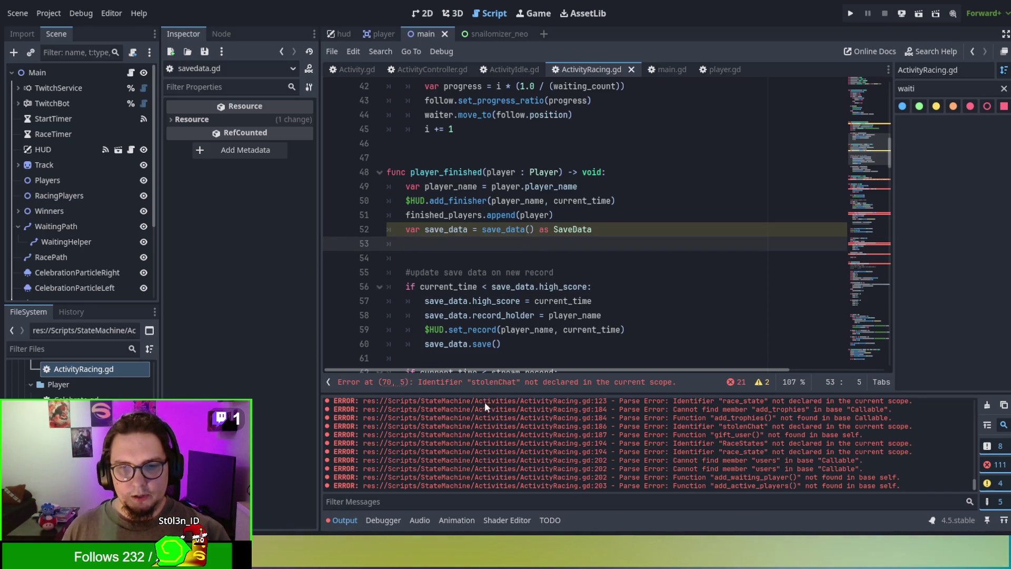
click(483, 382)
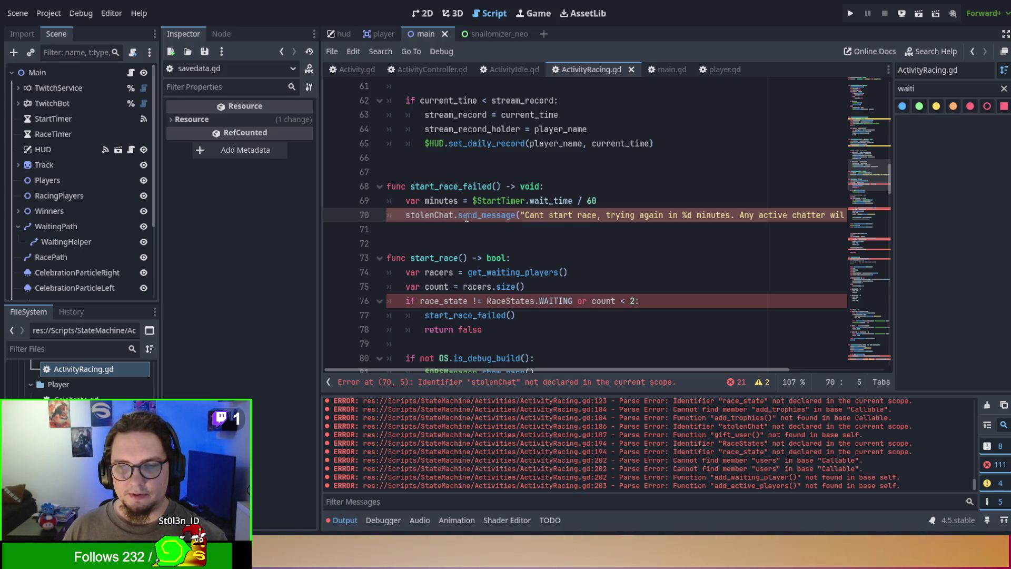
scroll(467, 218, up, 8)
scroll(467, 217, down, 2)
double_click(437, 216)
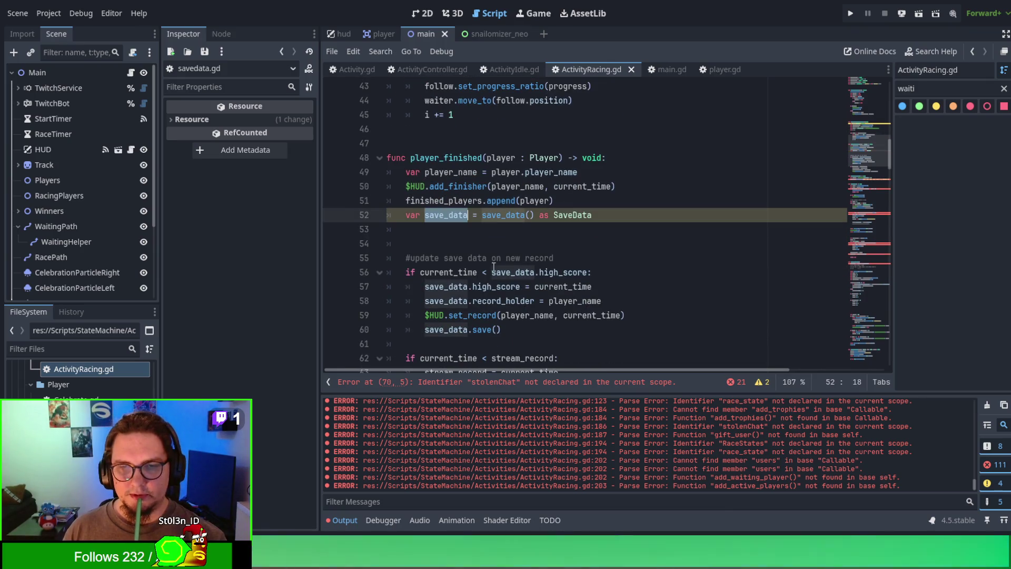
scroll(486, 261, down, 1)
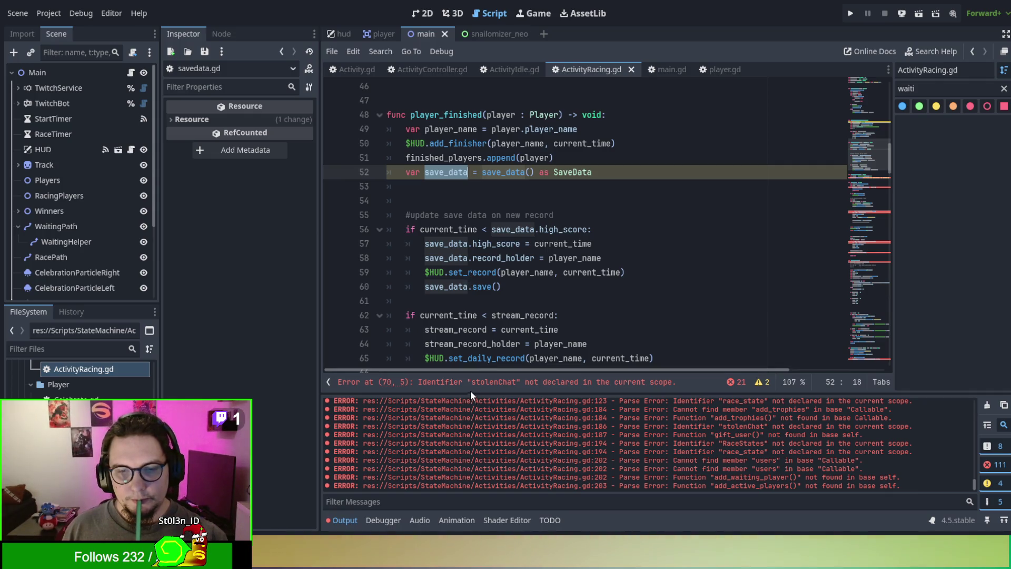
click(484, 381)
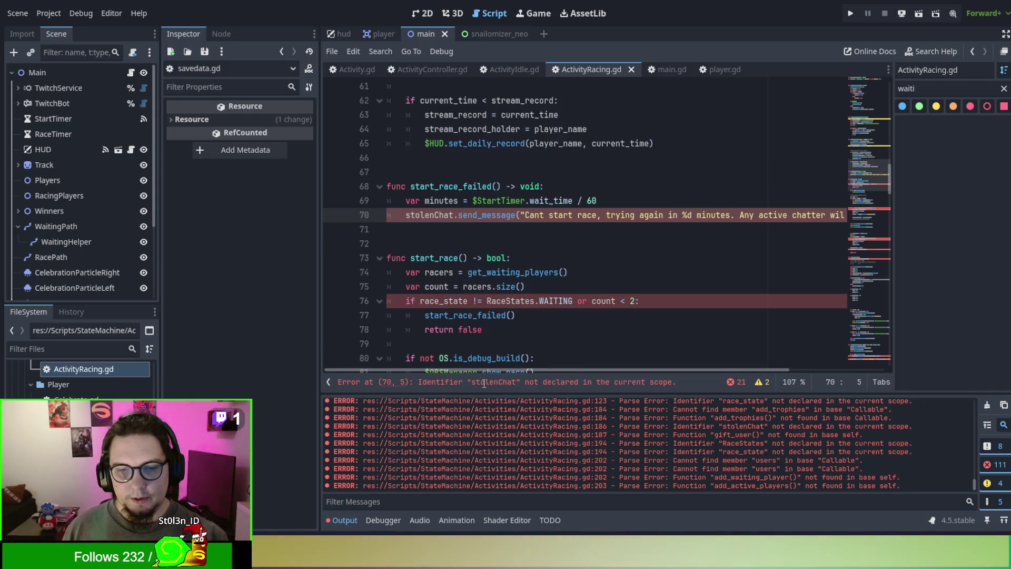
double_click(428, 216)
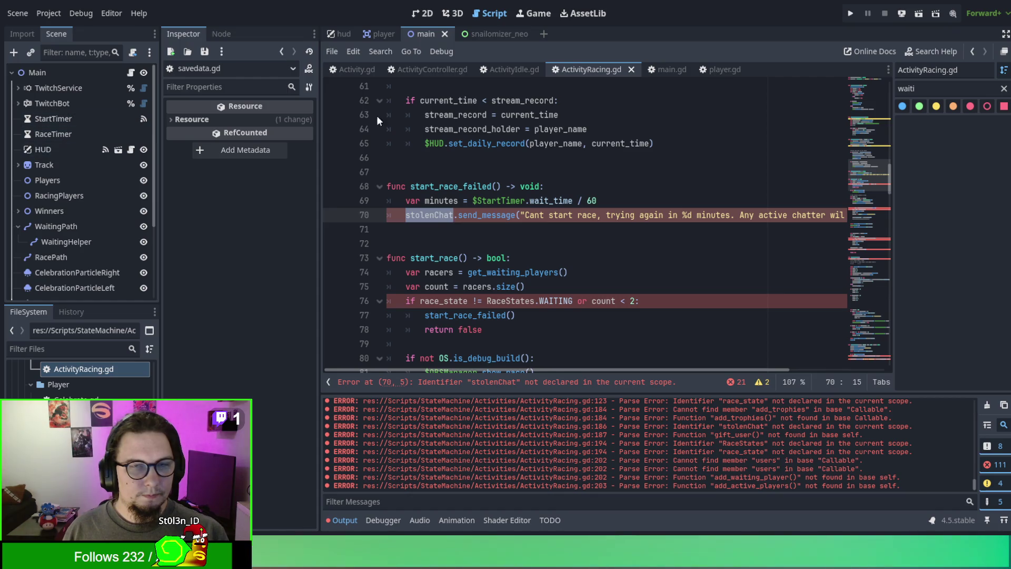
click(658, 69)
Step: Search main.gd for stolenChat to see it is the TwitchBot node
key(ctrl+f)
text(stolenChat)
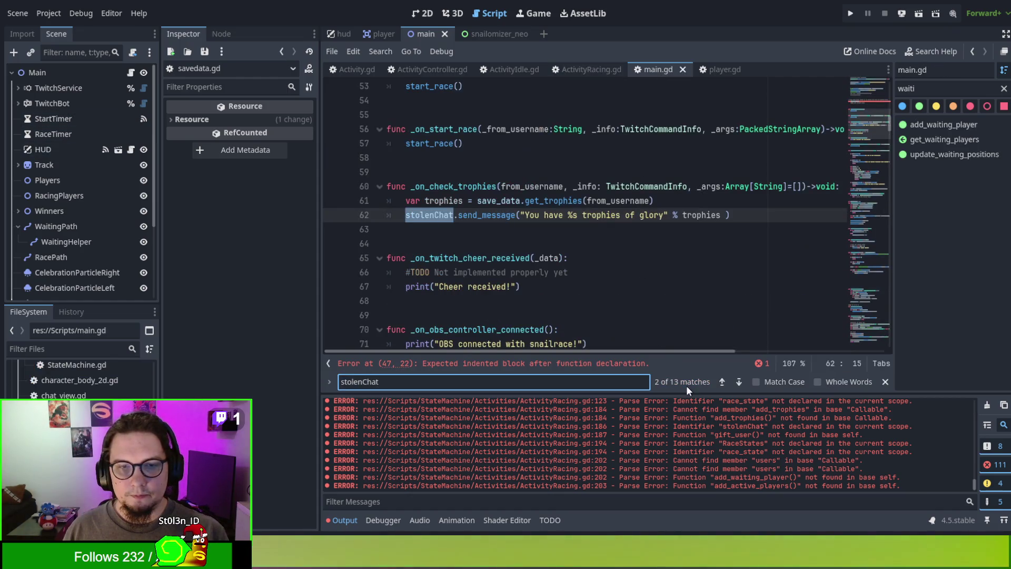
click(726, 383)
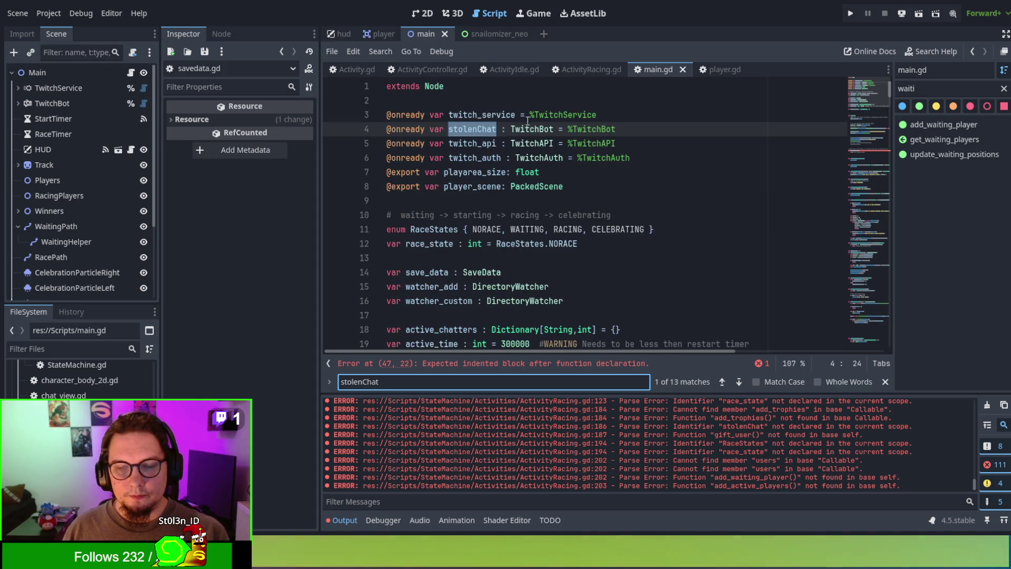
drag(616, 129, 375, 131)
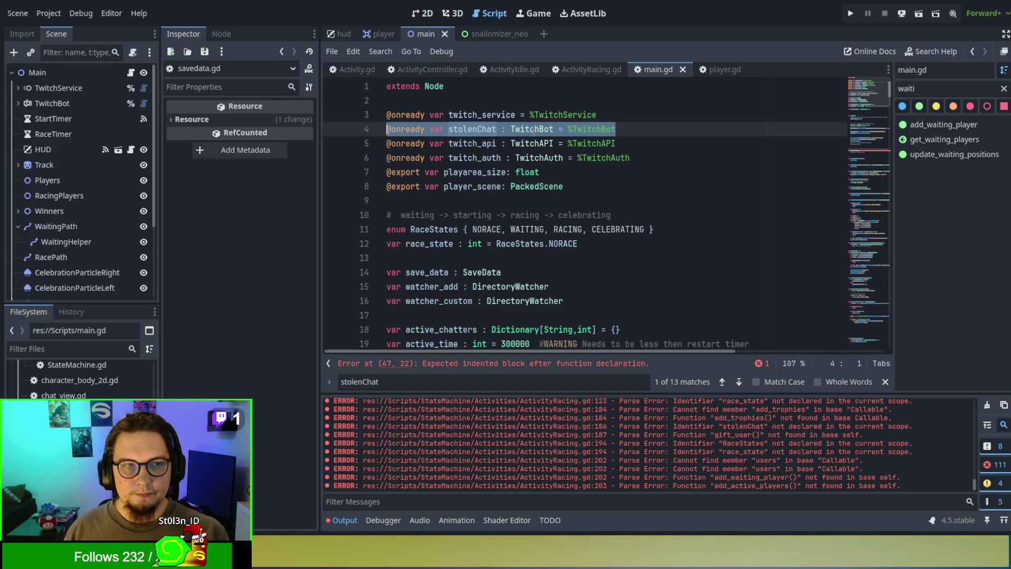
double_click(473, 129)
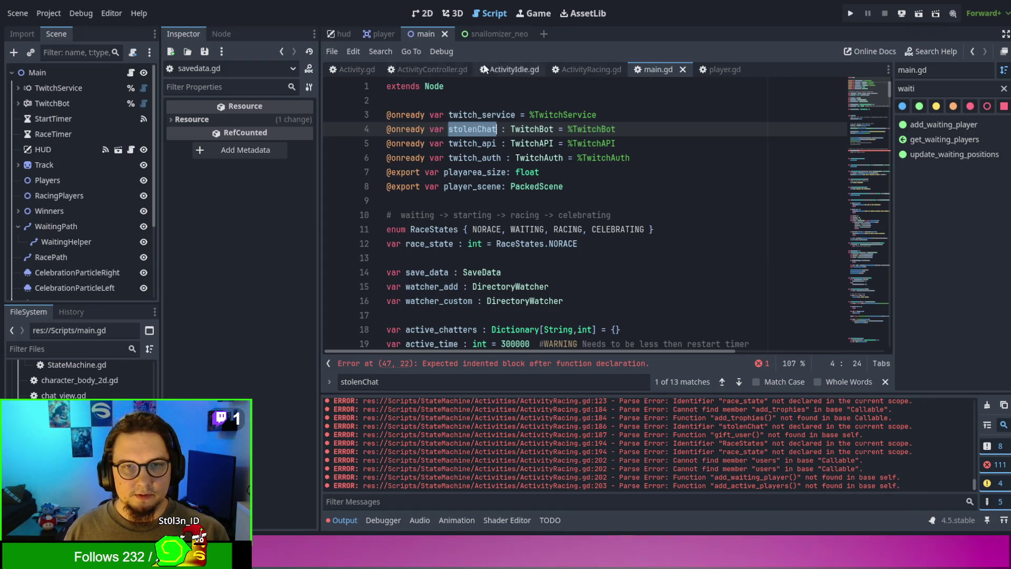
Step: Replace stolenChat on line 70 of ActivityRacing.gd with $TwitchBot
click(579, 69)
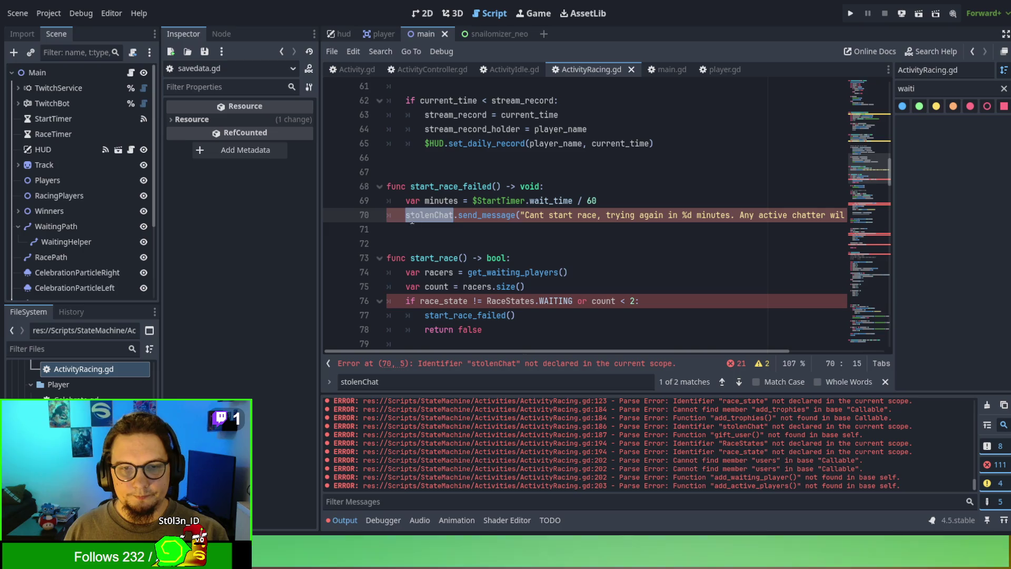
text($TW)
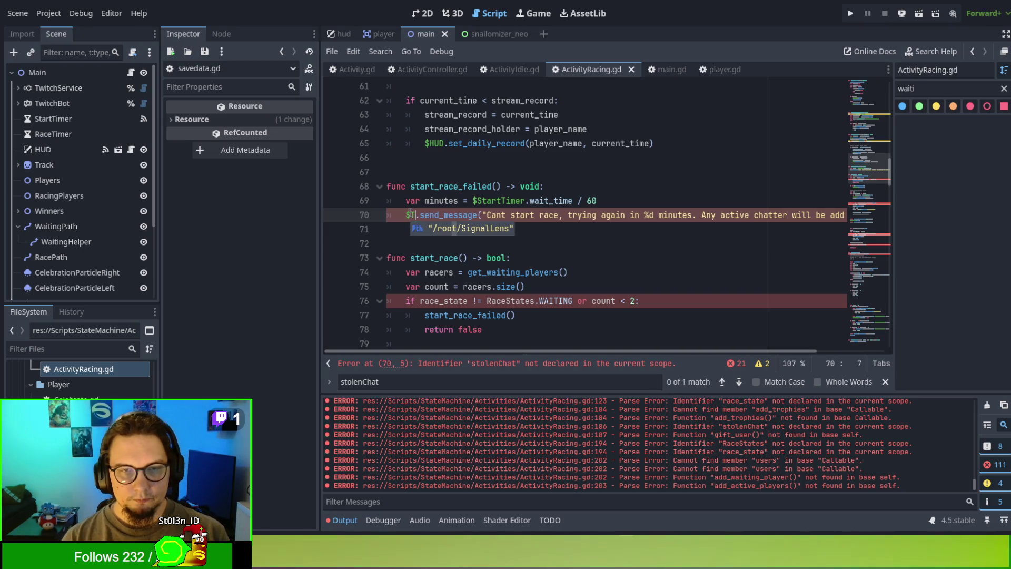
key(BackSpace)
text(witchBot)
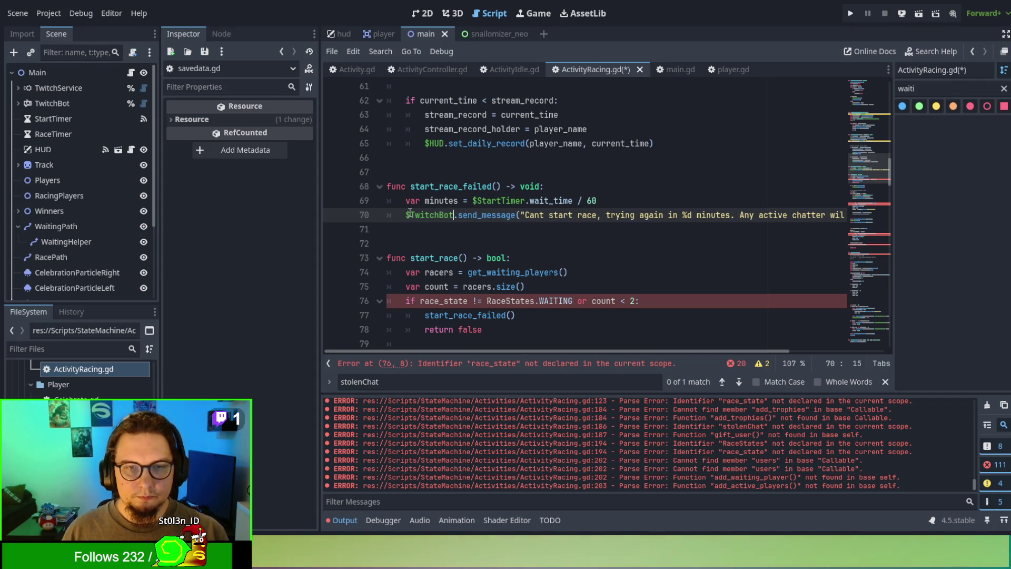
double_click(410, 214)
click(546, 230)
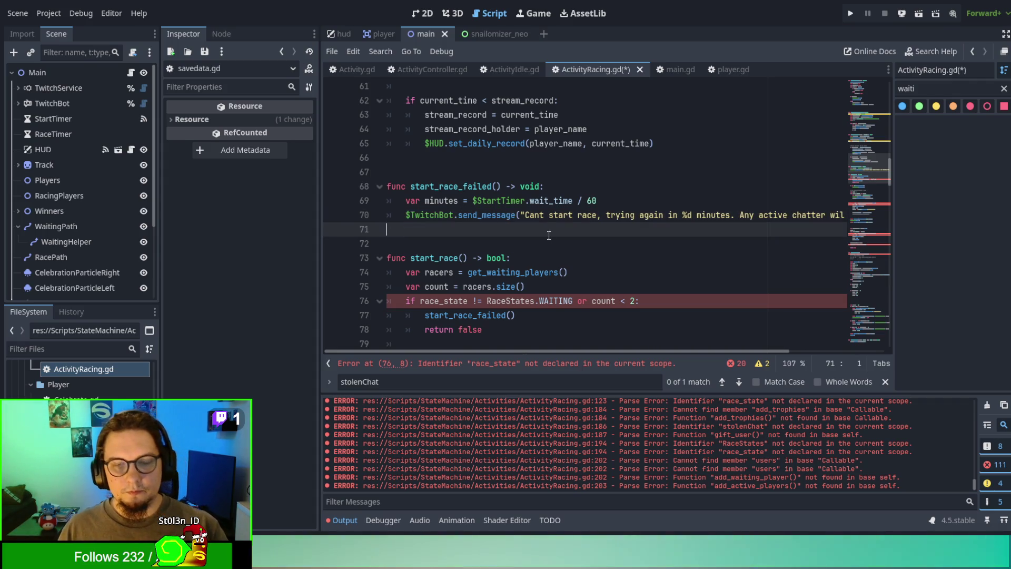
scroll(511, 257, down, 1)
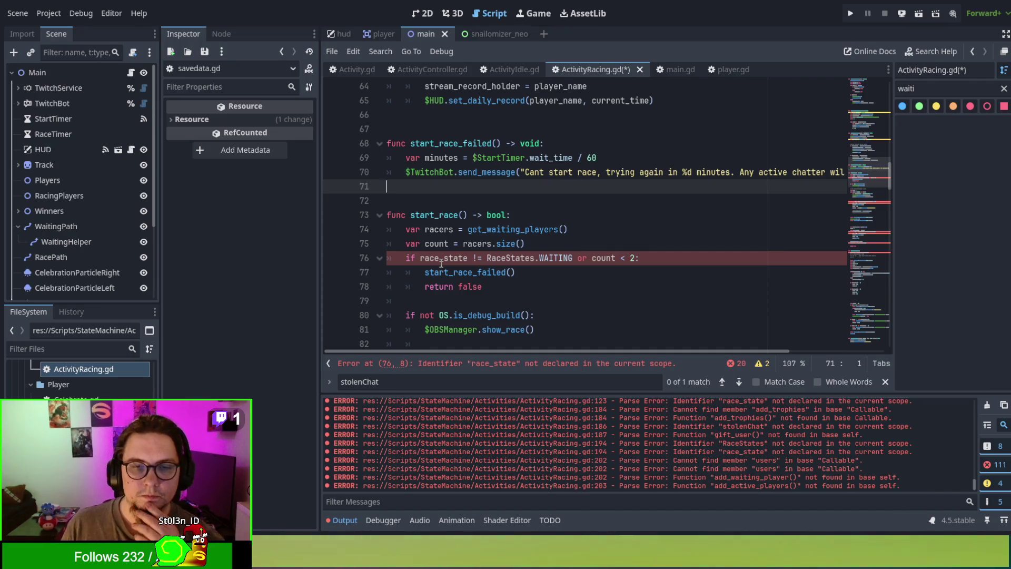
scroll(485, 267, down, 4)
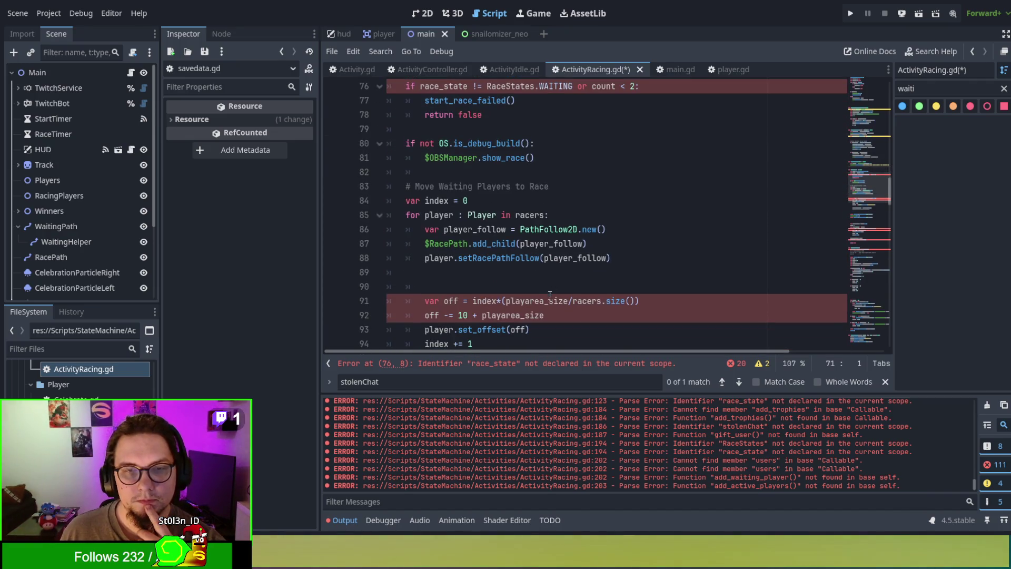
scroll(553, 291, down, 2)
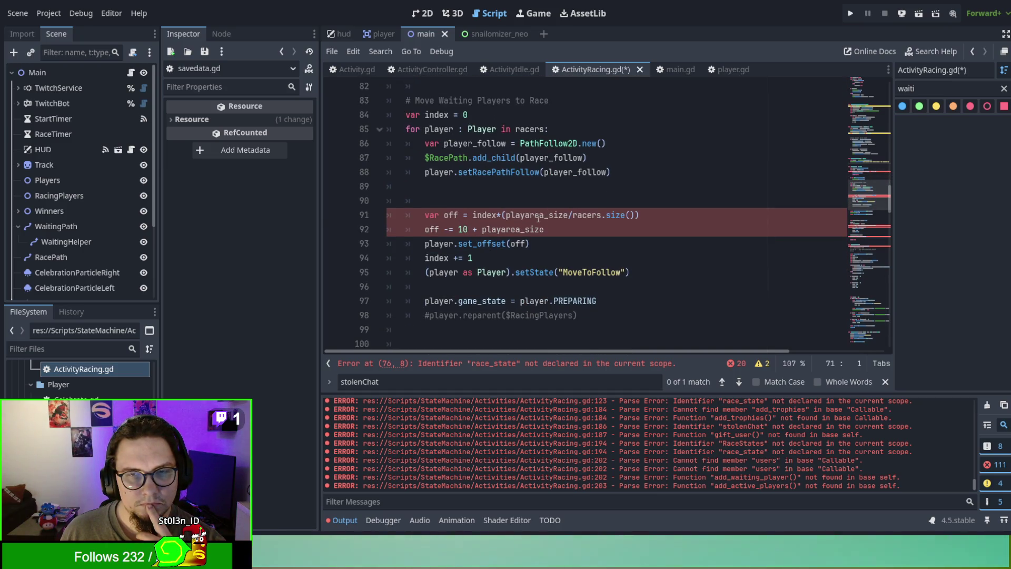
double_click(538, 216)
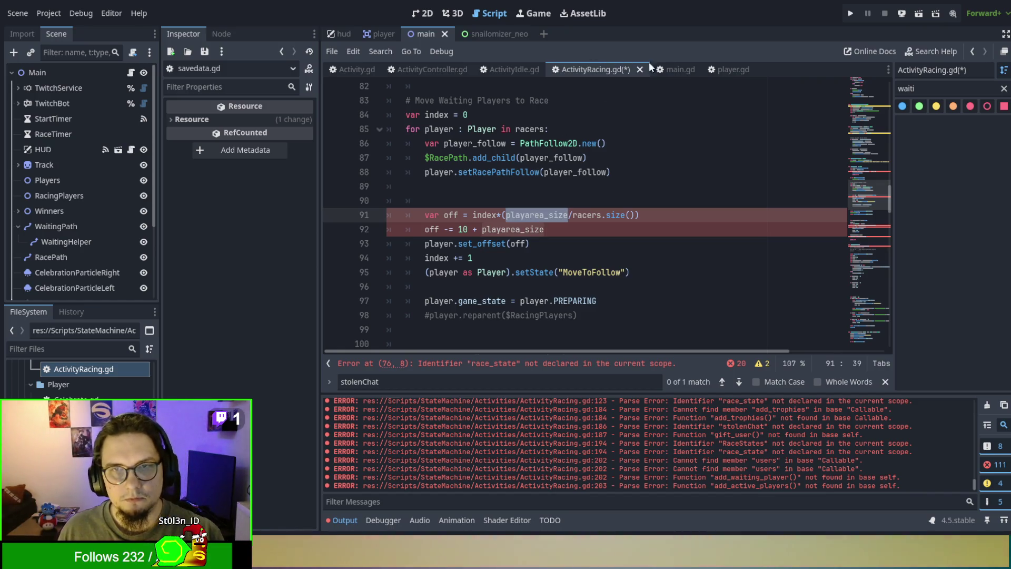
Step: Cut the playarea_size export line out of main.gd
click(666, 65)
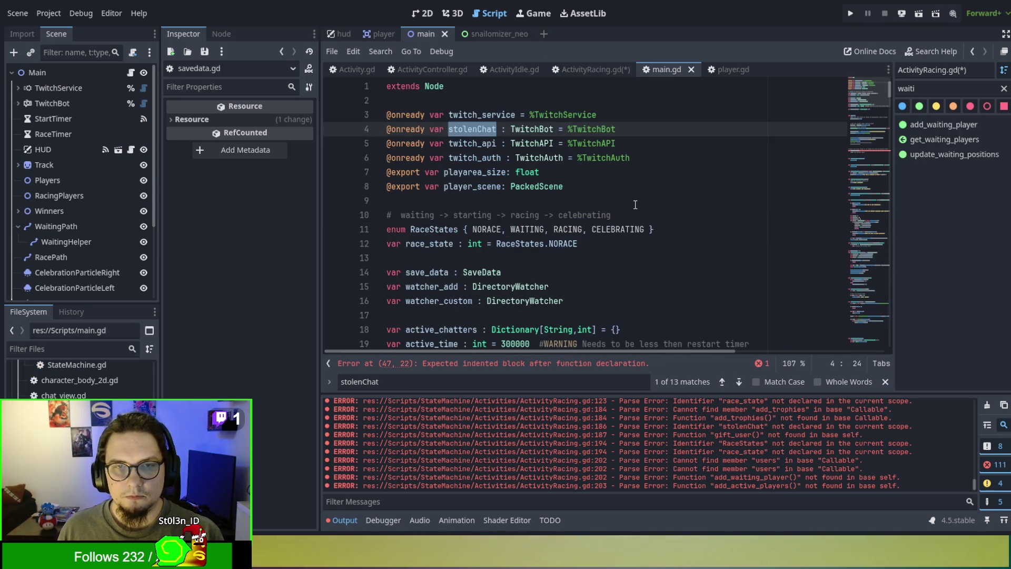
drag(609, 172, 690, 157)
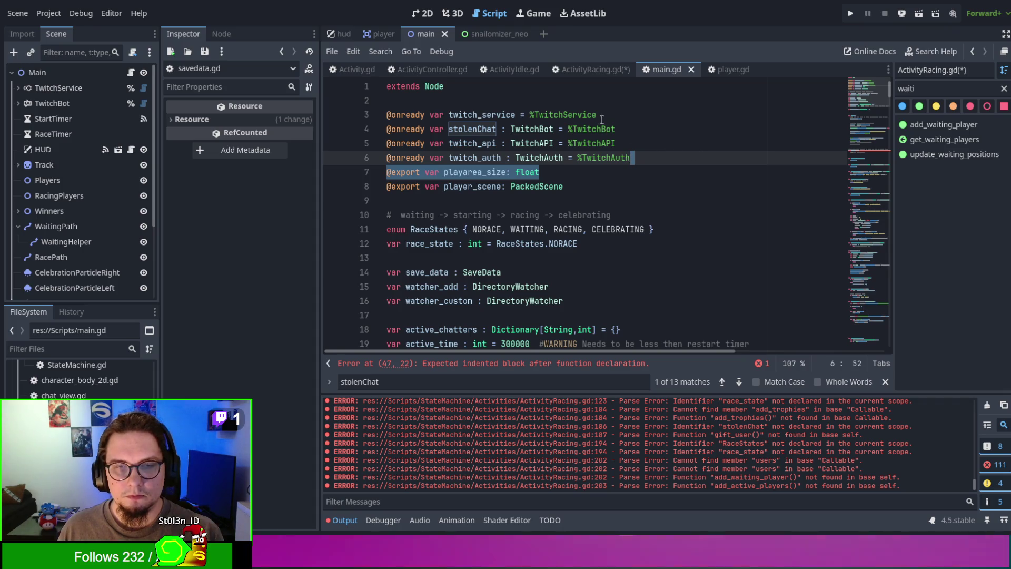
key(ctrl+x)
Step: Paste the playarea_size export into ActivityRacing.gd as line 11, after winstreak
click(583, 70)
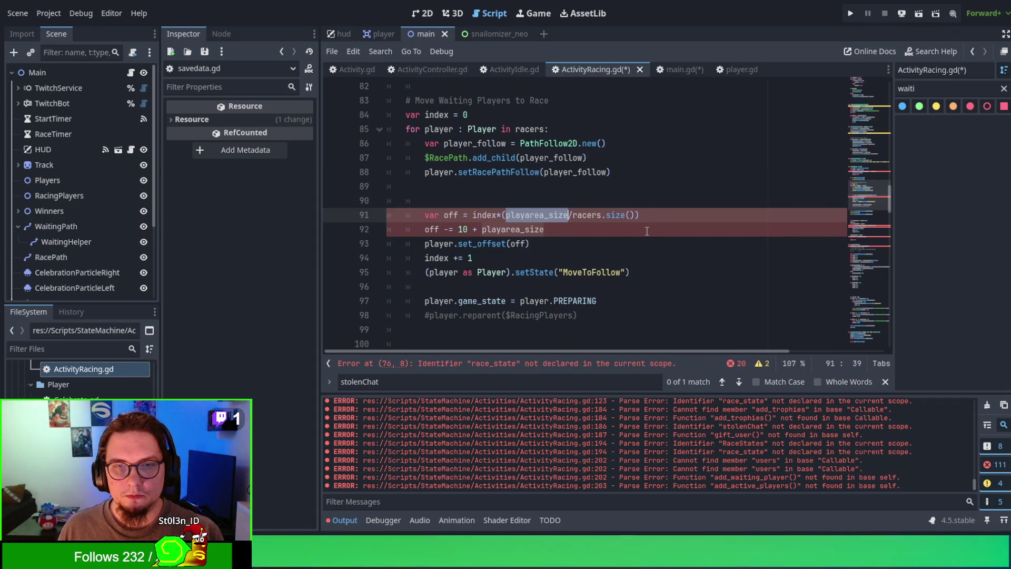
click(646, 157)
scroll(650, 183, up, 1)
scroll(649, 183, up, 20)
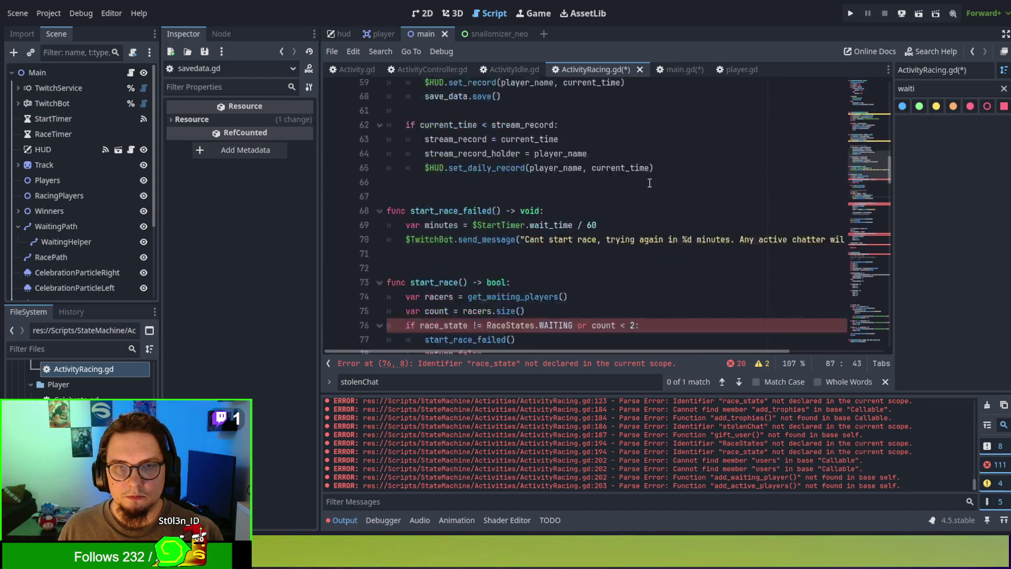
scroll(646, 181, up, 5)
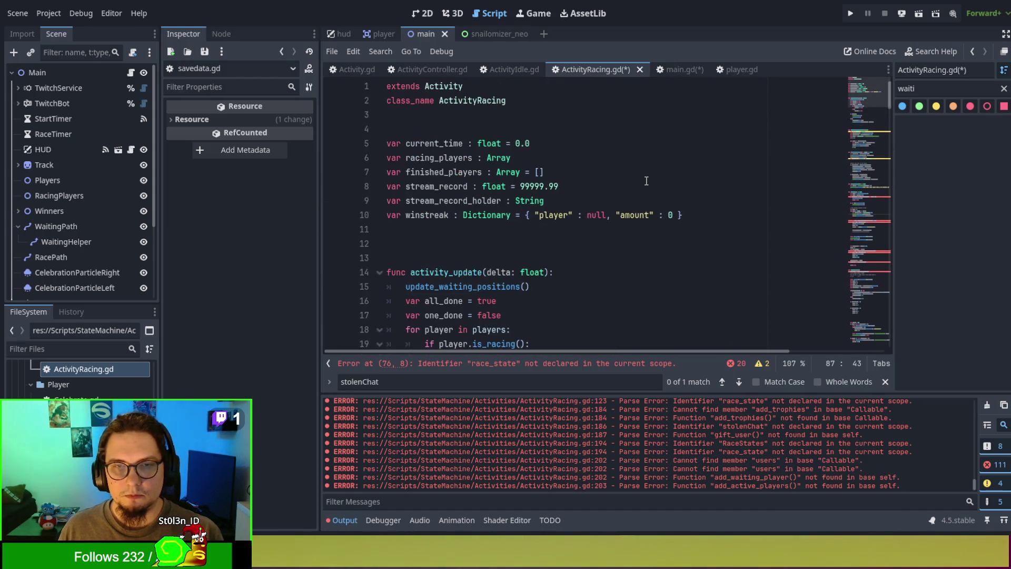
click(720, 215)
key(Return)
key(ctrl+v)
click(707, 239)
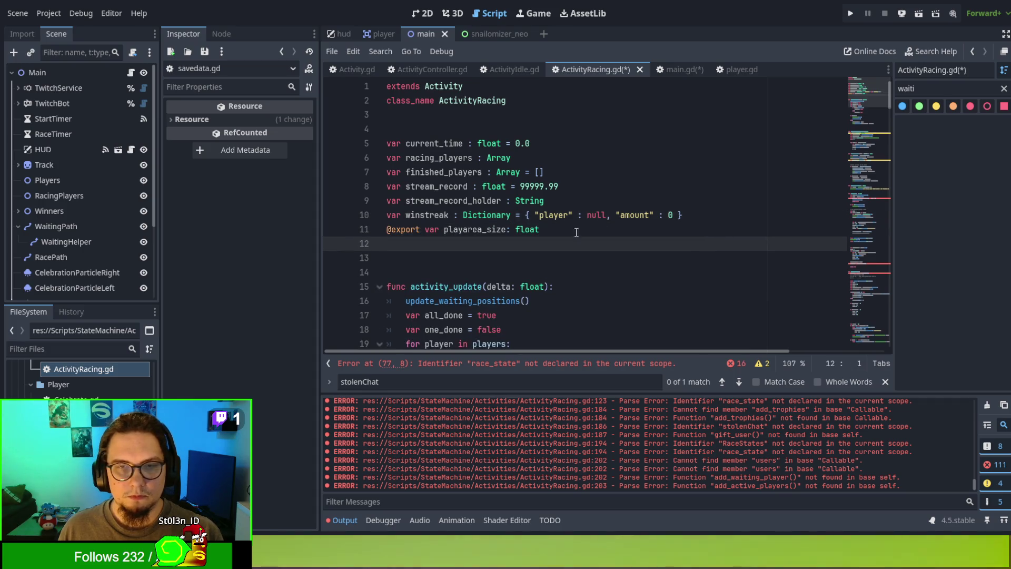
Step: Search ActivityRacing.gd for playarea_size usages, then save the script
double_click(404, 225)
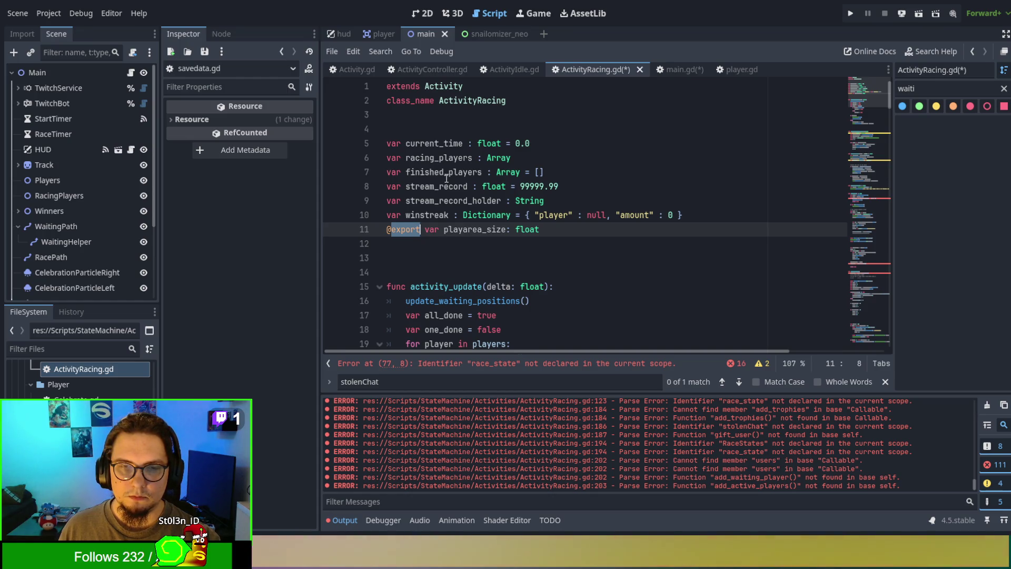
double_click(458, 230)
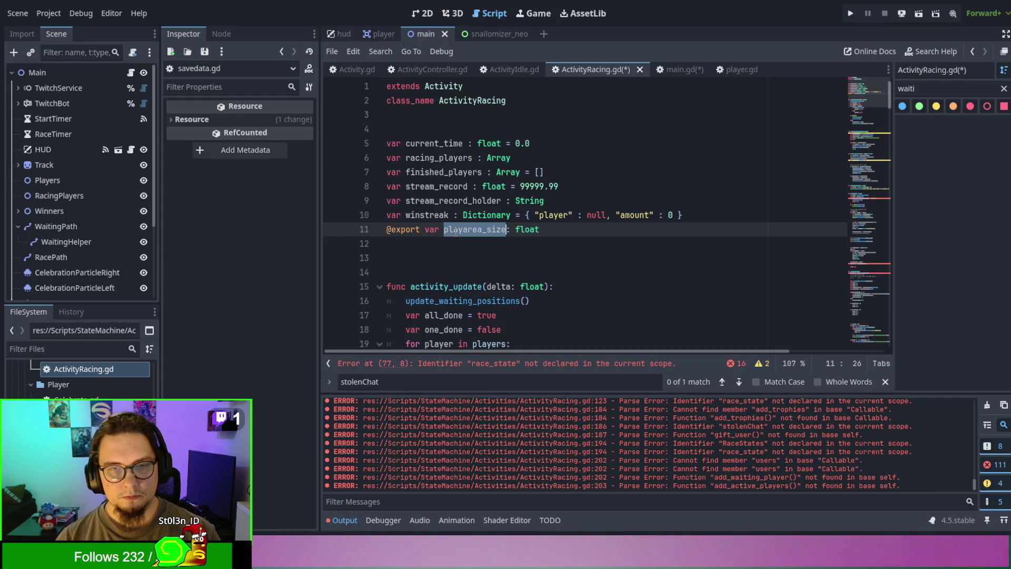
key(ctrl+f)
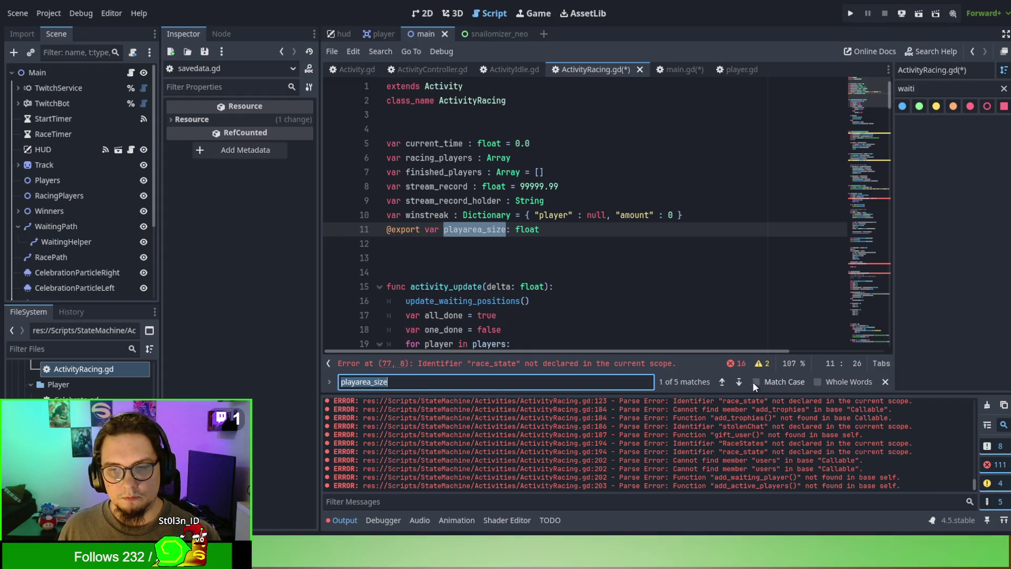
click(741, 381)
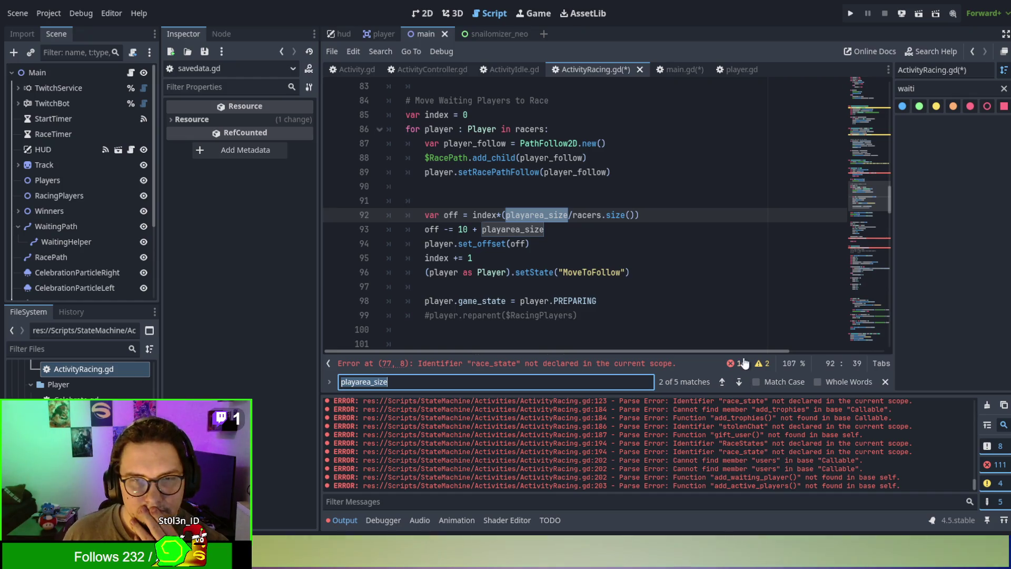
scroll(743, 314, up, 1)
scroll(743, 314, up, 2)
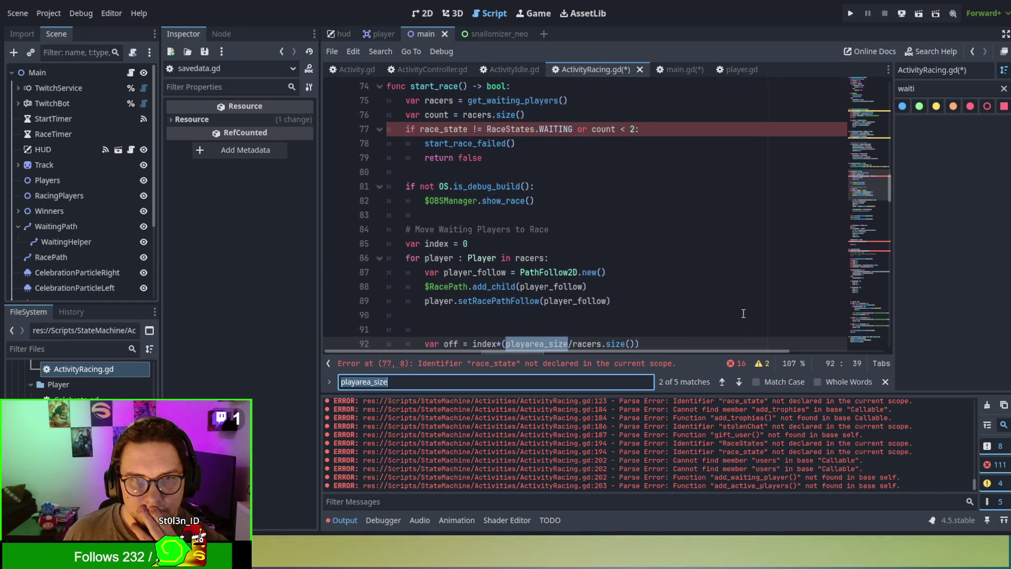
scroll(744, 314, down, 2)
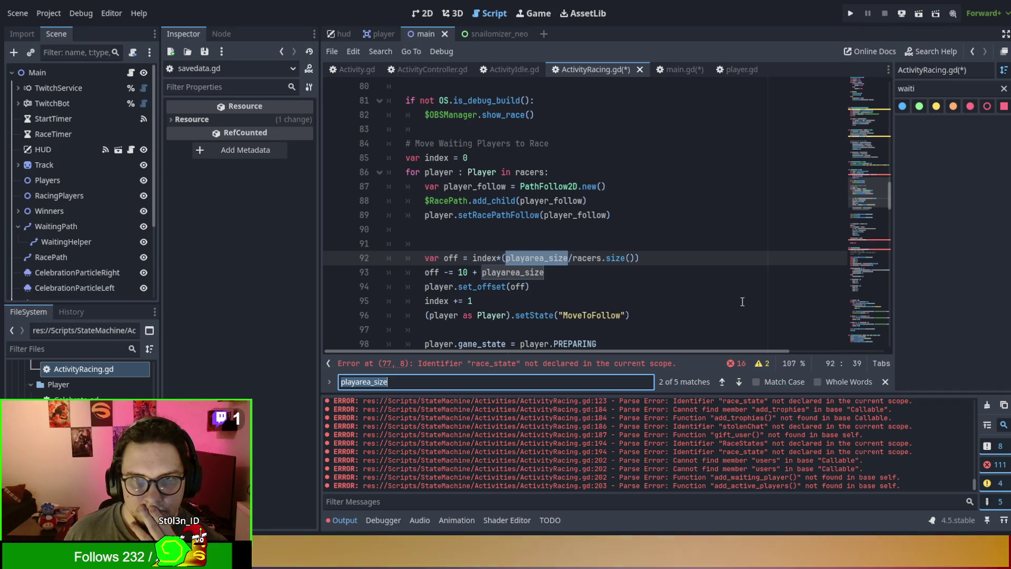
scroll(526, 211, up, 2)
click(537, 229)
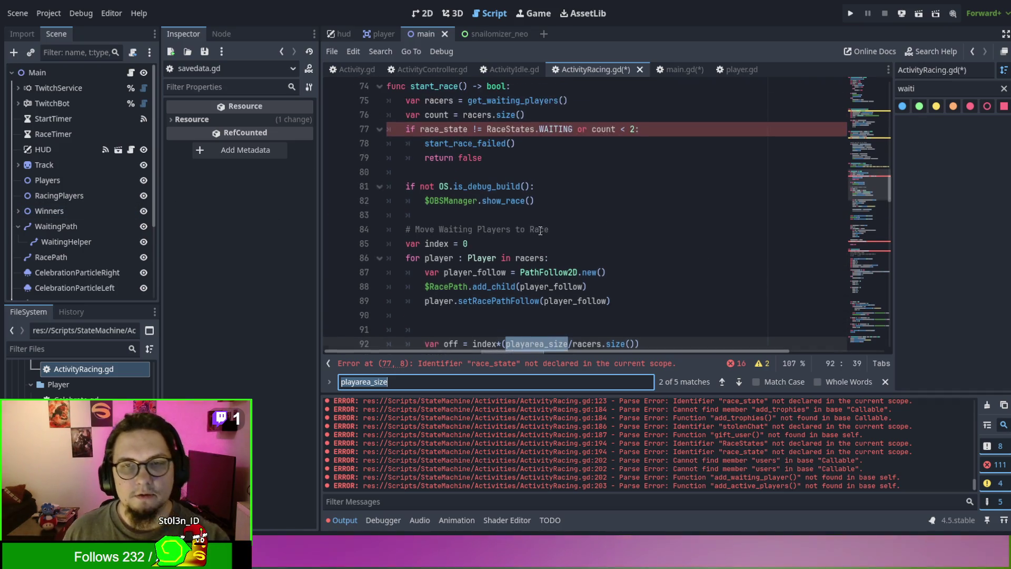
key(ctrl+s)
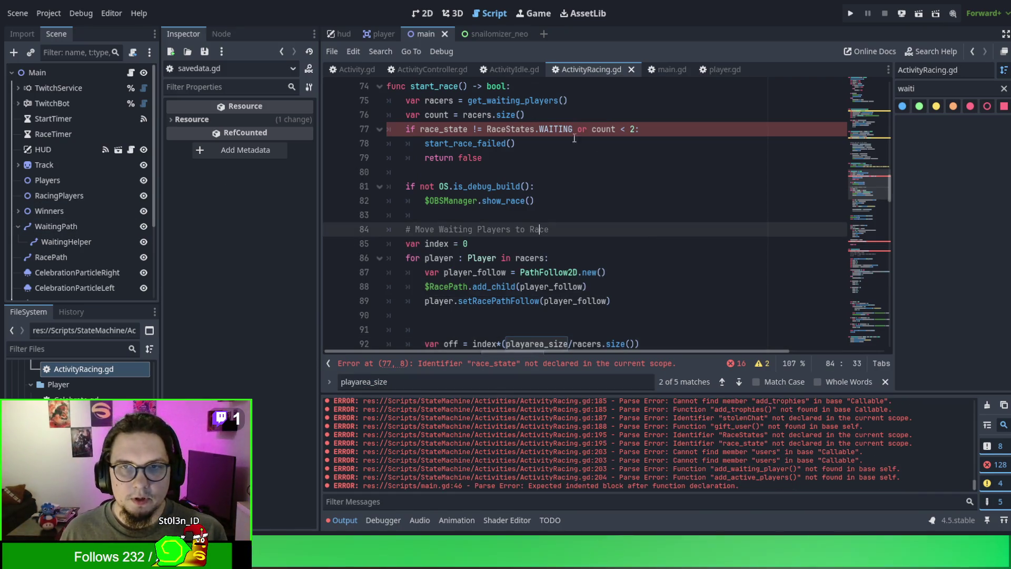
click(663, 67)
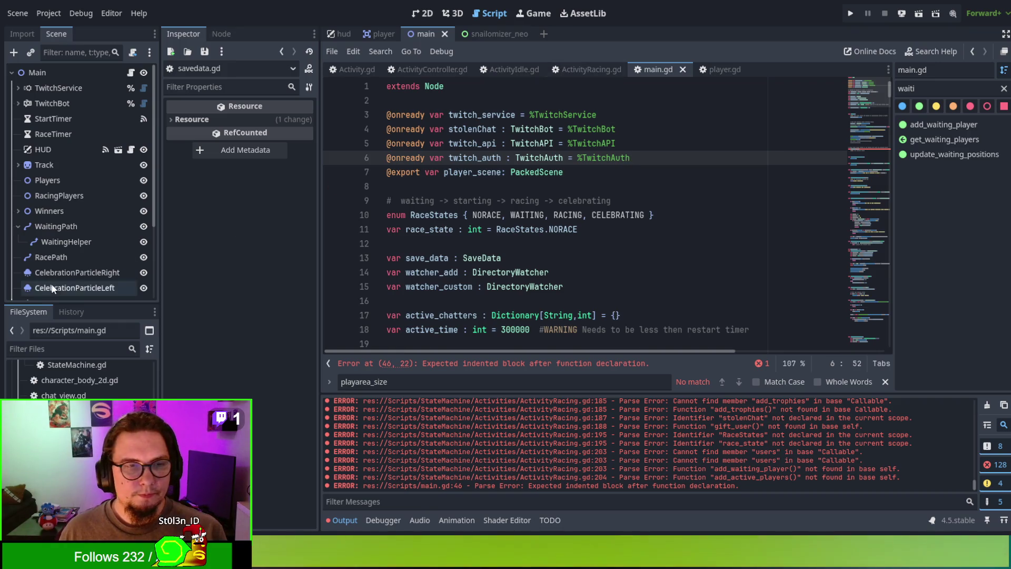
scroll(52, 284, down, 5)
click(60, 258)
click(67, 278)
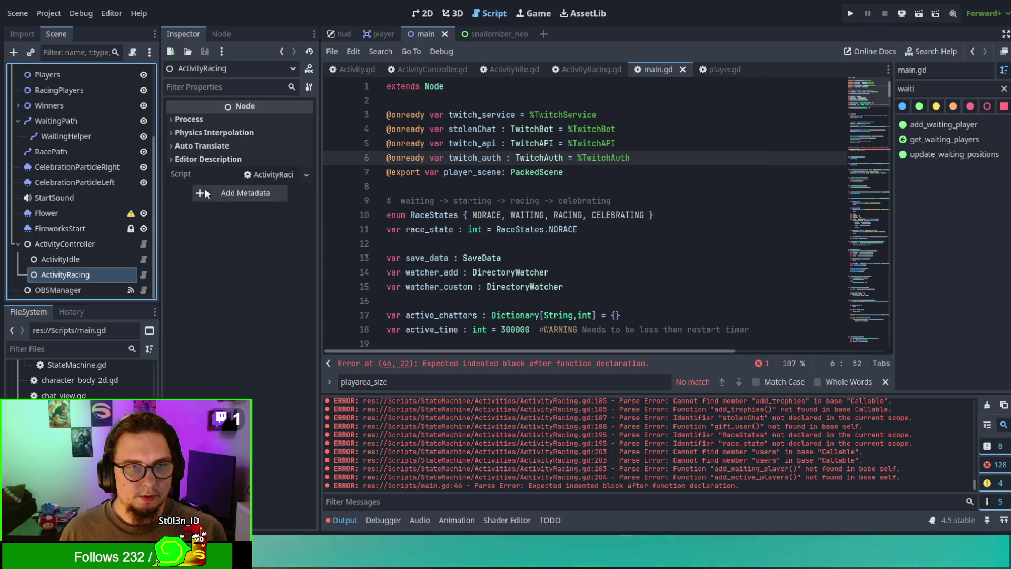
click(194, 119)
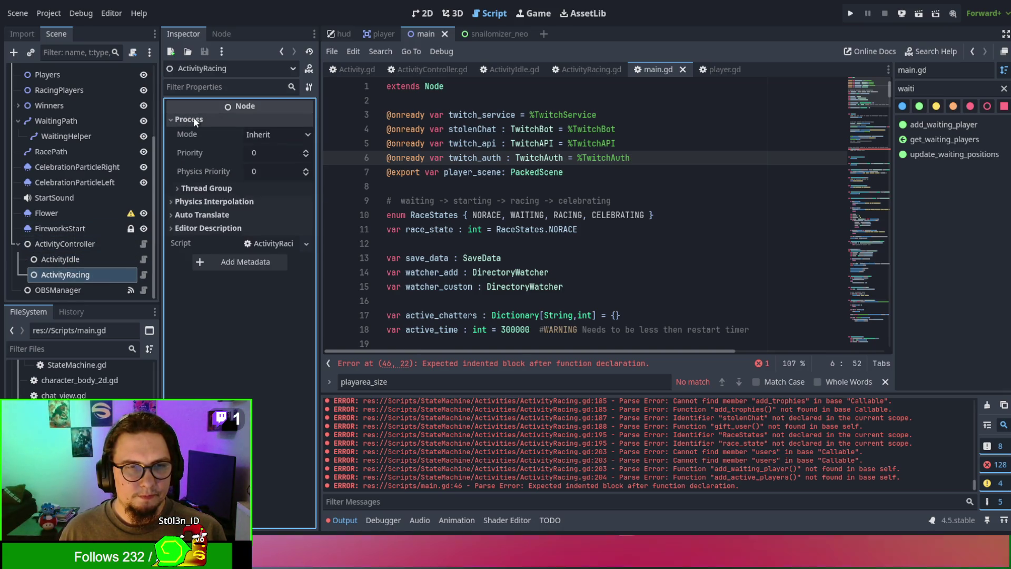
click(194, 119)
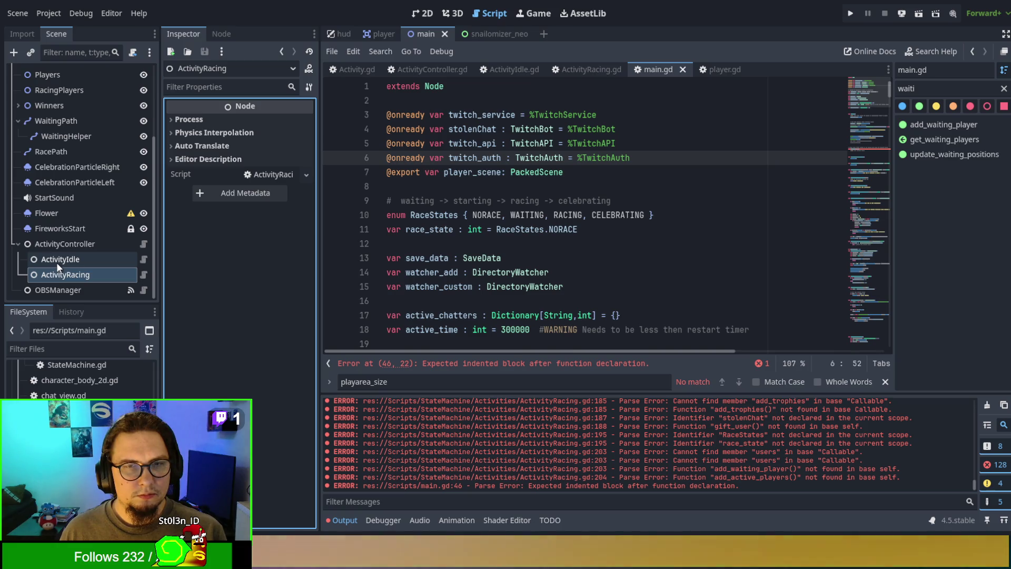
click(578, 186)
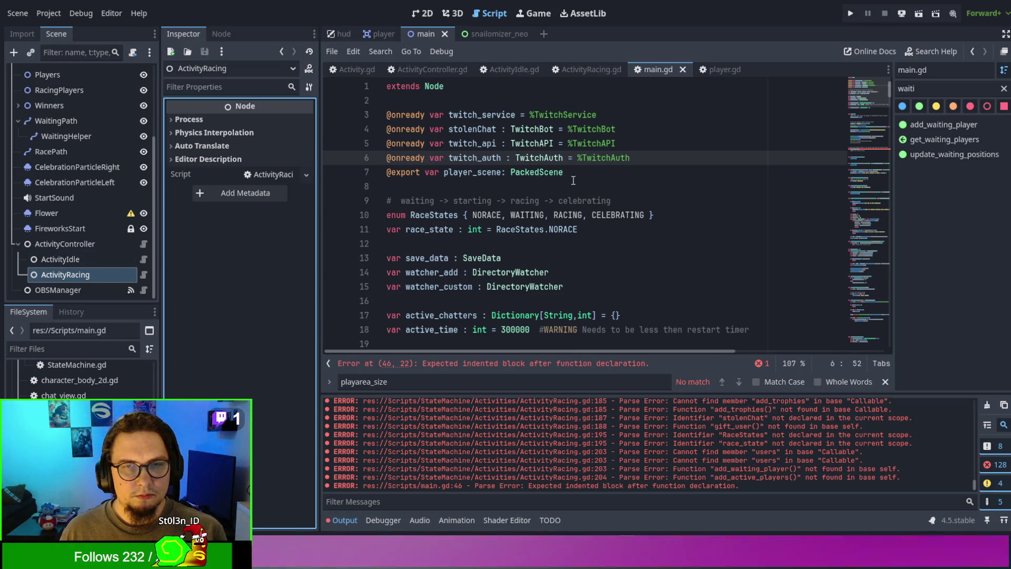
key(ctrl+v)
key(ctrl+s)
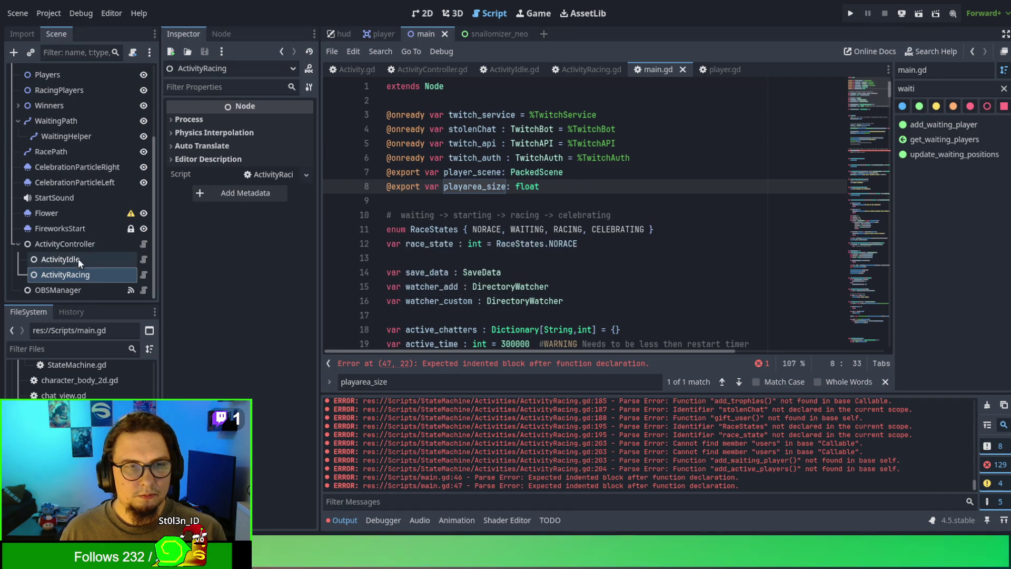
click(57, 260)
click(59, 246)
click(66, 274)
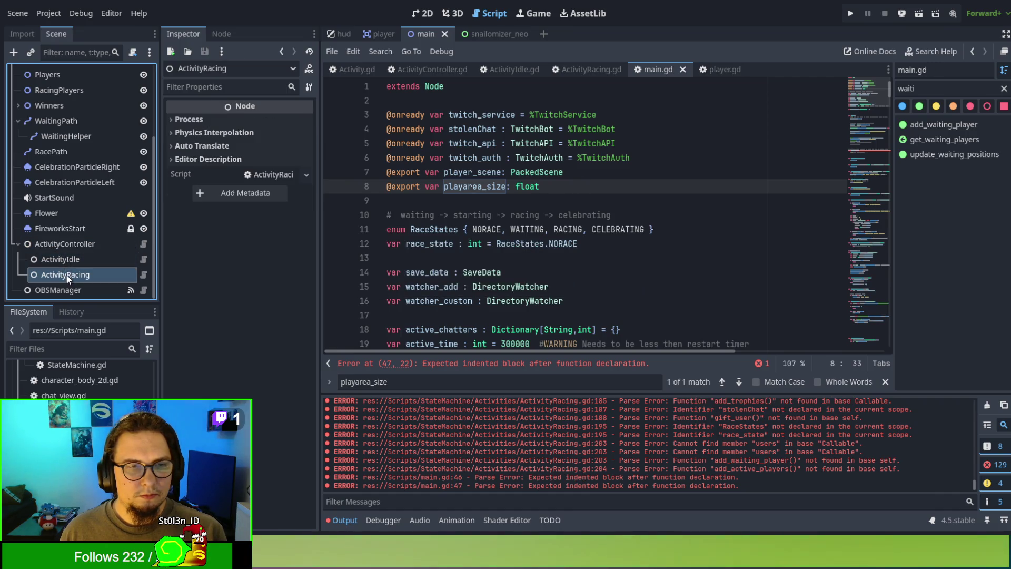
click(214, 118)
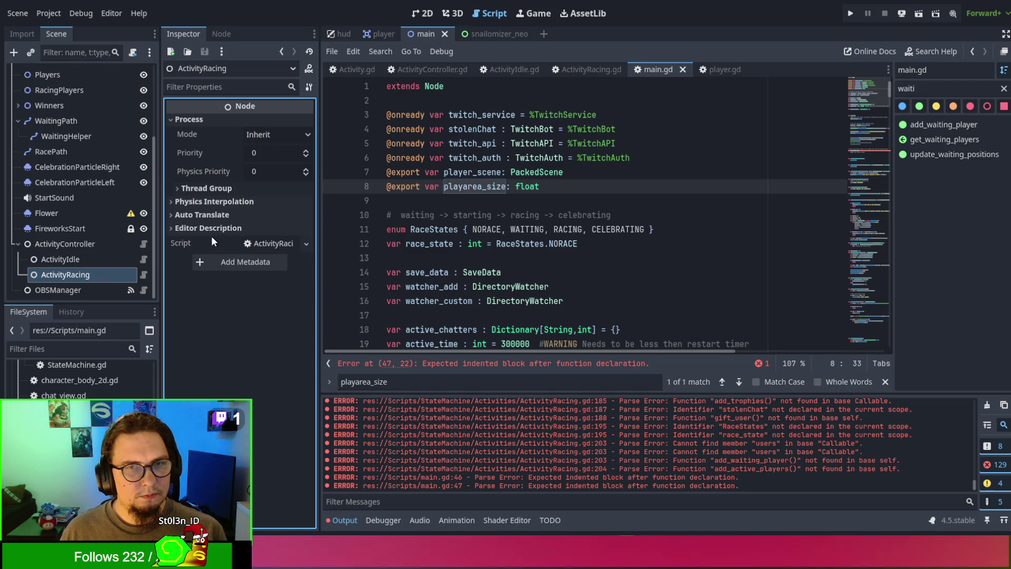
click(233, 88)
text(plaay)
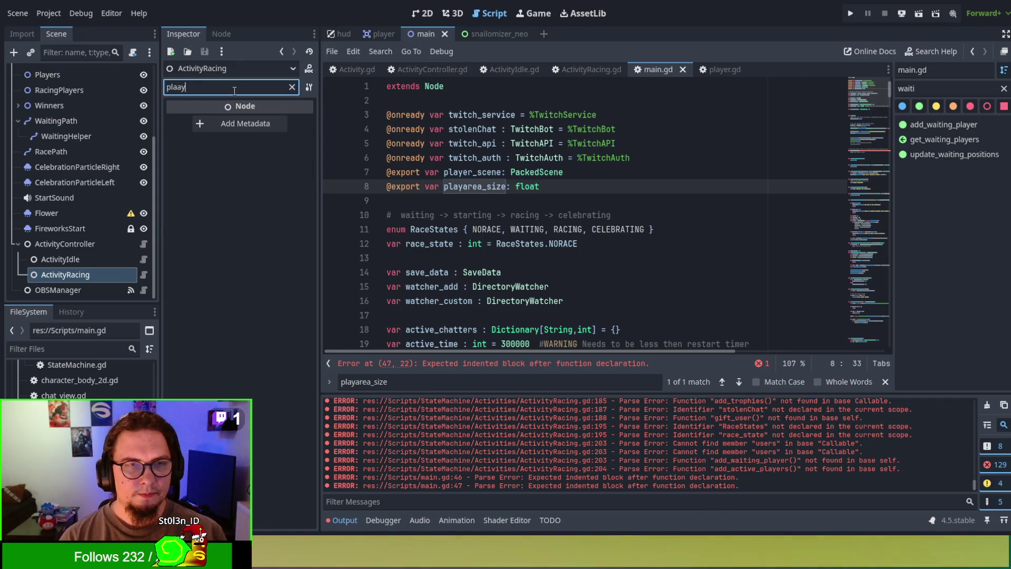
key(BackSpace)
key(BackSpace)
key(BackSpace)
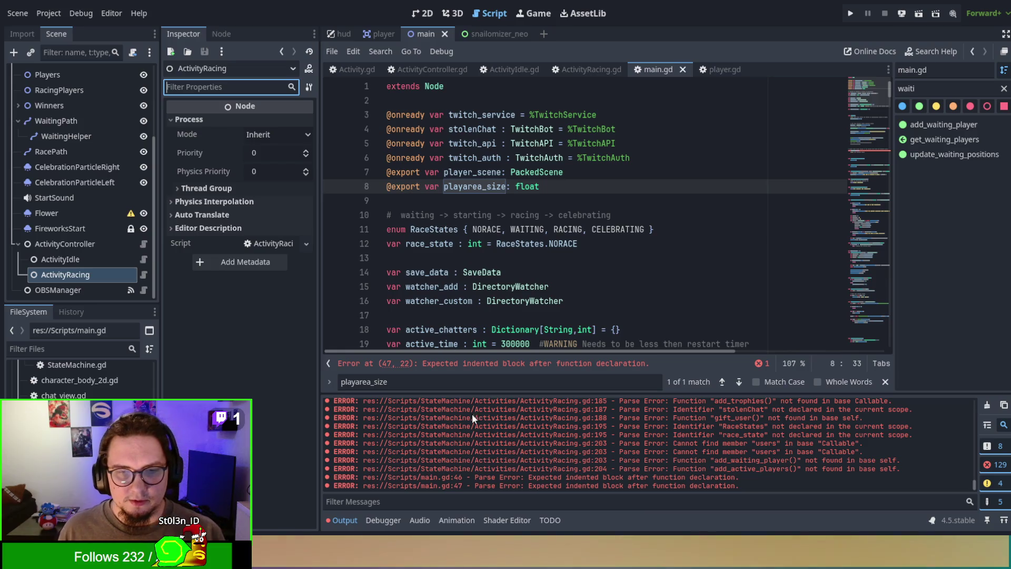
click(481, 363)
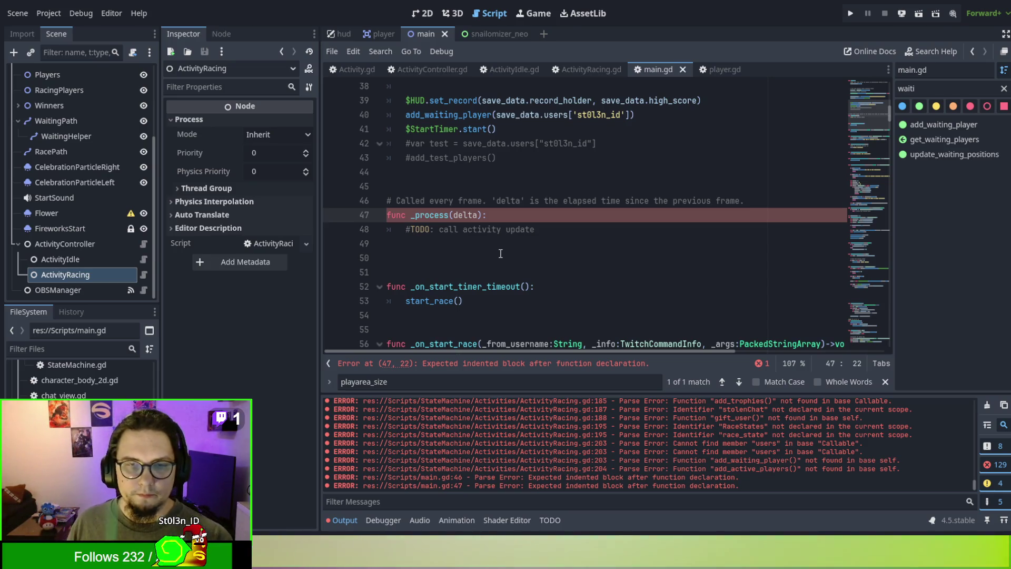
Step: Add pass under the TODO in _process and save main.gd
click(575, 230)
key(Return)
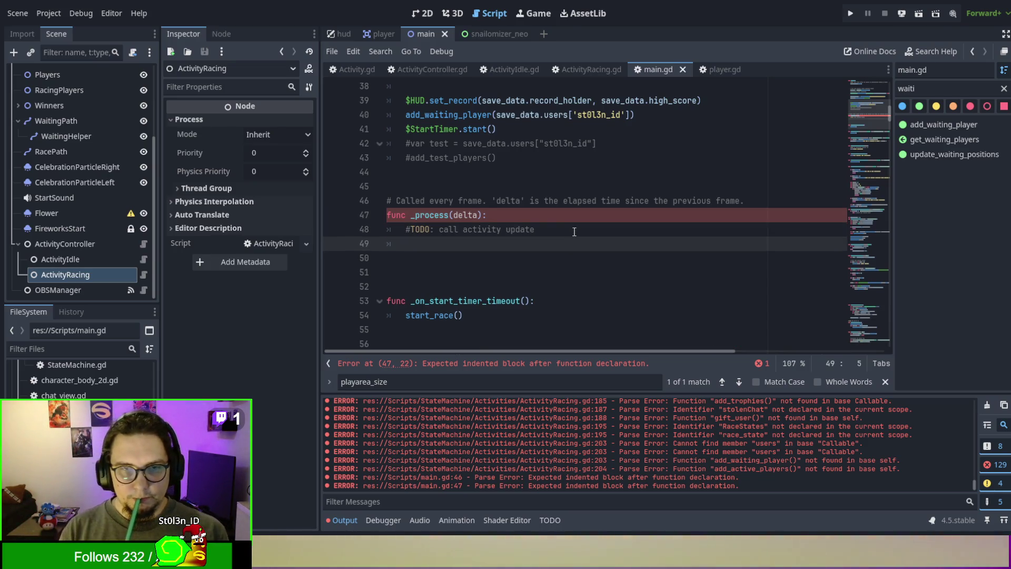
text(pass)
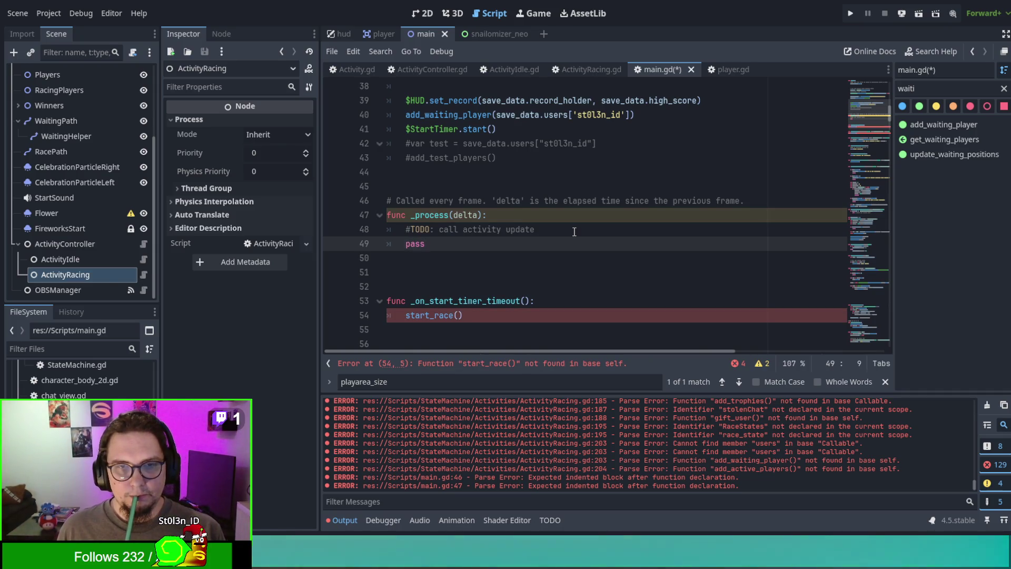
key(ctrl+s)
Step: Comment out start_race() in _on_start_timer_timeout, adding '#TODO: Start race activity' and pass
click(575, 230)
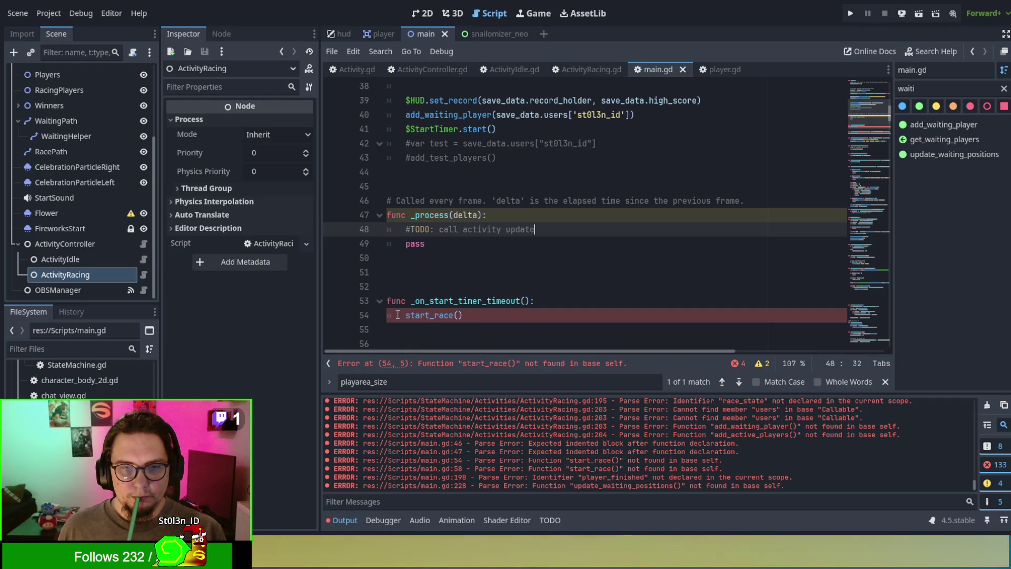
click(403, 315)
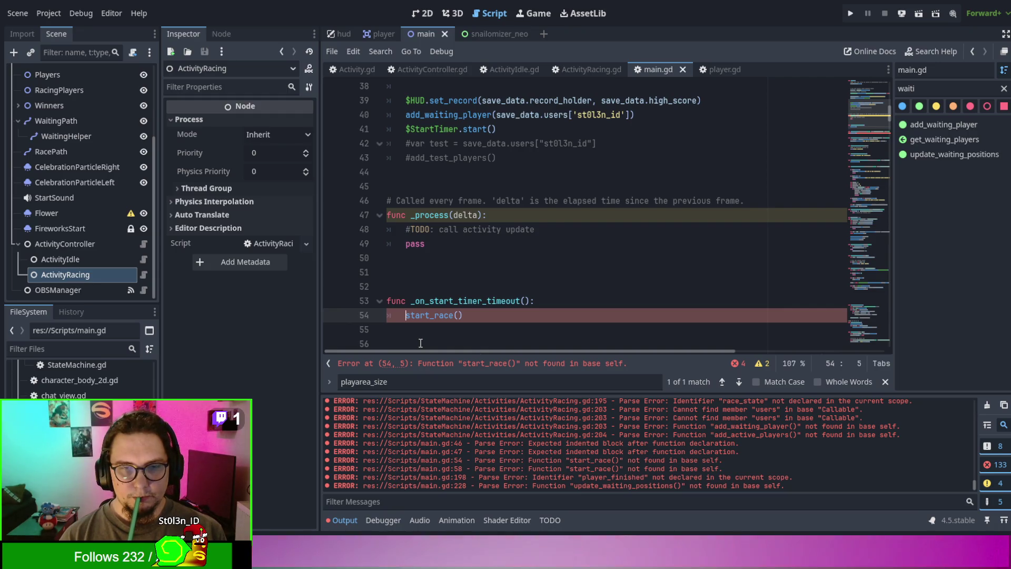
text(#)
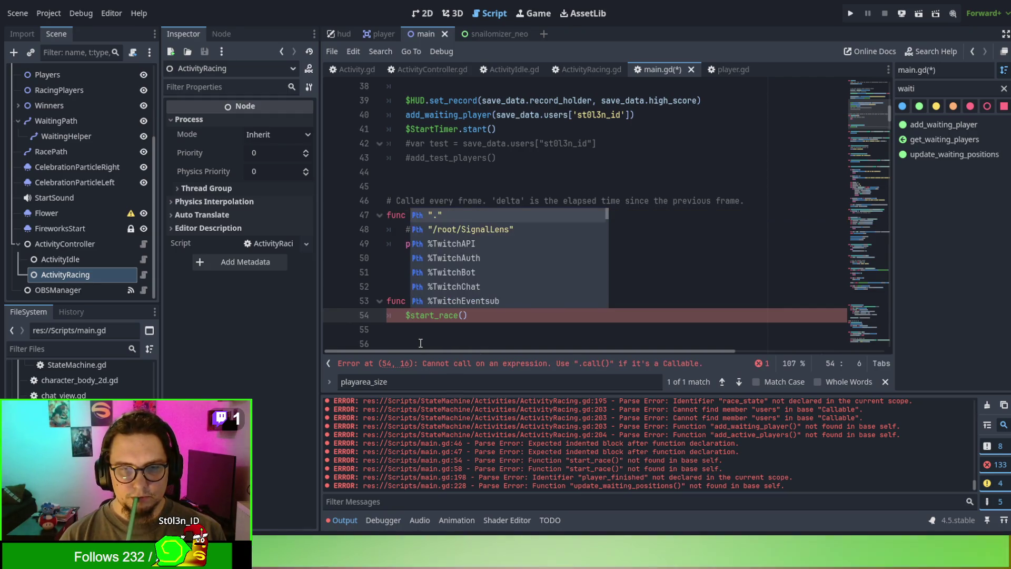
key(Down)
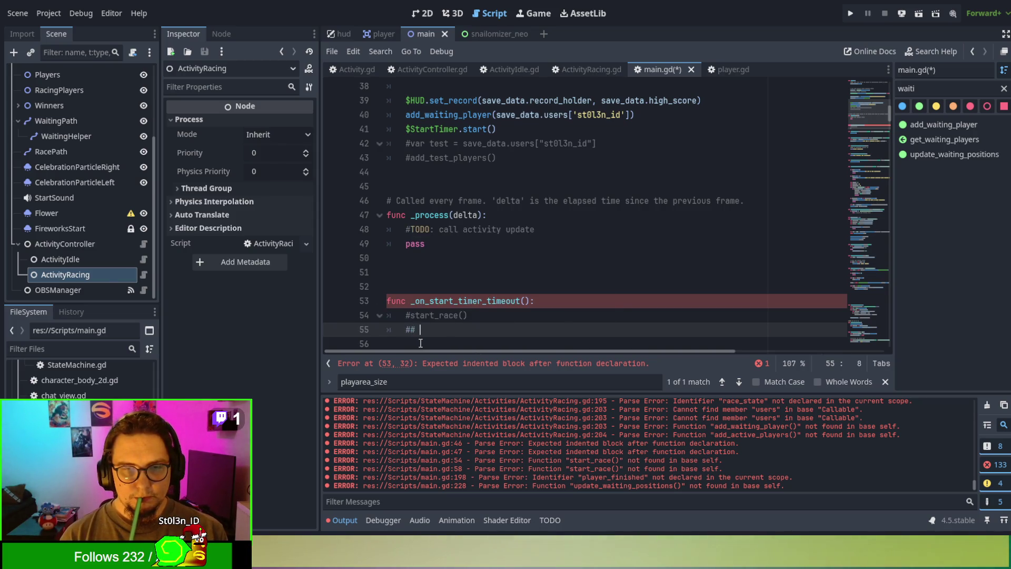
text(ODO: S)
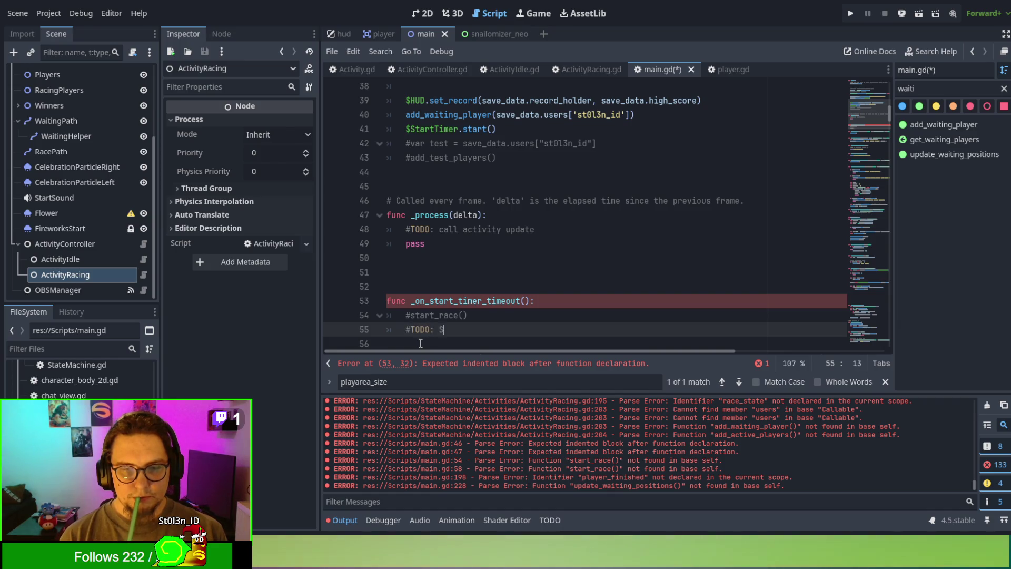
text(ctivity)
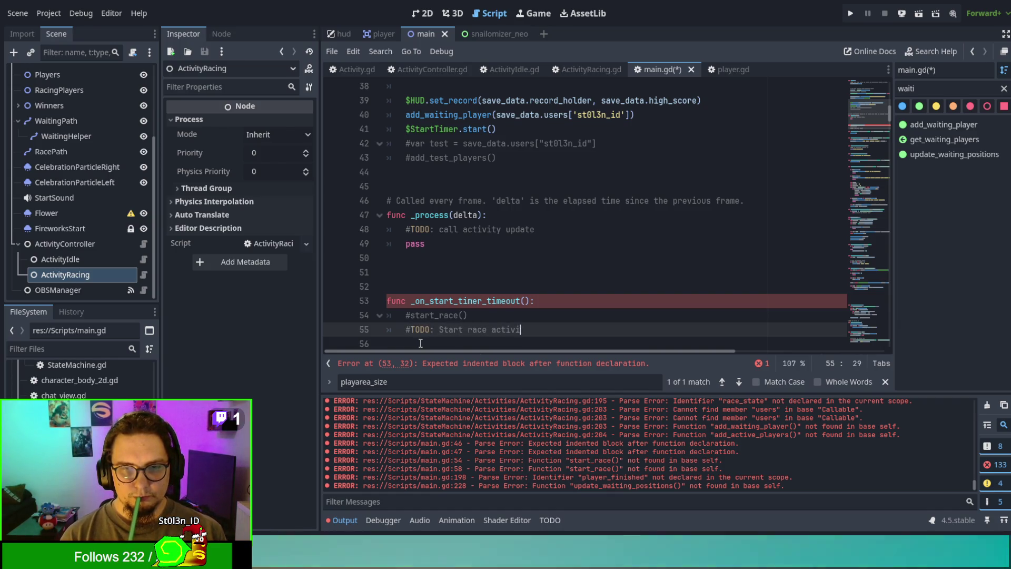
key(Return)
text(pass)
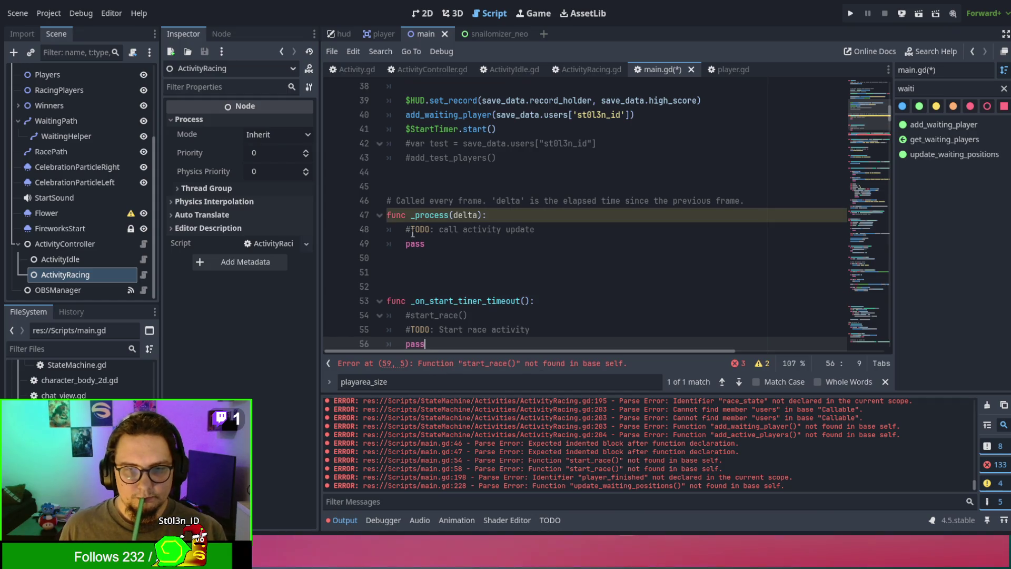
scroll(421, 337, down, 5)
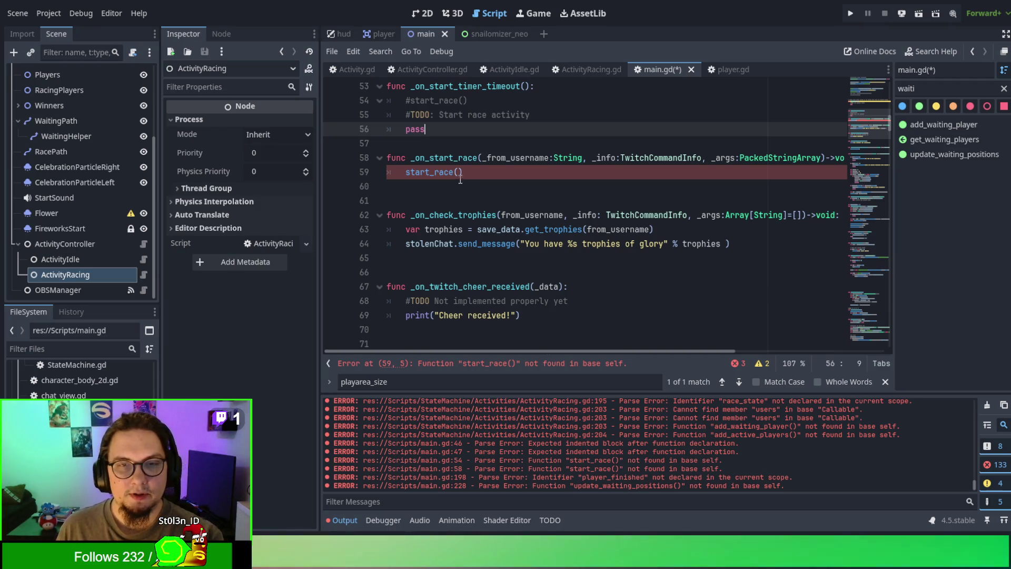
Step: Replace the start_race() call on line 59 with '#TODO: Start race activity' and pass
drag(482, 170, 398, 173)
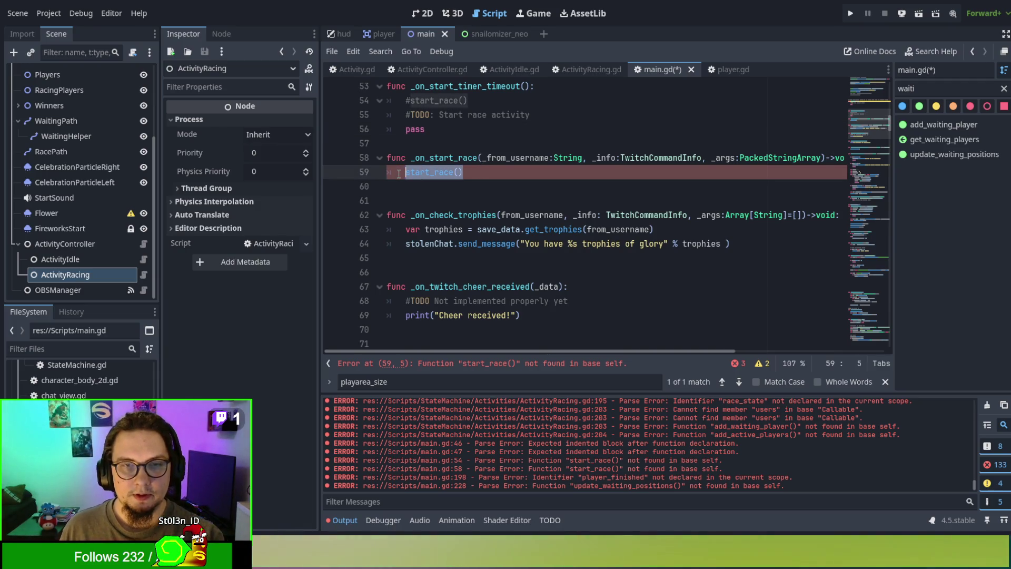
key(BackSpace)
text(#T)
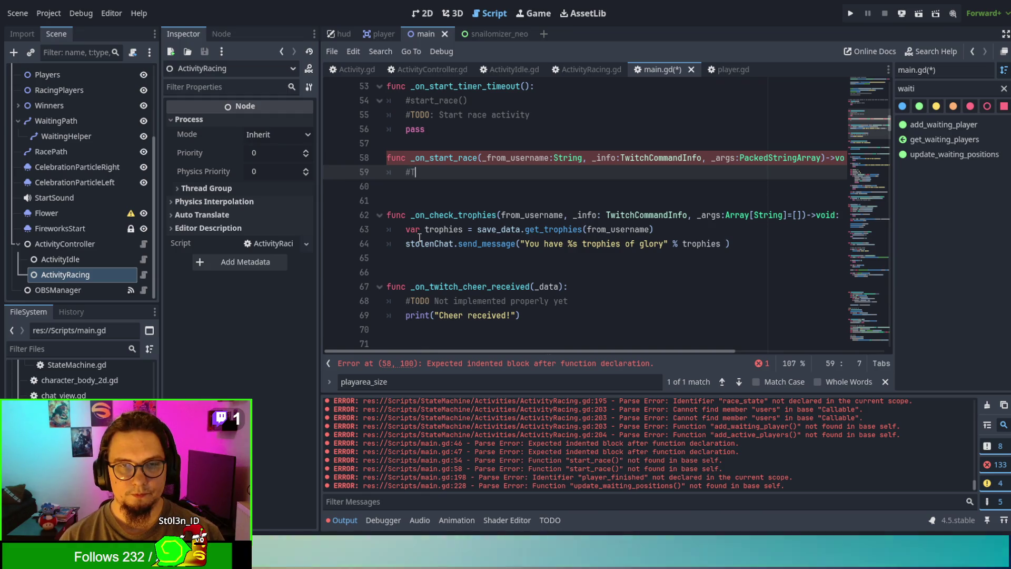
text(ODO: Start race ac)
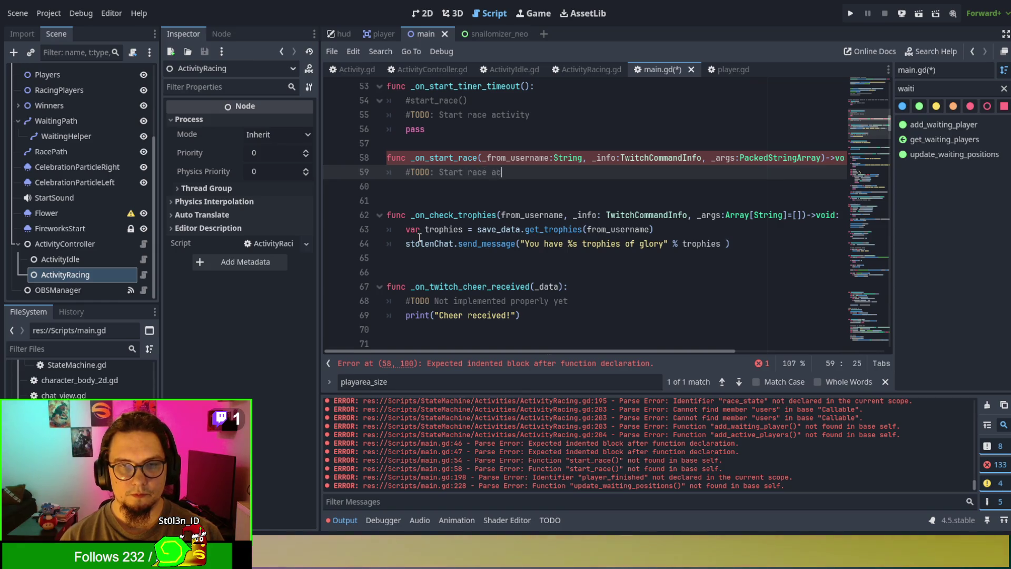
text(tivity)
key(Return)
text(ss)
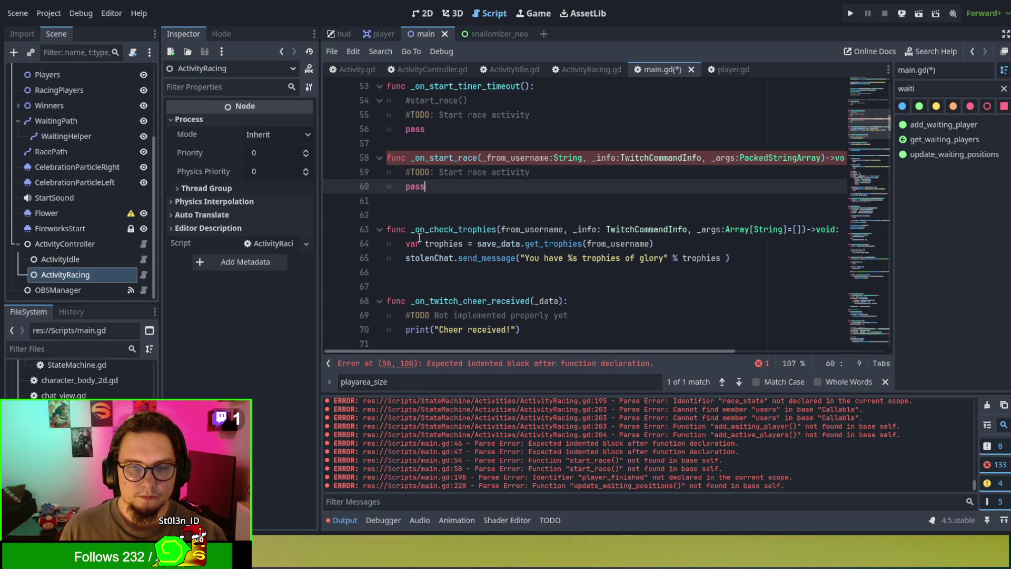
scroll(420, 238, down, 3)
click(444, 215)
Step: Delete the reached_finish-to-player_finished connection on line 200 and save main.gd
scroll(444, 214, down, 7)
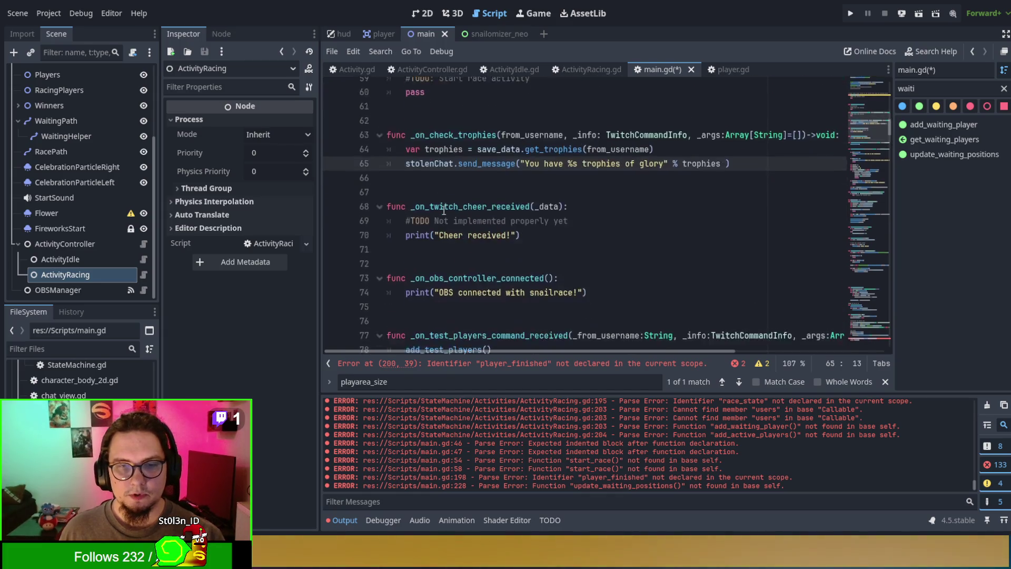
click(490, 368)
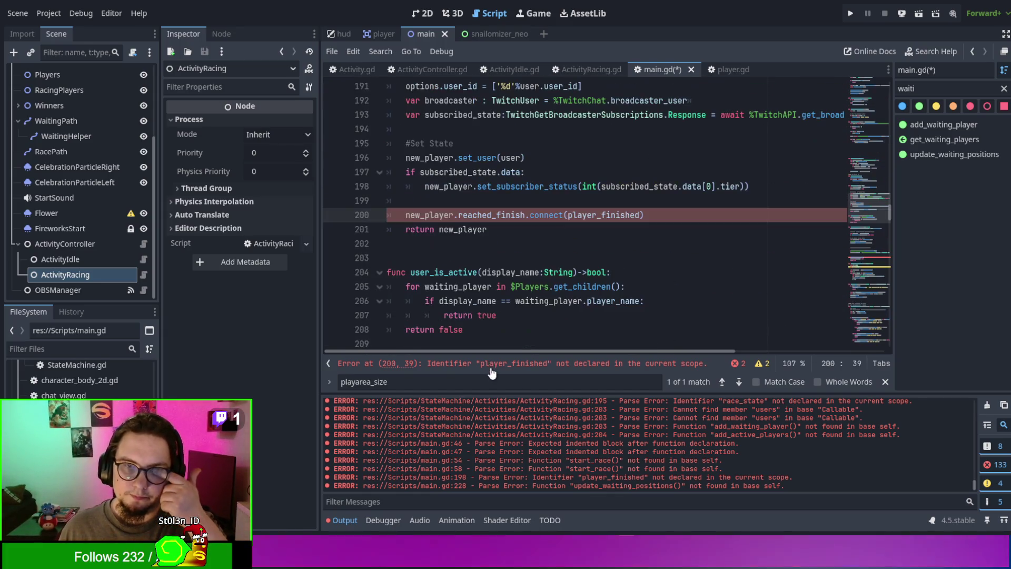
scroll(495, 246, up, 4)
scroll(495, 246, down, 2)
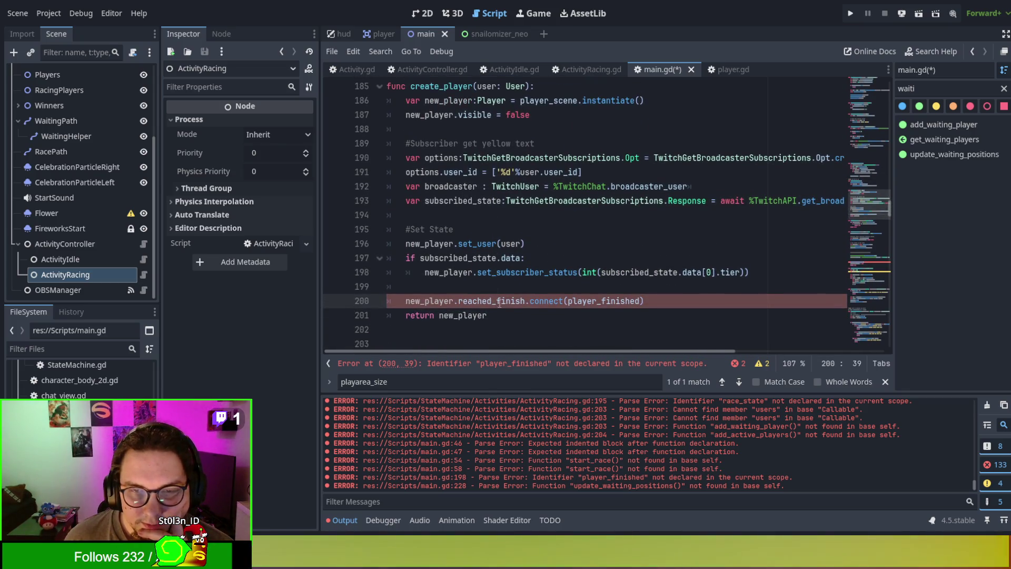
double_click(507, 304)
drag(686, 304, 676, 290)
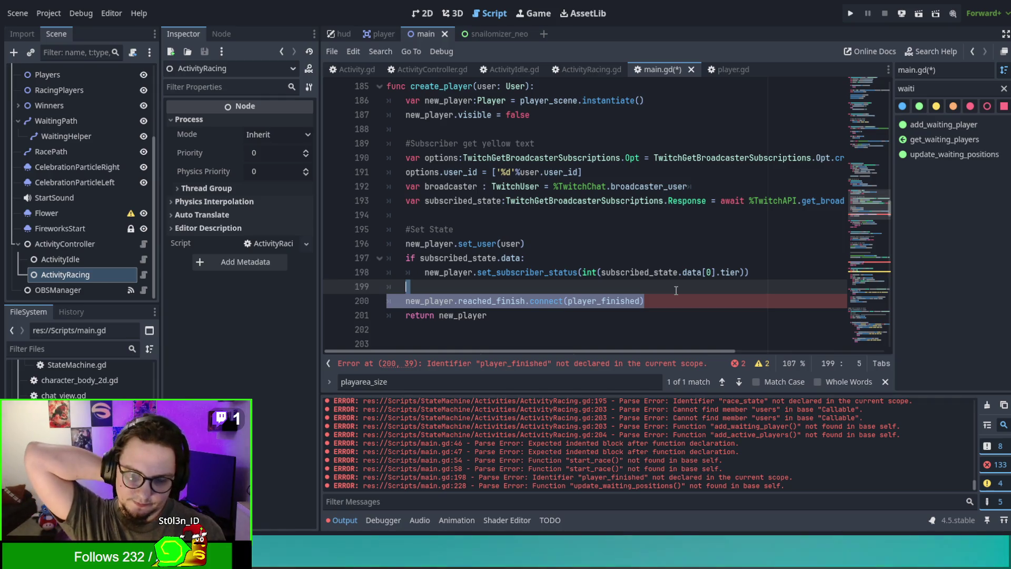
key(Delete)
key(ctrl+s)
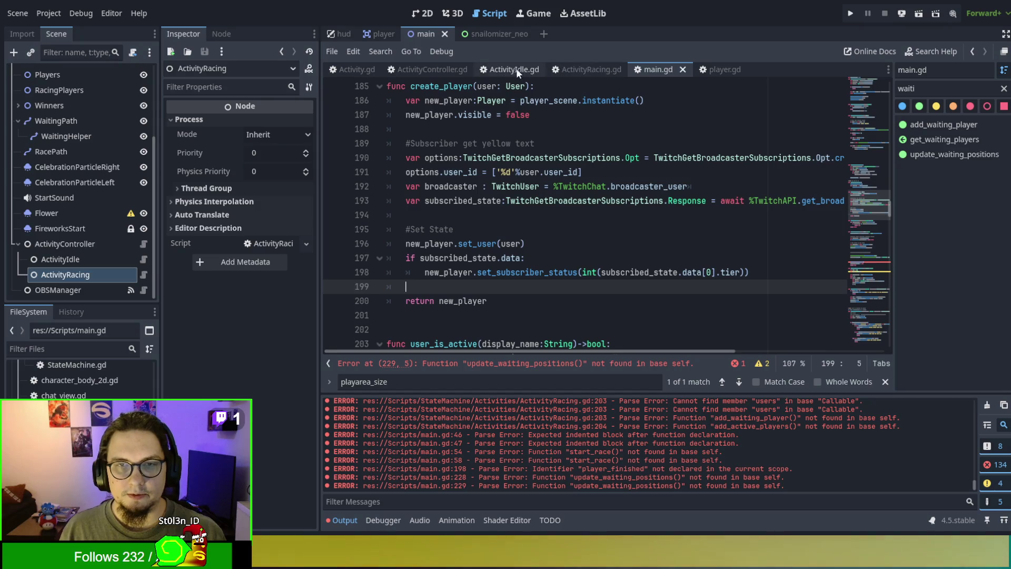
Step: In ActivityRacing.gd, add an empty line 14 above activity_update
click(566, 65)
scroll(543, 217, up, 4)
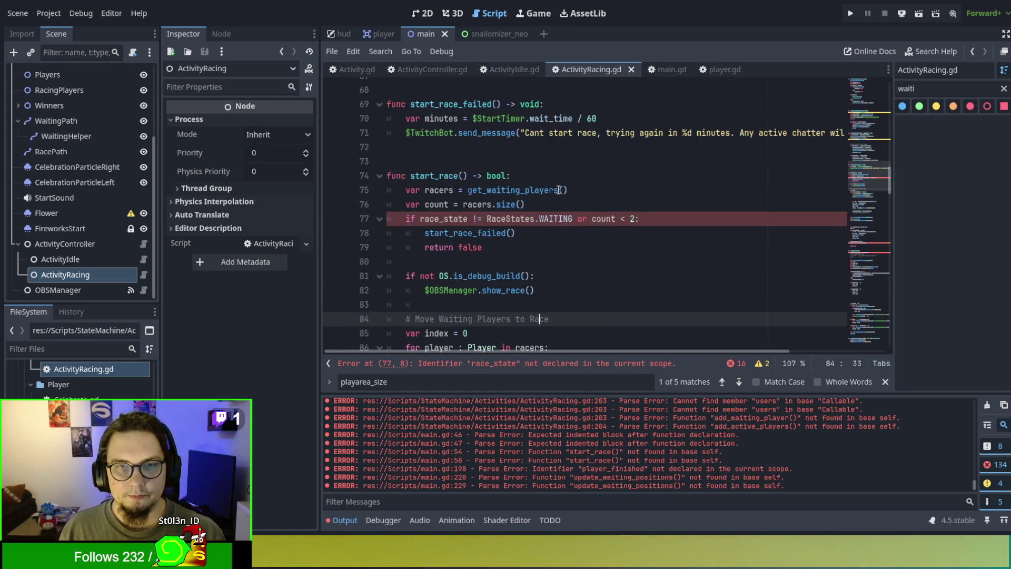
scroll(544, 217, up, 6)
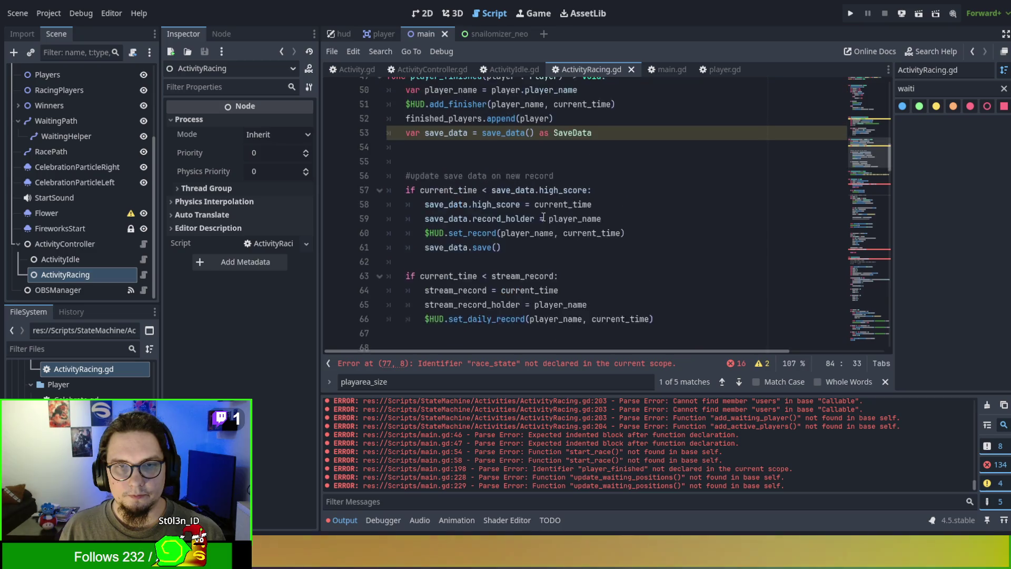
scroll(544, 217, up, 4)
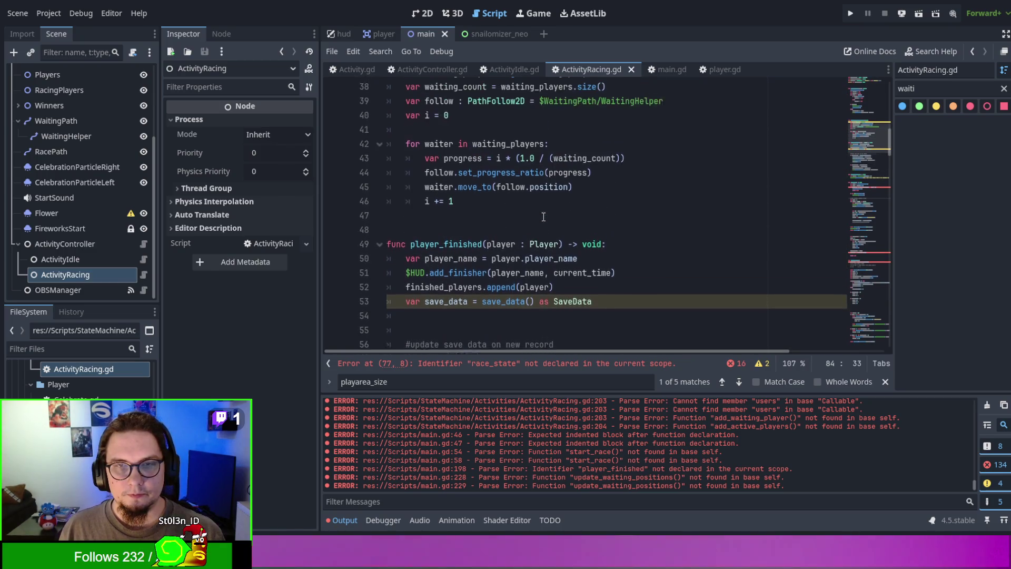
scroll(542, 205, up, 11)
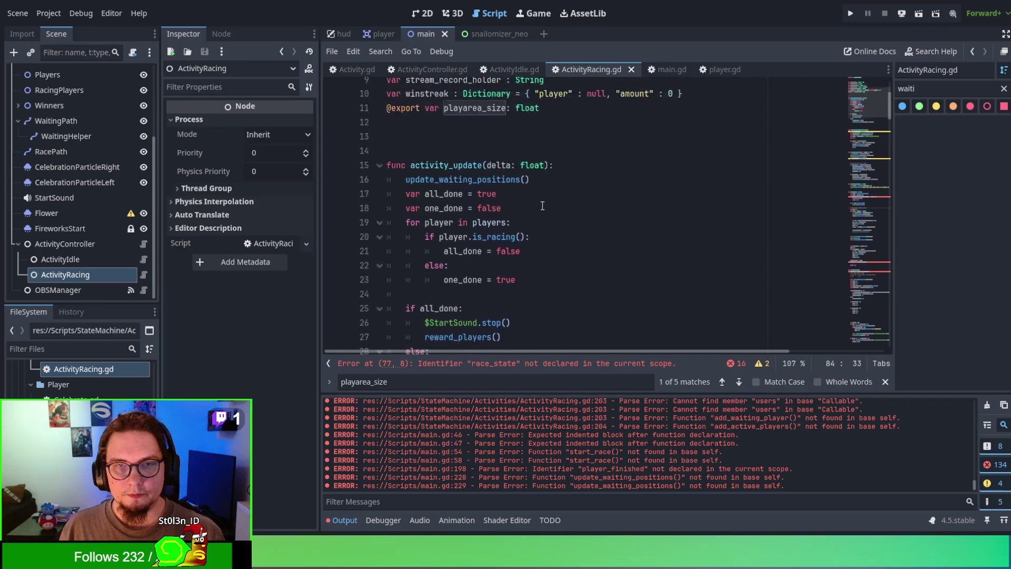
click(483, 246)
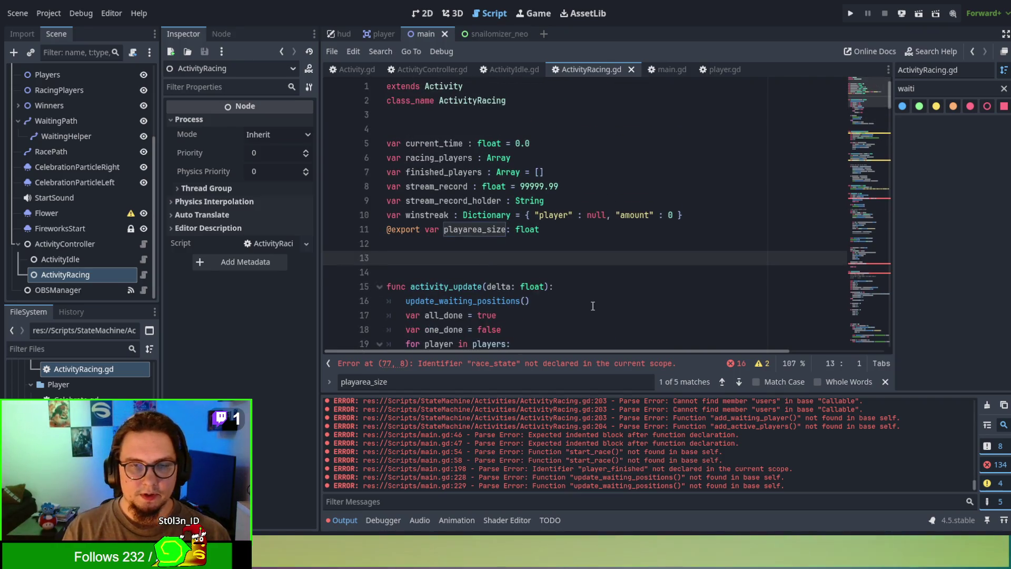
key(Return)
key(Return)
key(Return)
key(Up)
key(Up)
Step: Start a new func declaration on line 14, then view the Activity.gd base script
text(fu)
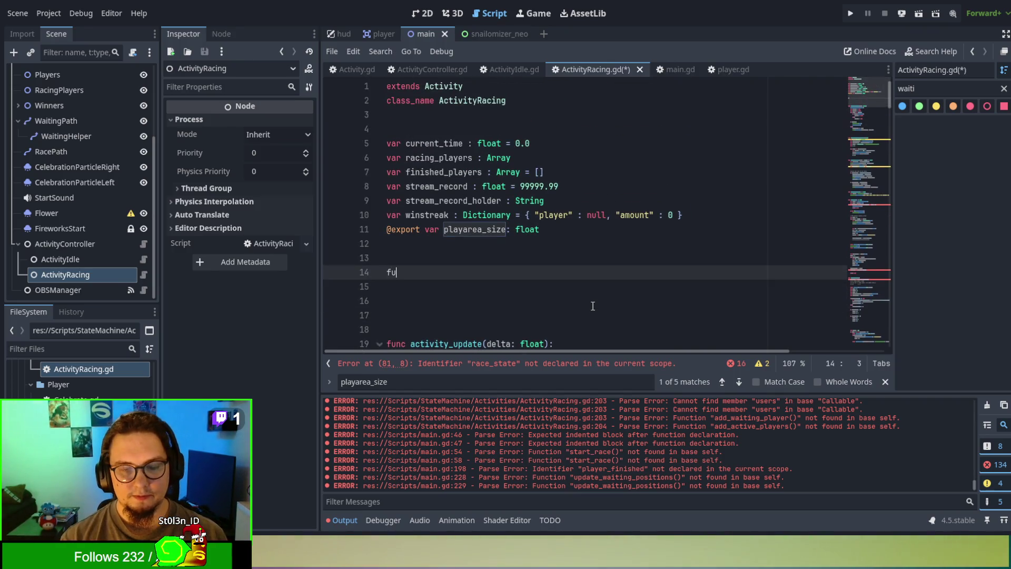
text(nc Ente)
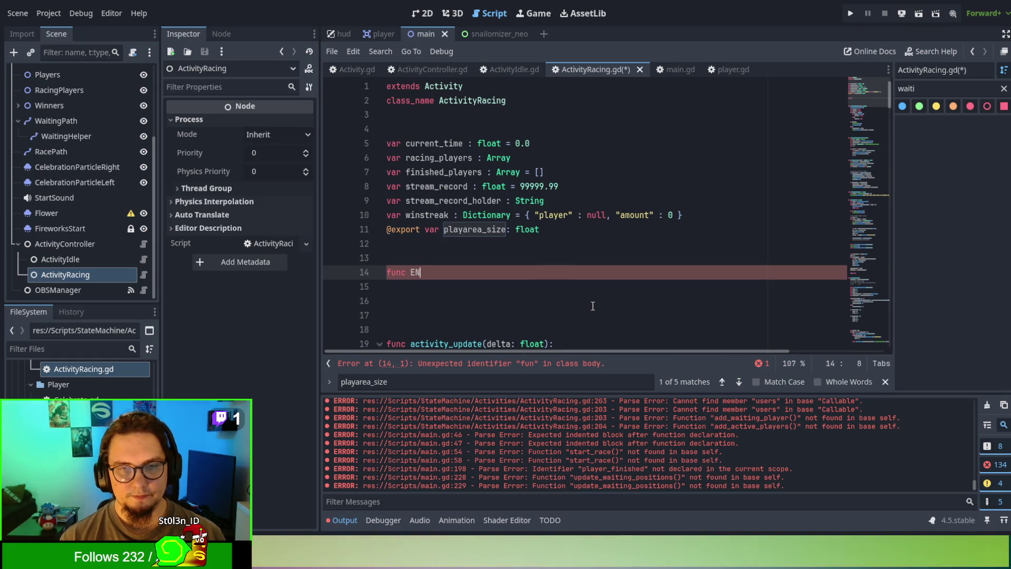
key(BackSpace)
text(nte)
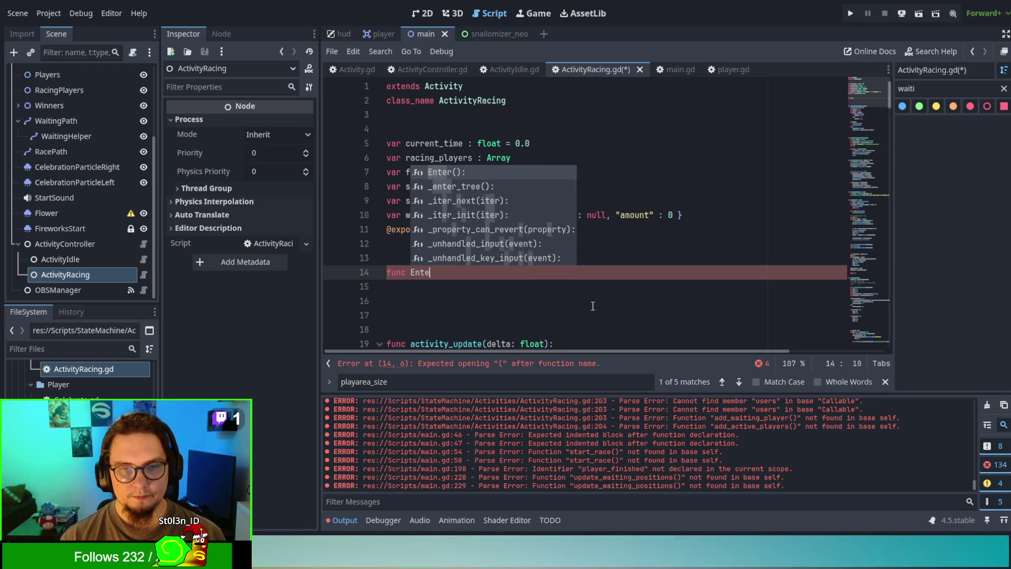
key(Return)
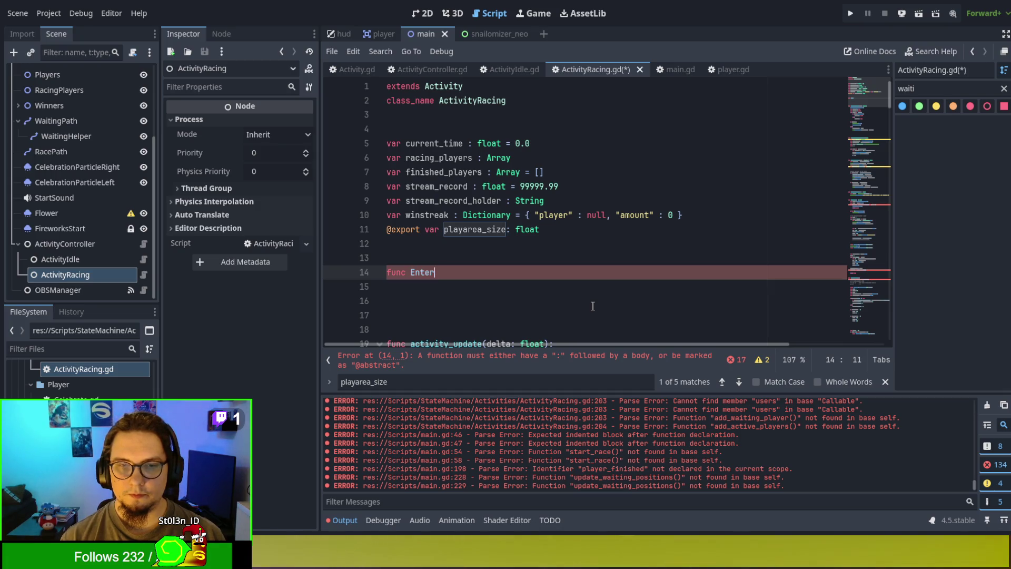
key(BackSpace)
key(BackSpace)
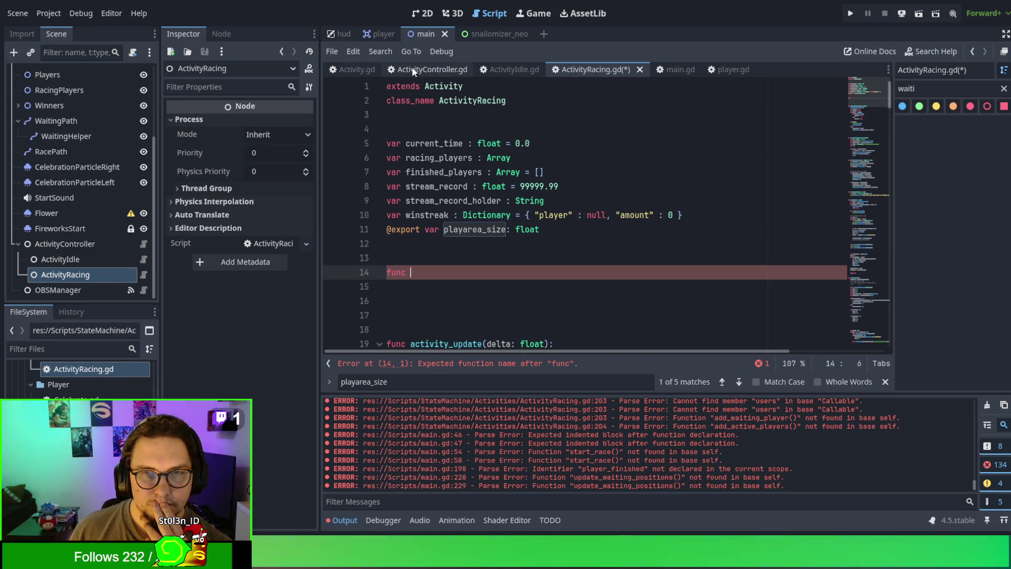
click(353, 68)
Step: Declare func add_player on line 14 with a super.add_player(player) call in its body
scroll(624, 283, up, 5)
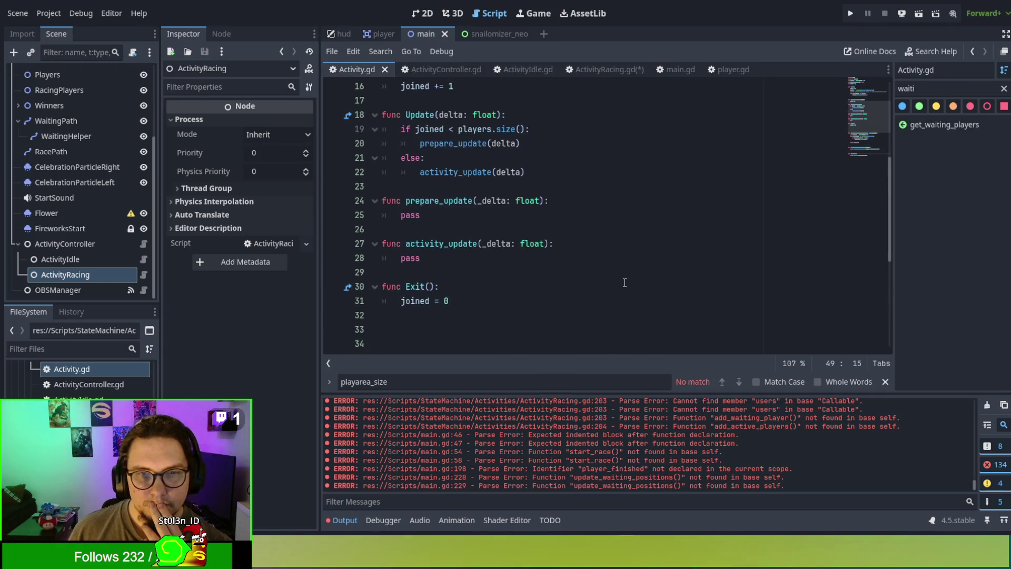
scroll(624, 283, up, 1)
scroll(625, 282, up, 3)
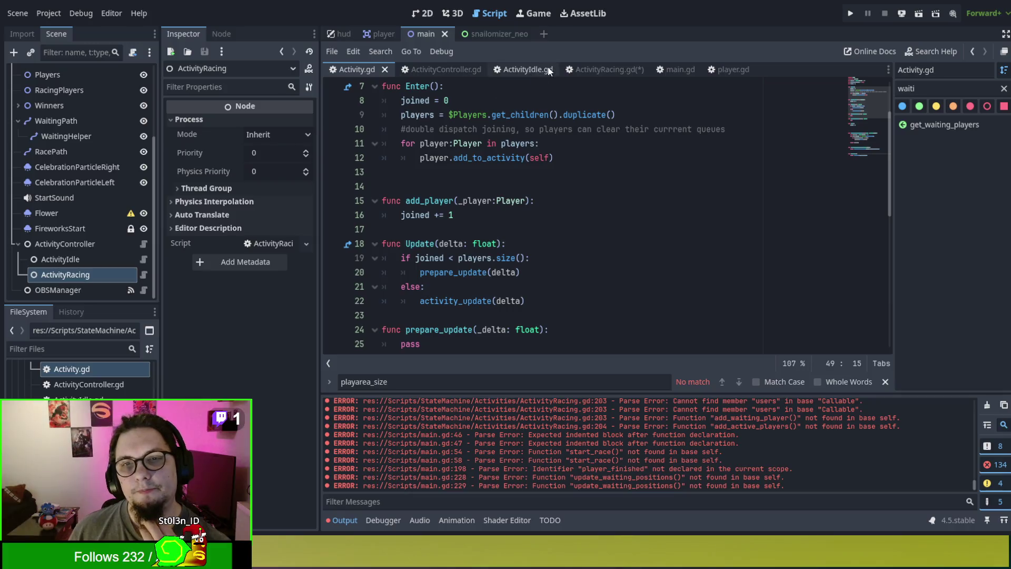
click(601, 68)
click(492, 271)
text(add)
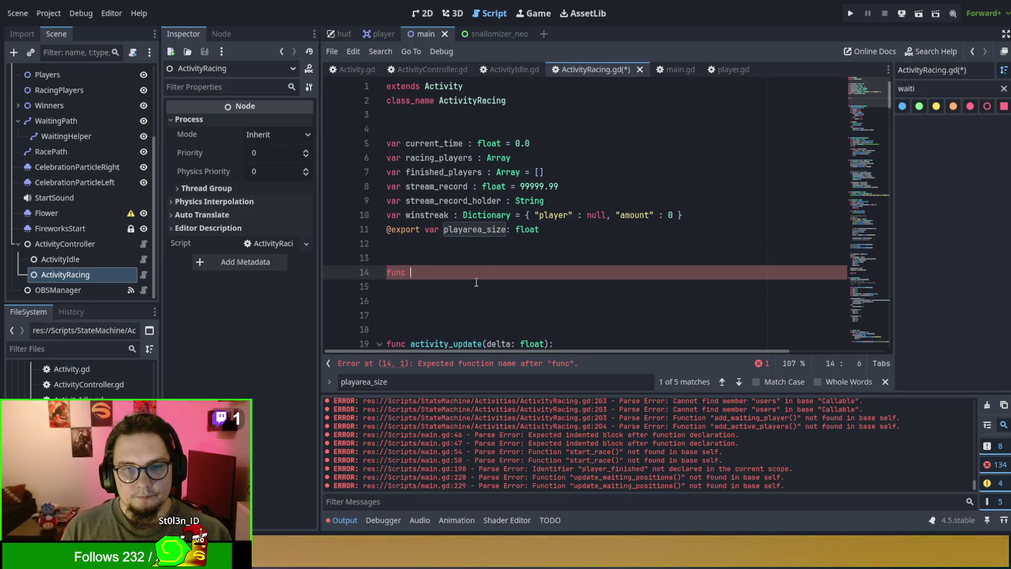
key(Return)
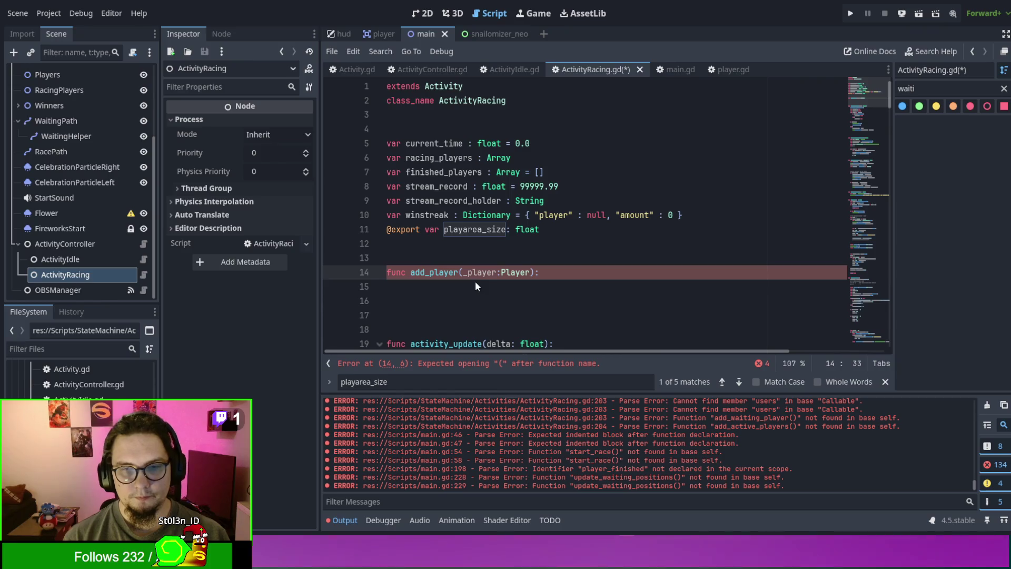
key(Return)
text(super.addd)
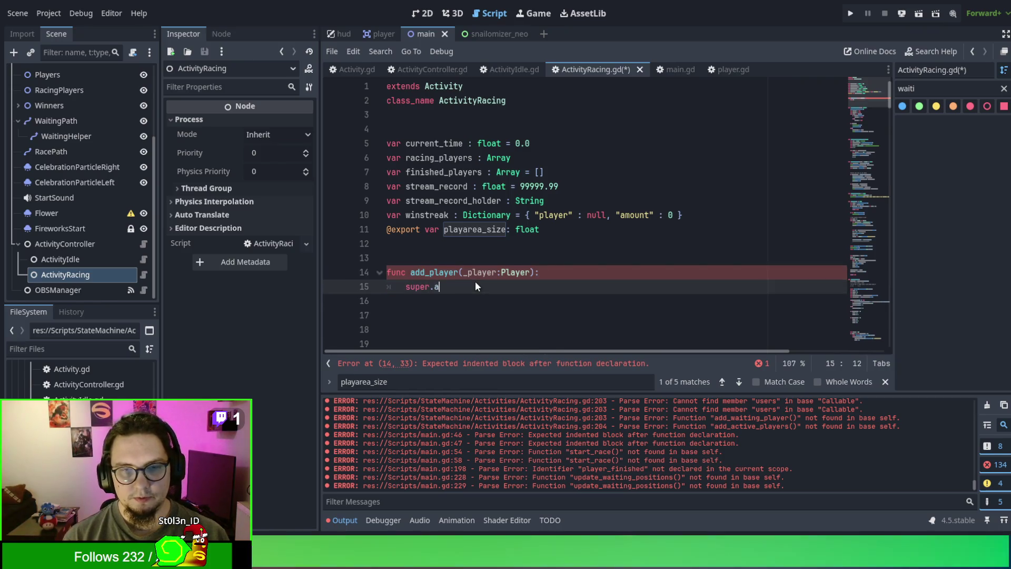
key(BackSpace)
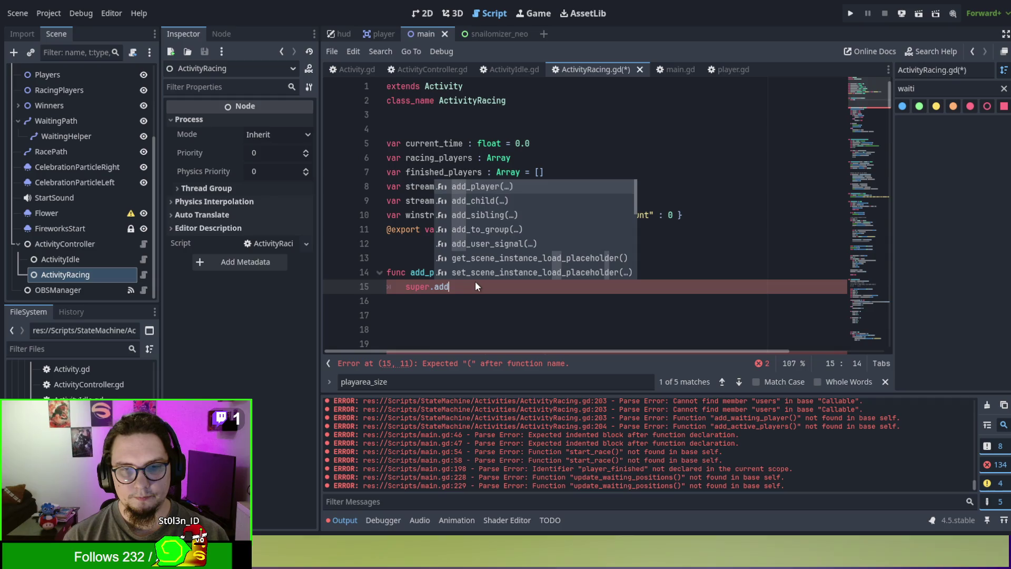
key(Return)
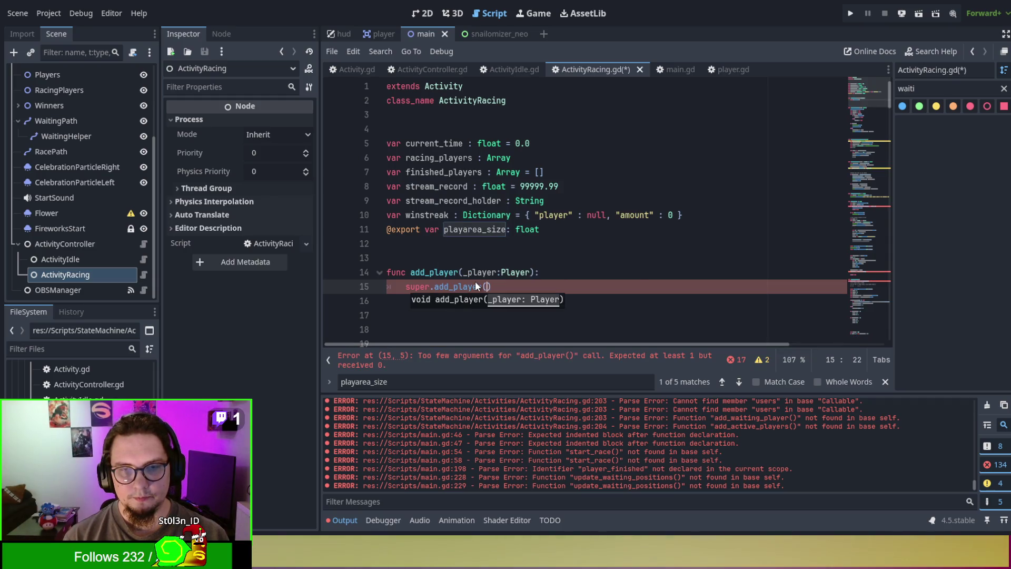
key(BackSpace)
text(player)
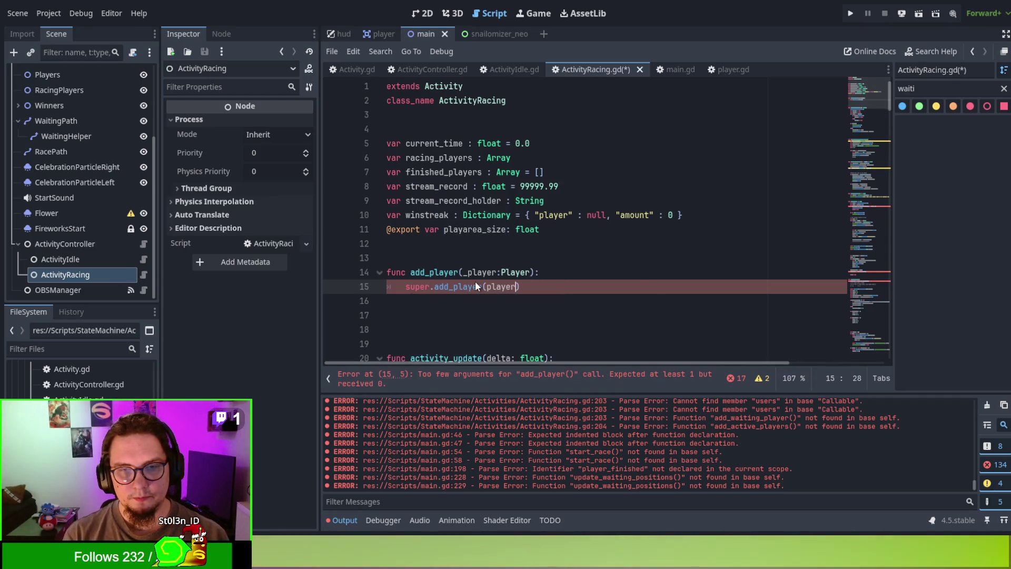
Step: Rename the _player parameter to player and paste the reached_finish connect line
key(Up)
key(Left)
key(BackSpace)
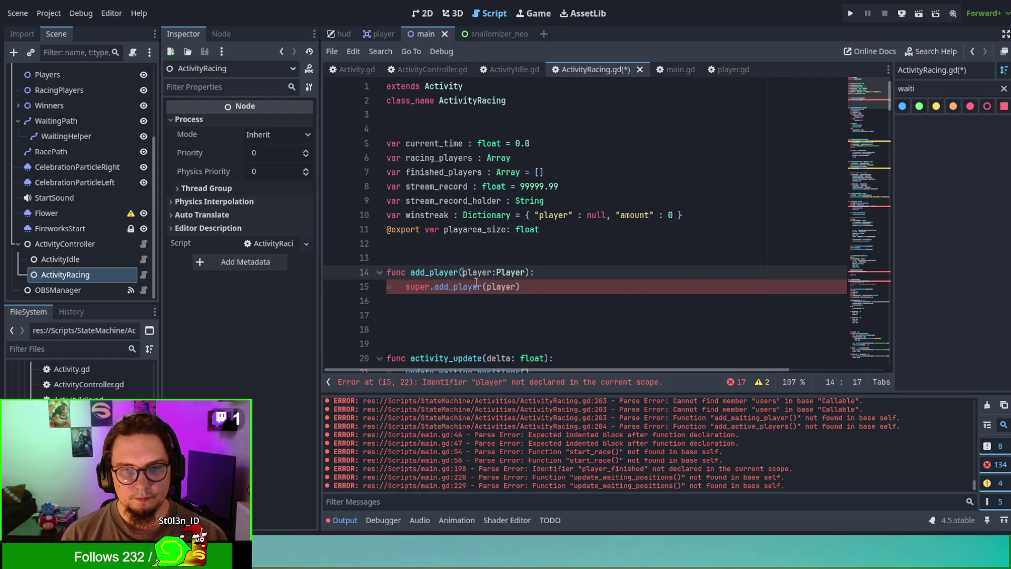
key(Down)
key(Down)
text(play)
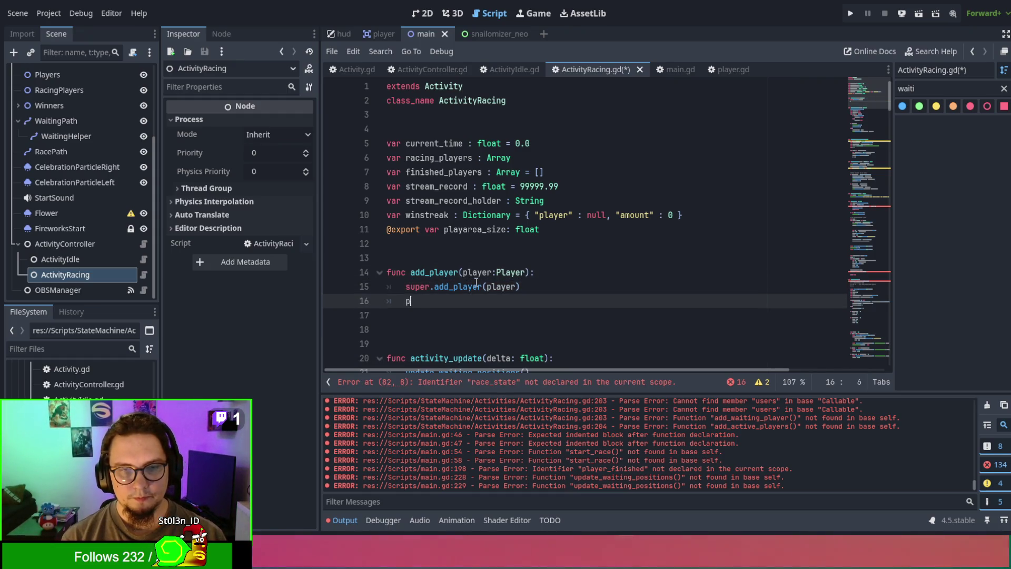
key(BackSpace)
key(BackSpace)
key(BackSpace)
key(Return)
text(new_player.reached_finish.connect(player_finished))
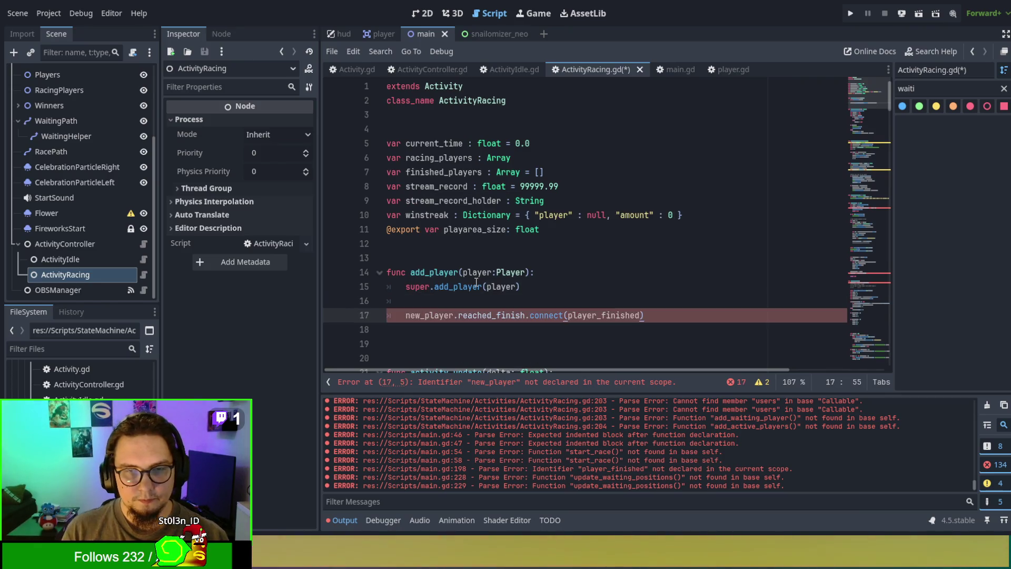
Step: Change new_player to player on the connect line, save, and search for player_finished
double_click(488, 286)
key(ctrl+c)
double_click(423, 315)
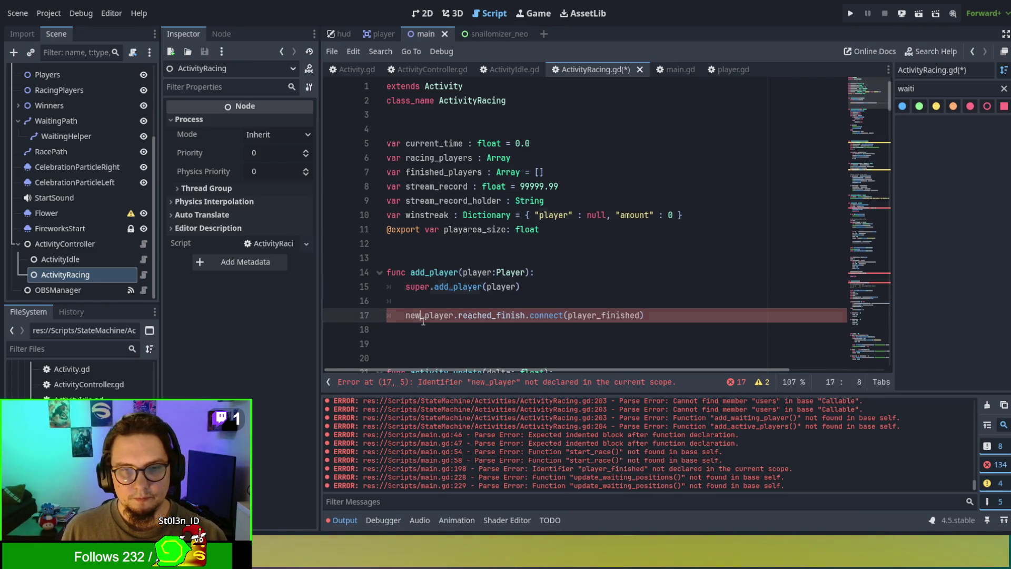
key(ctrl+v)
click(432, 301)
key(BackSpace)
key(BackSpace)
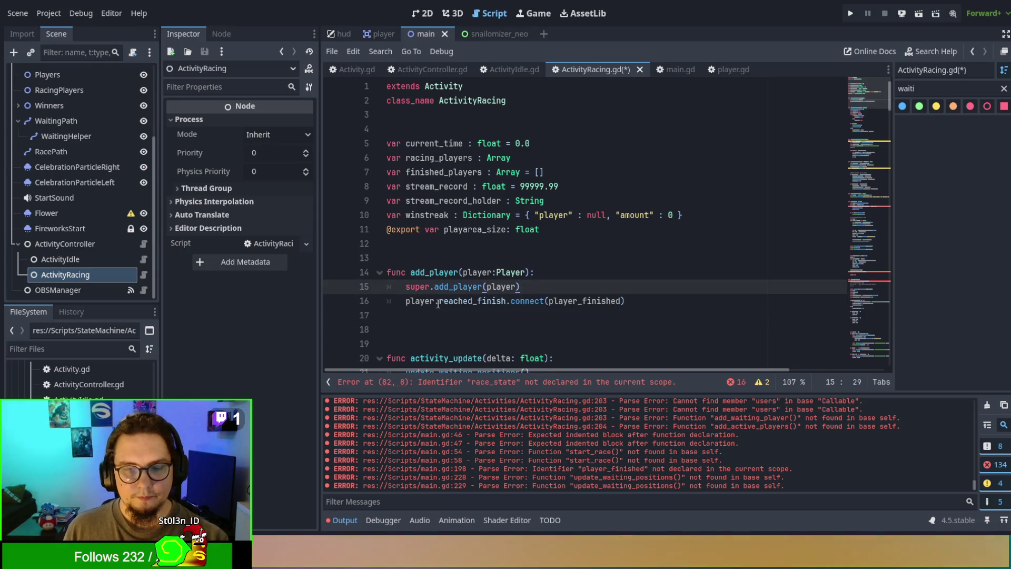
double_click(583, 300)
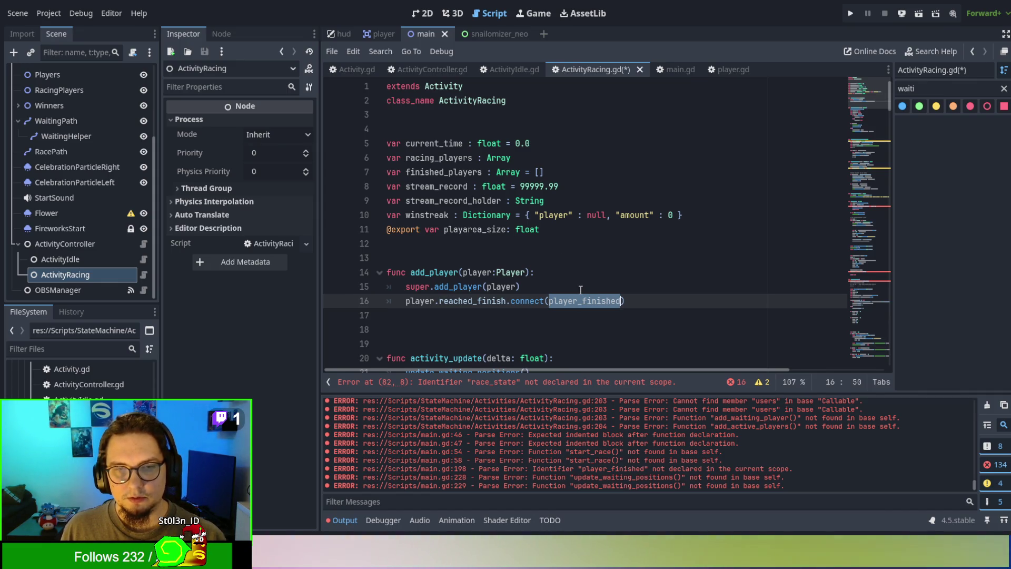
click(587, 238)
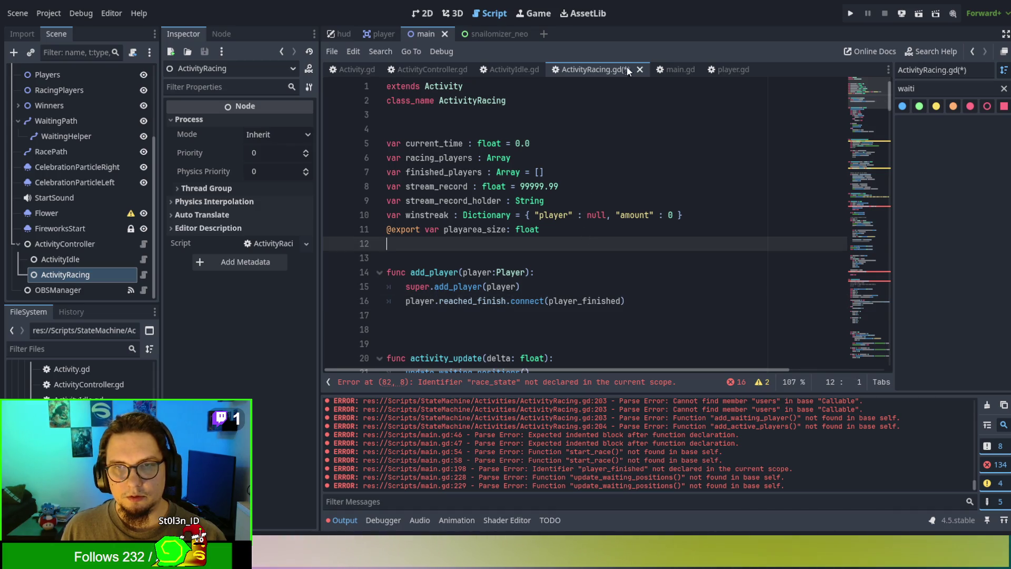
key(ctrl+s)
double_click(593, 299)
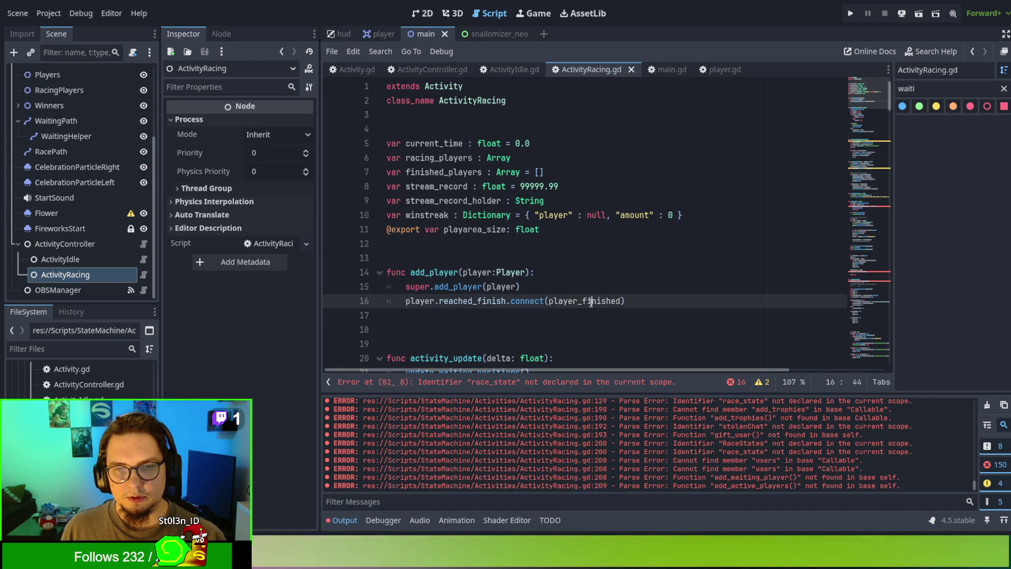
key(ctrl+f)
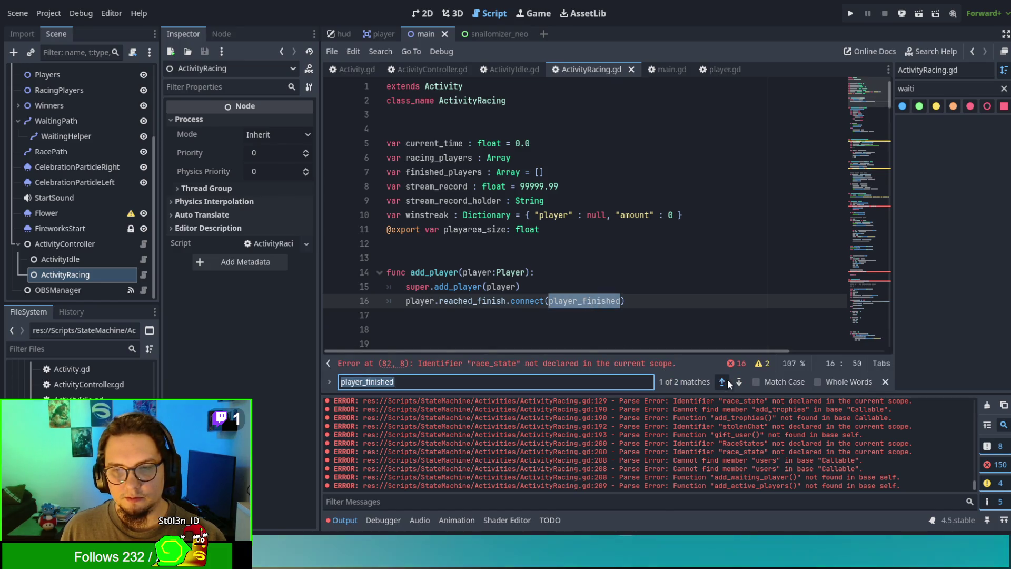
click(725, 381)
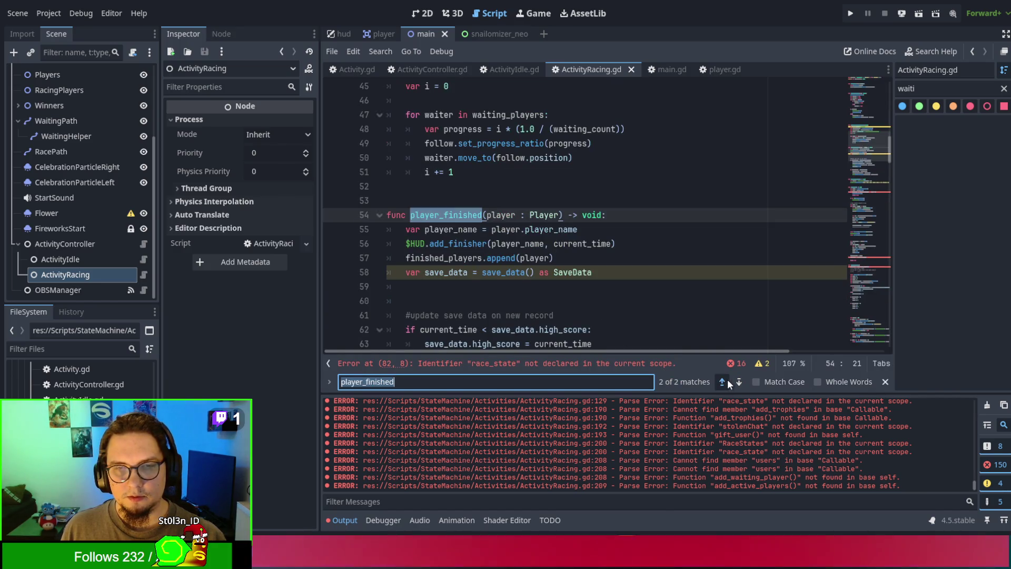
click(727, 381)
click(626, 258)
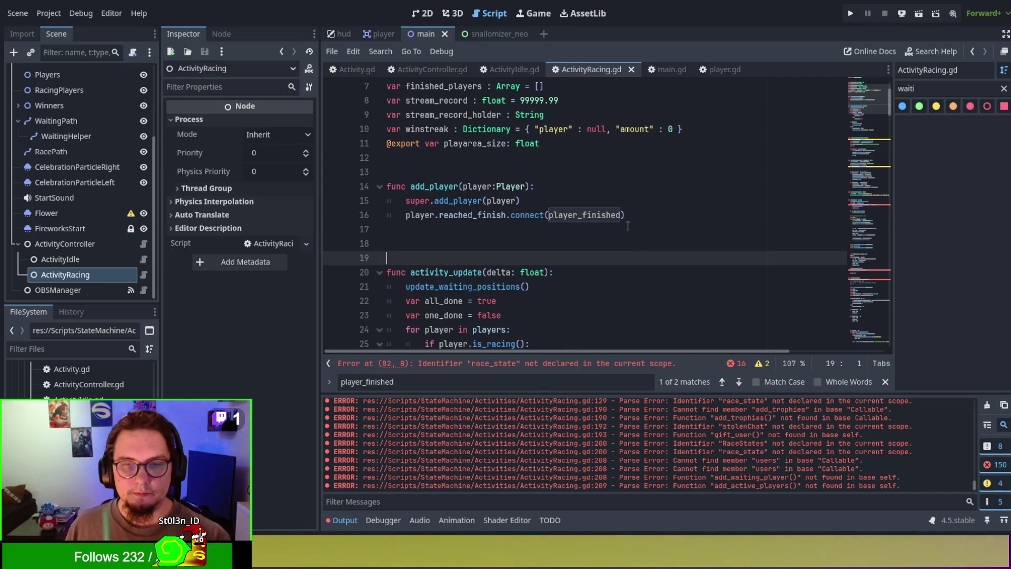
click(507, 363)
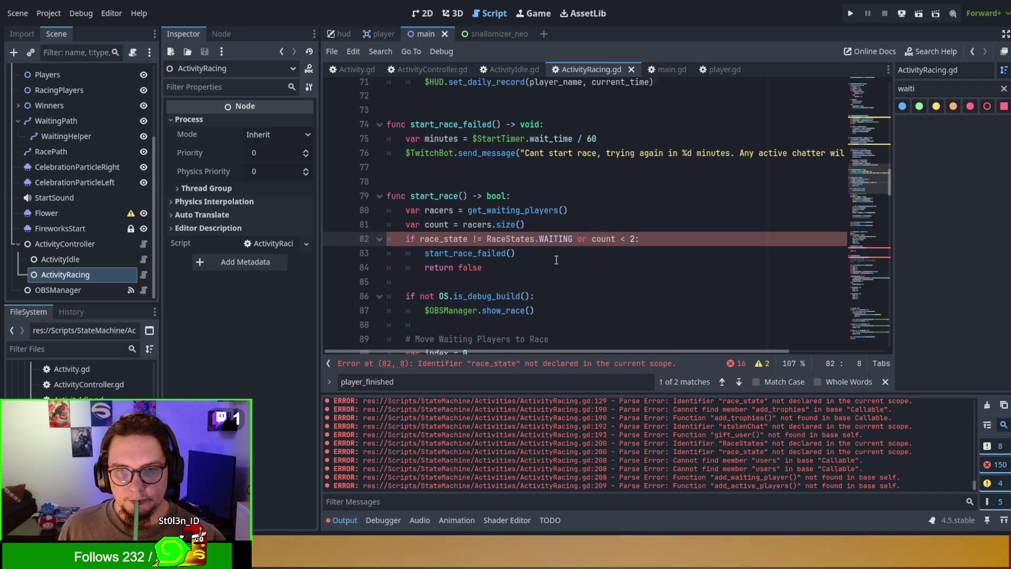
scroll(556, 260, up, 1)
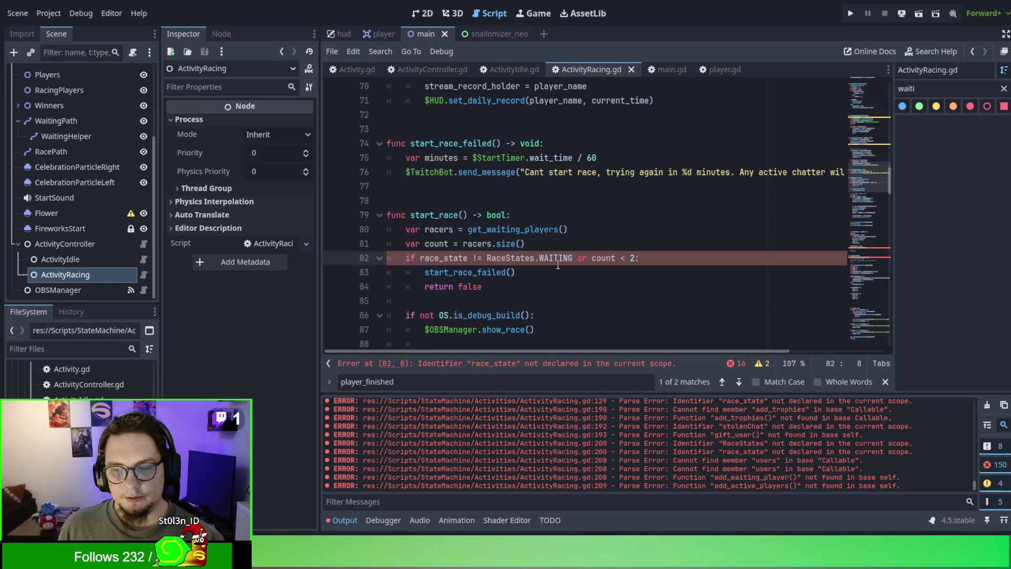
scroll(558, 265, up, 1)
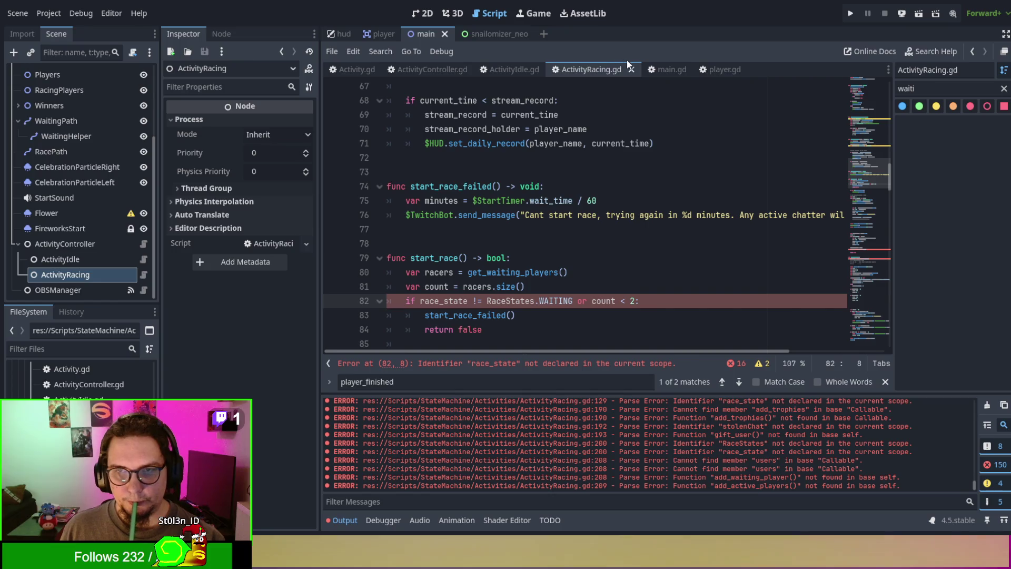
click(661, 68)
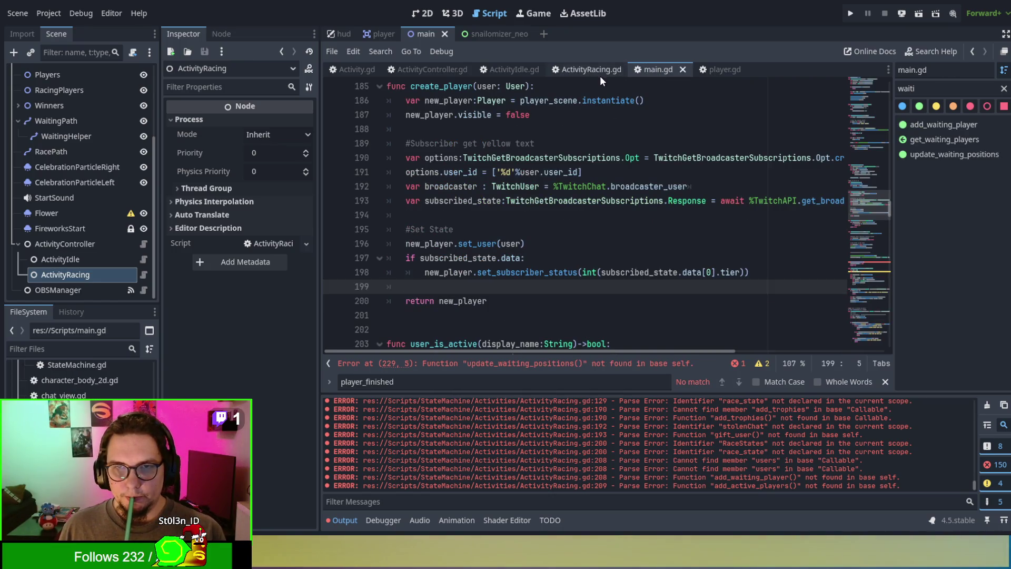
Step: Cut lines 10–12 of main.gd: the race-state comment, RaceStates enum and race_state variable
scroll(541, 138, up, 3)
scroll(549, 122, up, 20)
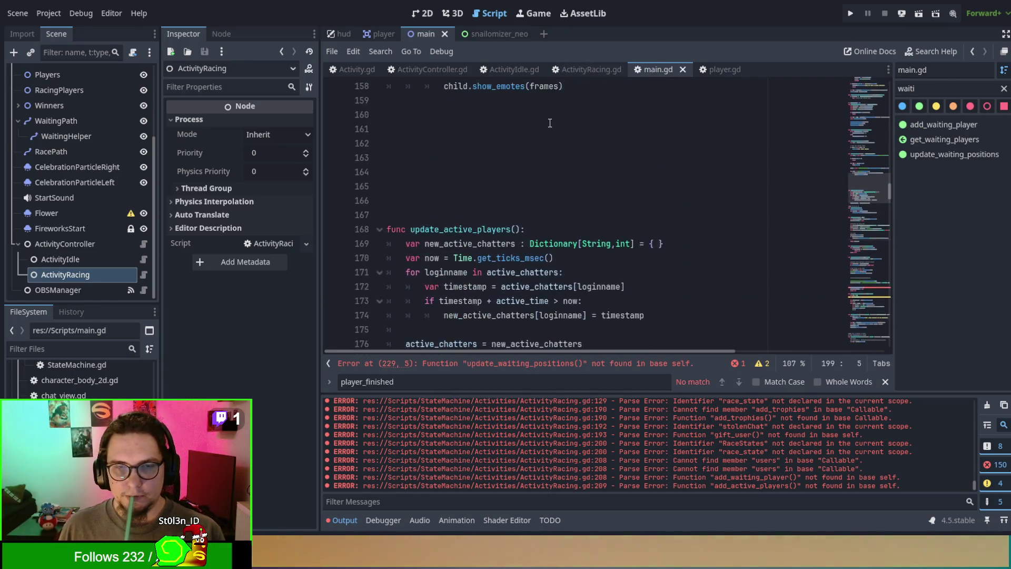
scroll(551, 125, up, 20)
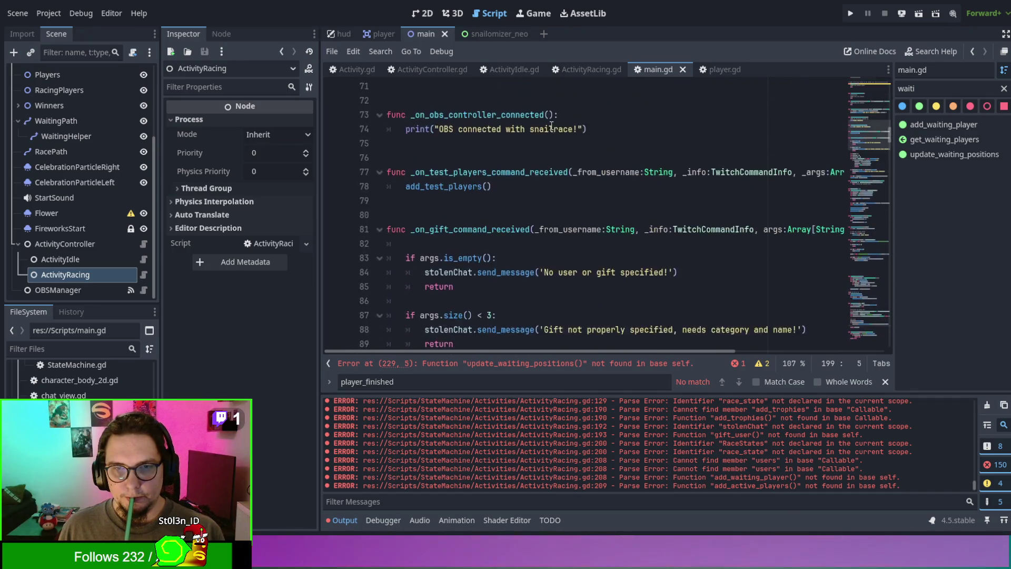
scroll(551, 126, up, 10)
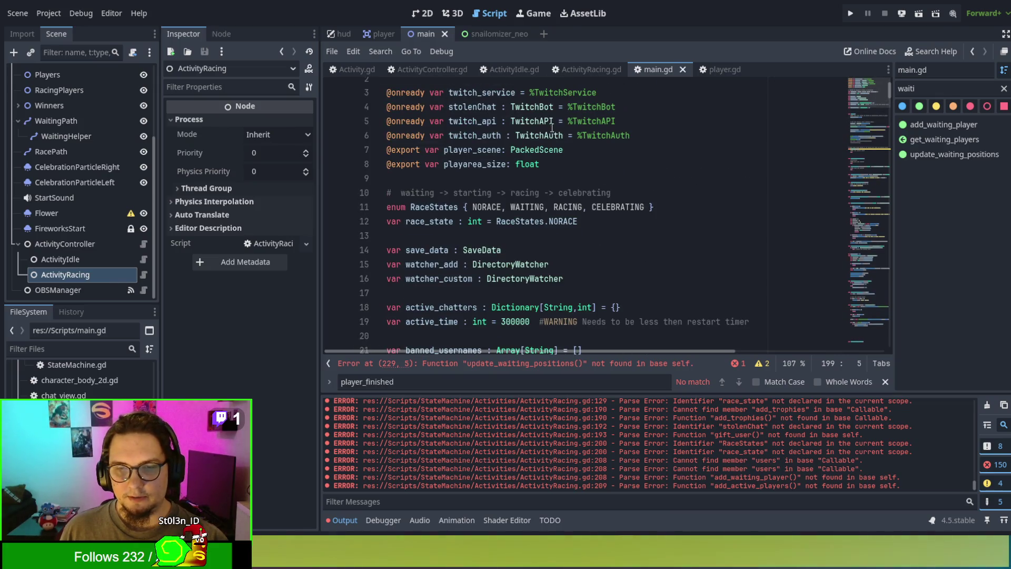
double_click(434, 212)
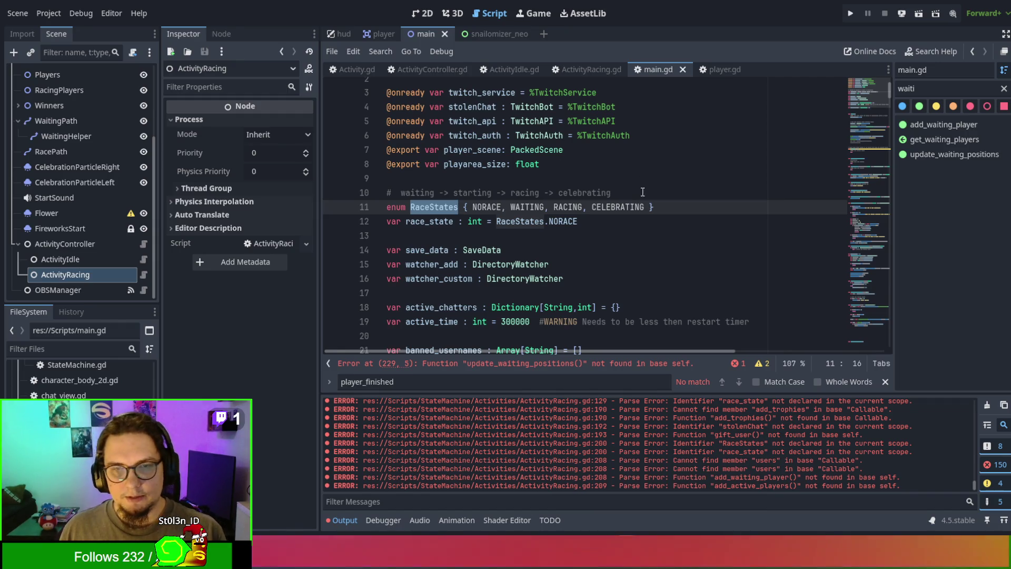
click(675, 210)
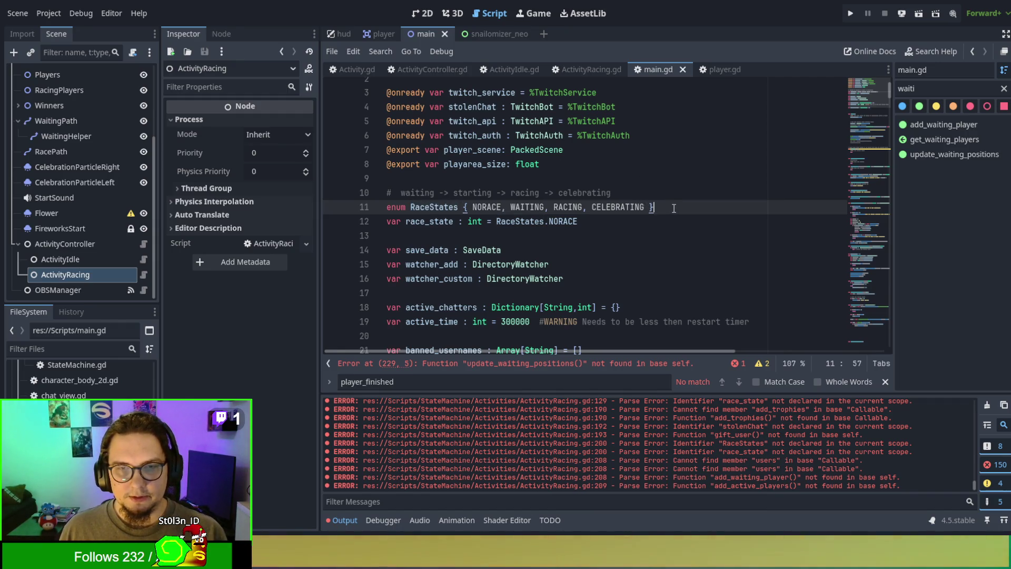
double_click(484, 208)
drag(653, 218, 677, 184)
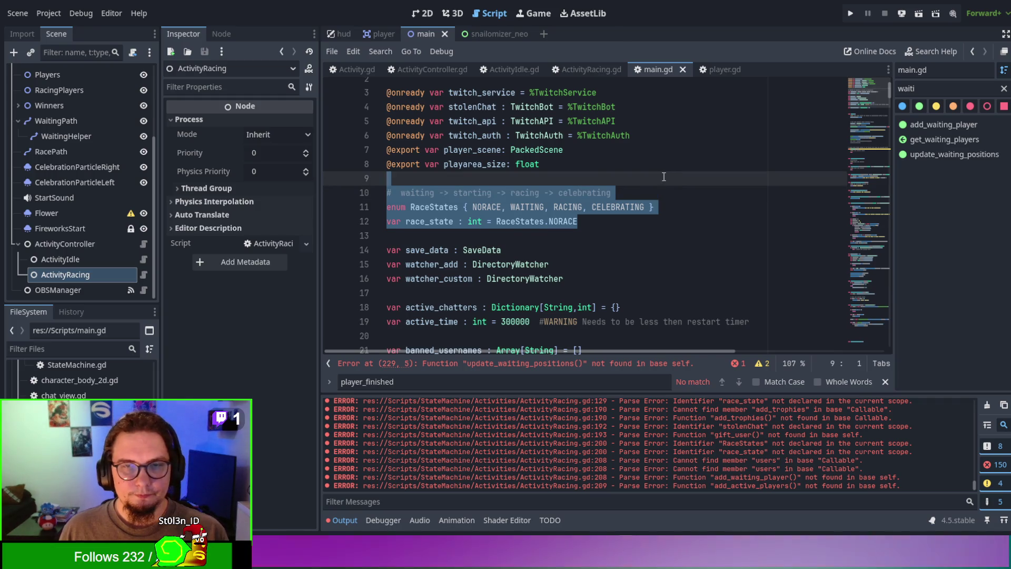
key(ctrl+x)
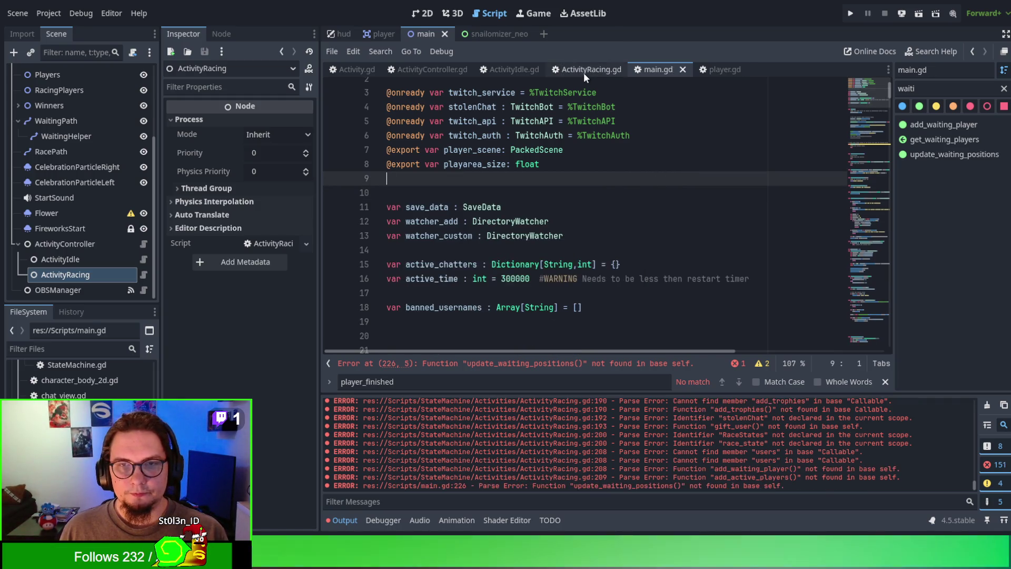
Step: Paste the RaceStates enum and race_state declarations below the playarea_size export in ActivityRacing.gd
click(584, 71)
scroll(572, 220, up, 5)
scroll(572, 221, up, 15)
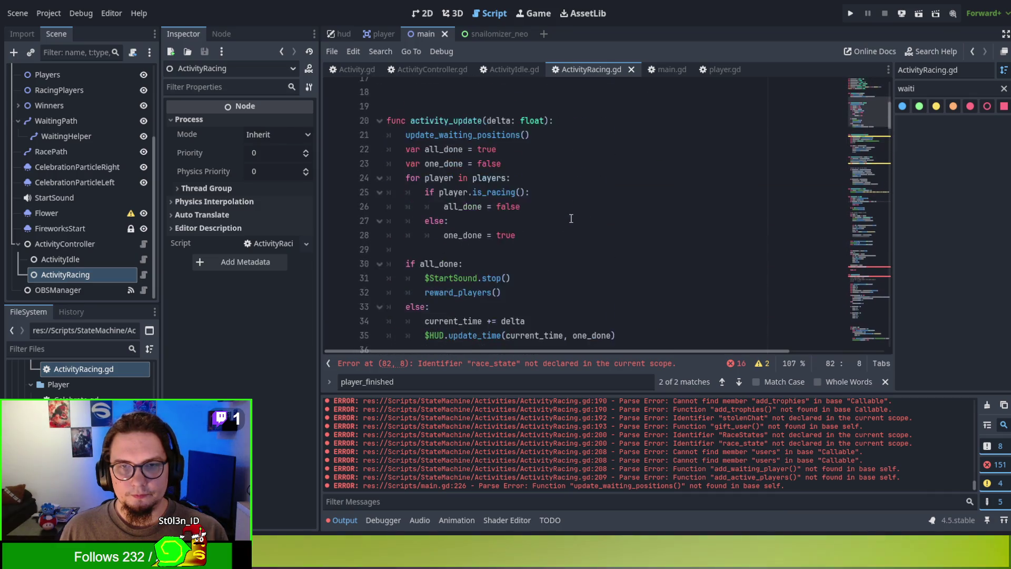
click(569, 234)
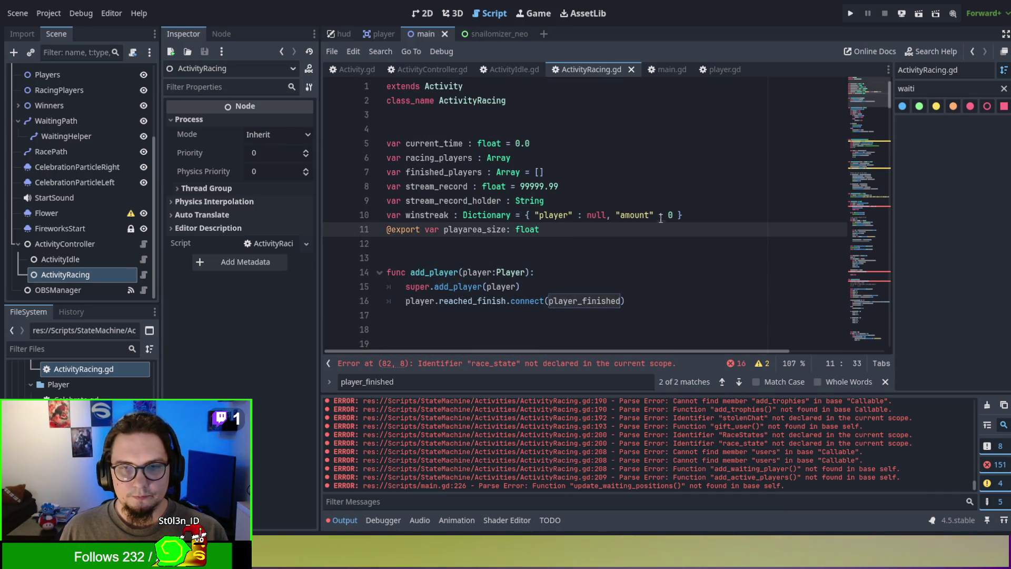
key(ctrl+v)
Step: Scroll through ActivityRacing.gd to review its code and remaining errors
scroll(643, 199, down, 2)
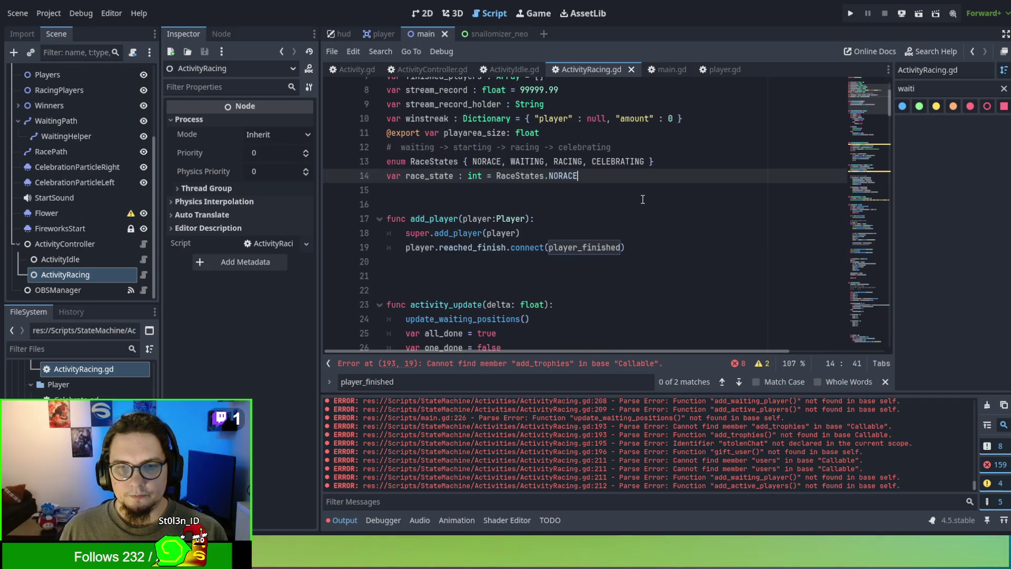
click(601, 231)
scroll(599, 221, down, 8)
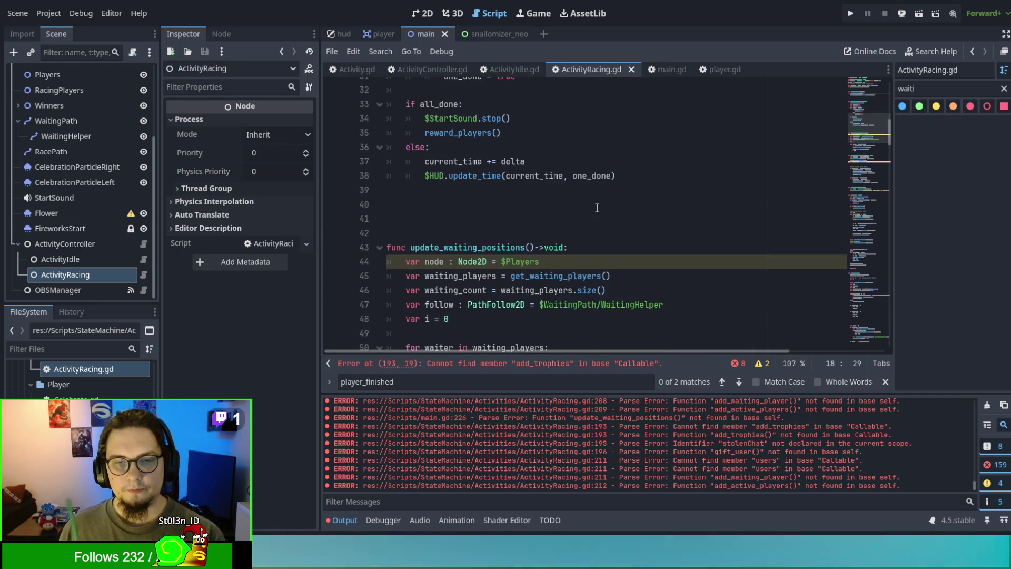
scroll(595, 208, down, 2)
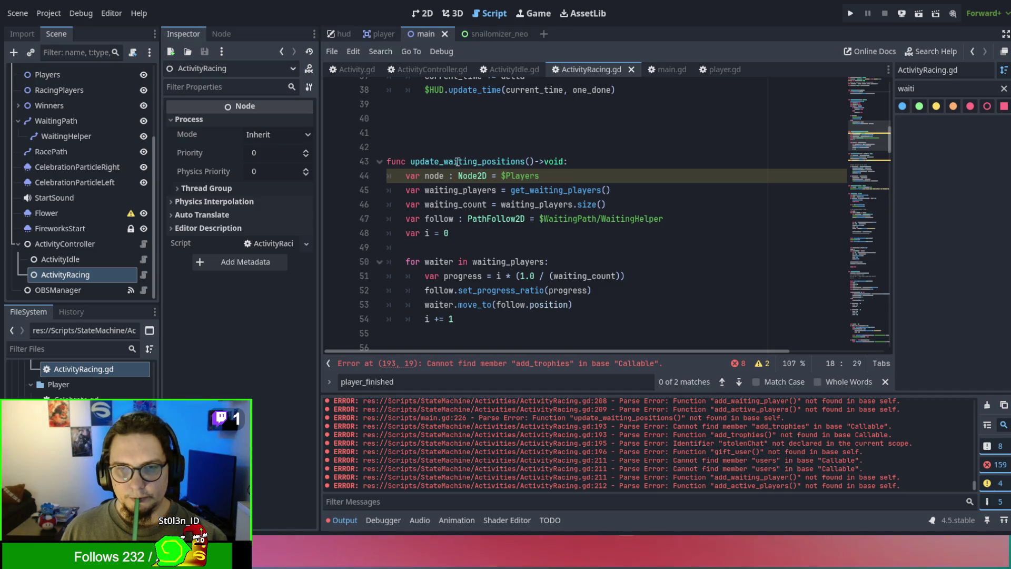
scroll(457, 160, down, 3)
scroll(457, 160, up, 1)
scroll(457, 160, down, 3)
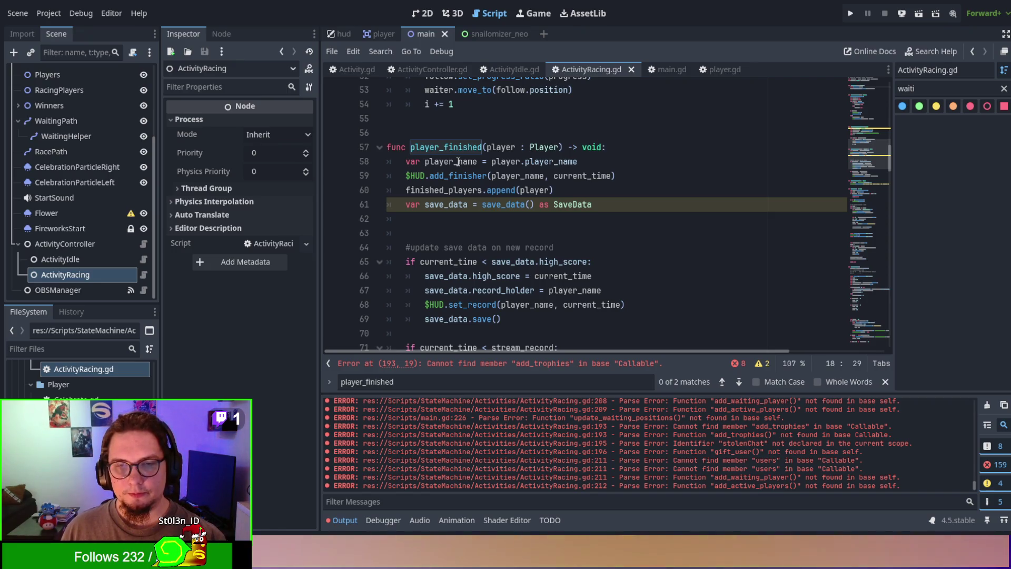
scroll(458, 162, down, 2)
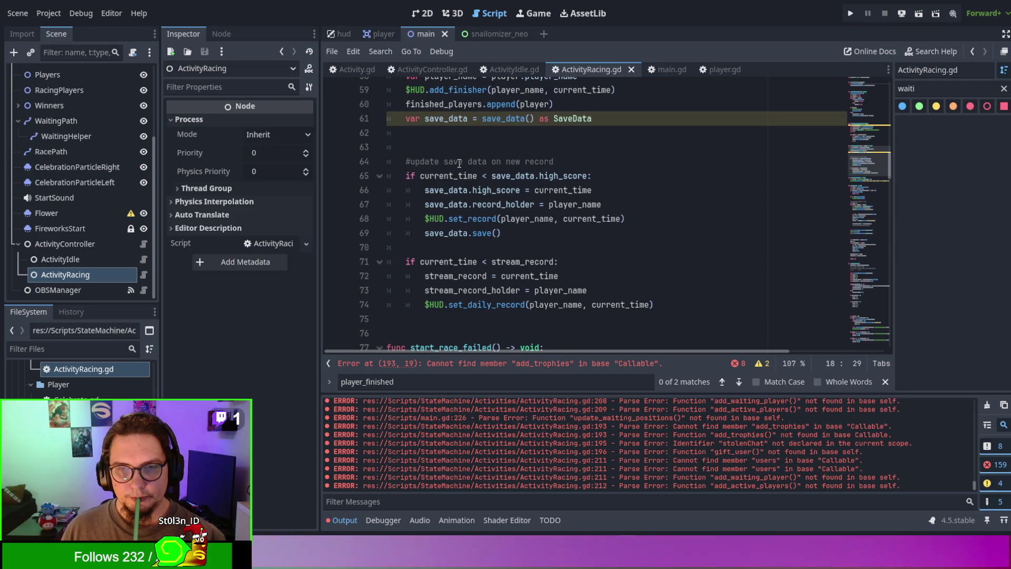
scroll(459, 163, down, 3)
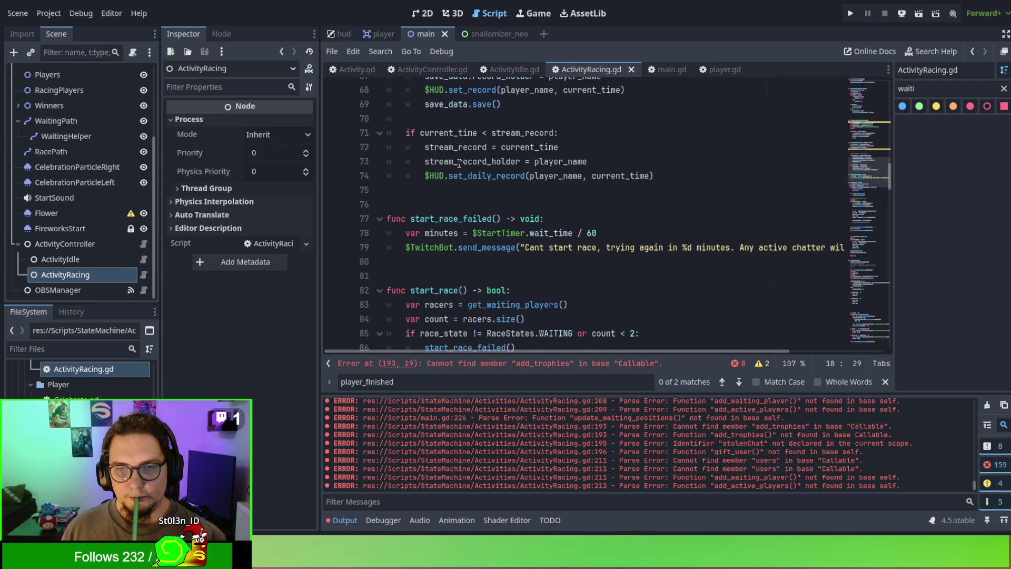
scroll(459, 163, up, 4)
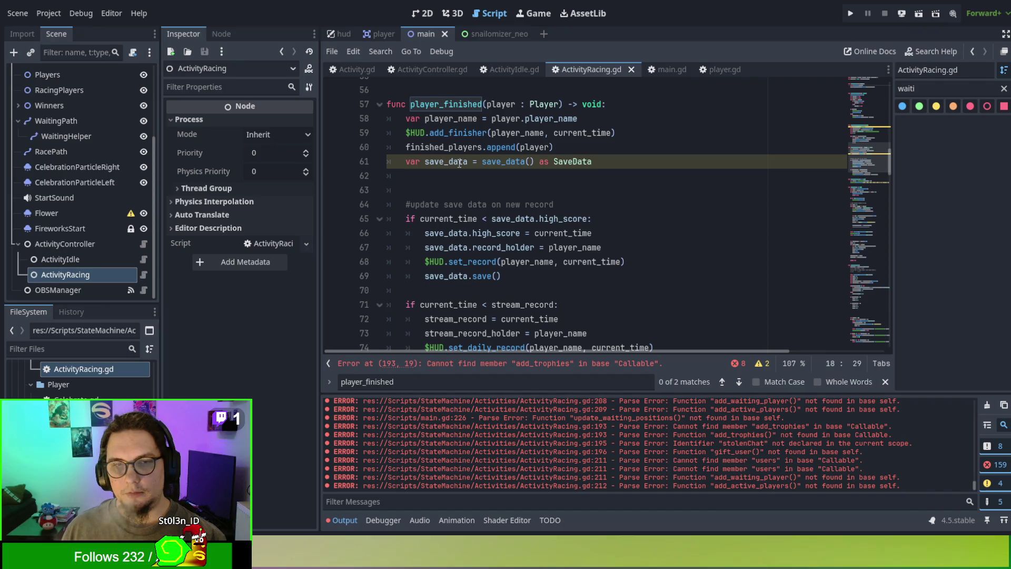
scroll(460, 164, up, 6)
scroll(459, 164, up, 5)
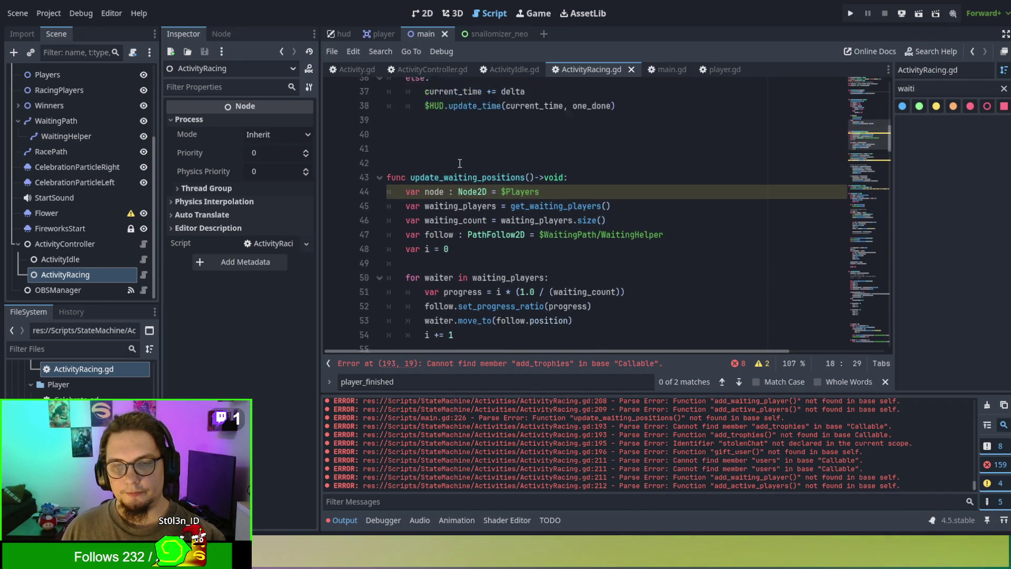
scroll(459, 163, up, 7)
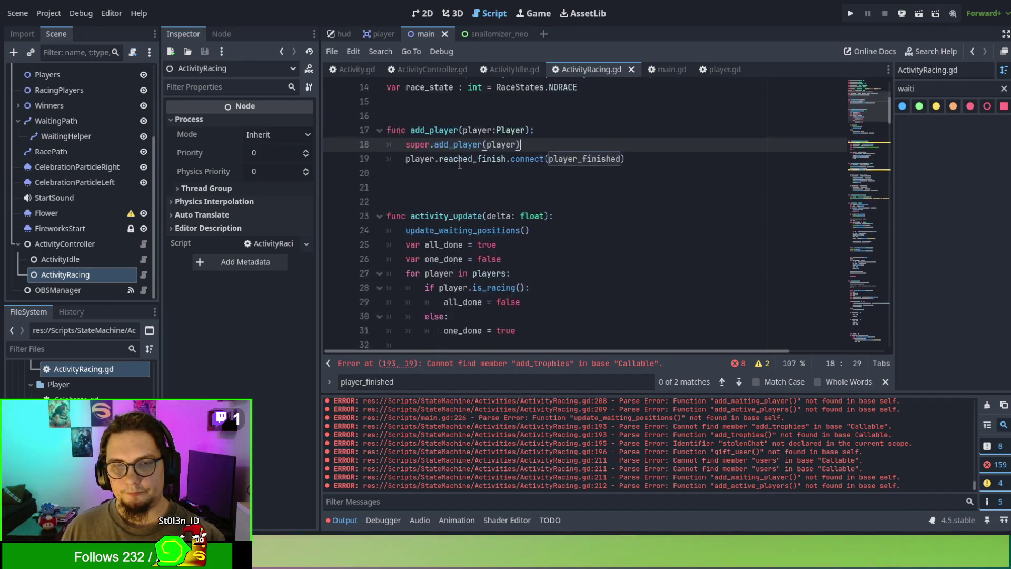
scroll(459, 163, down, 18)
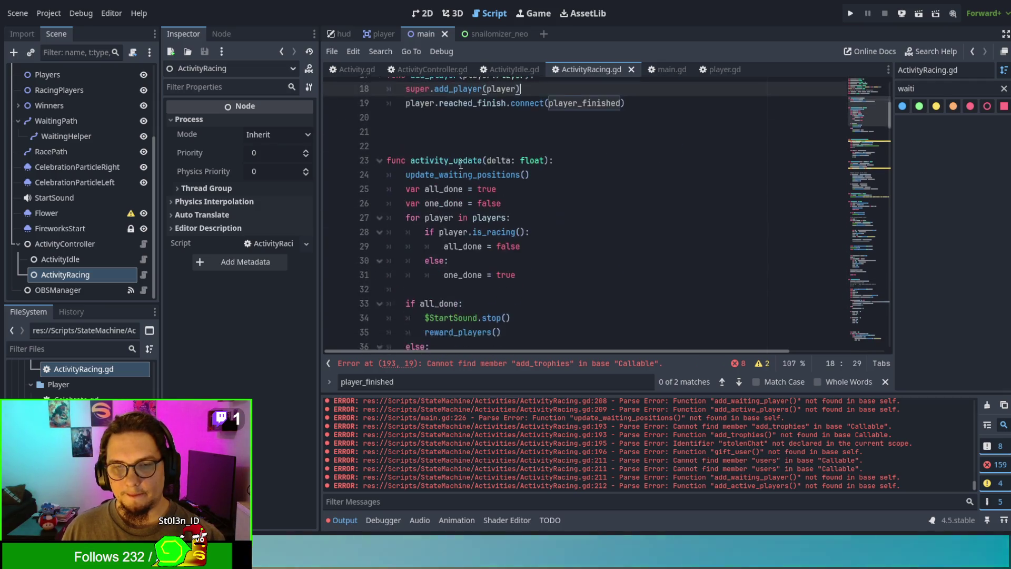
scroll(460, 165, down, 7)
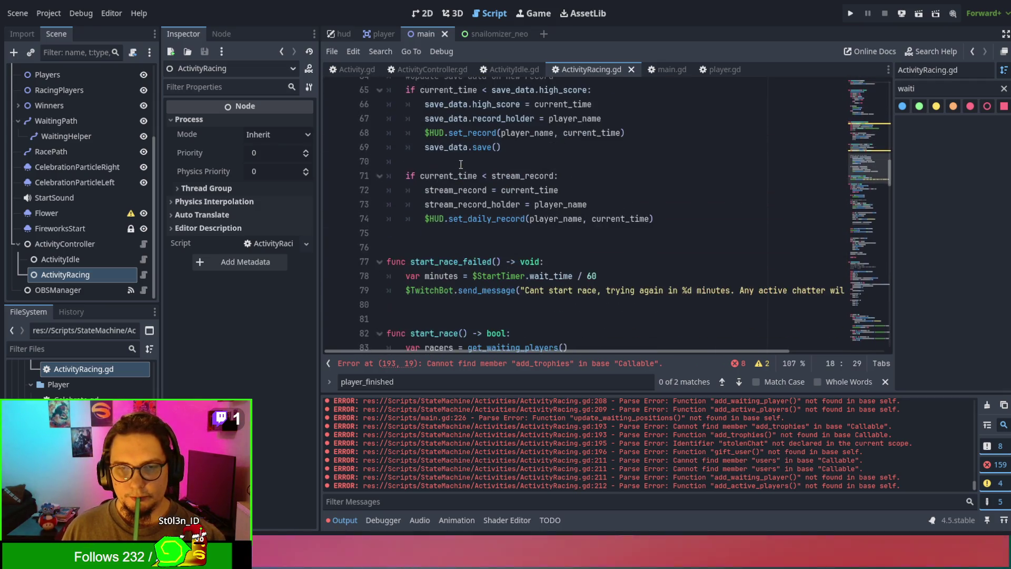
scroll(461, 164, up, 1)
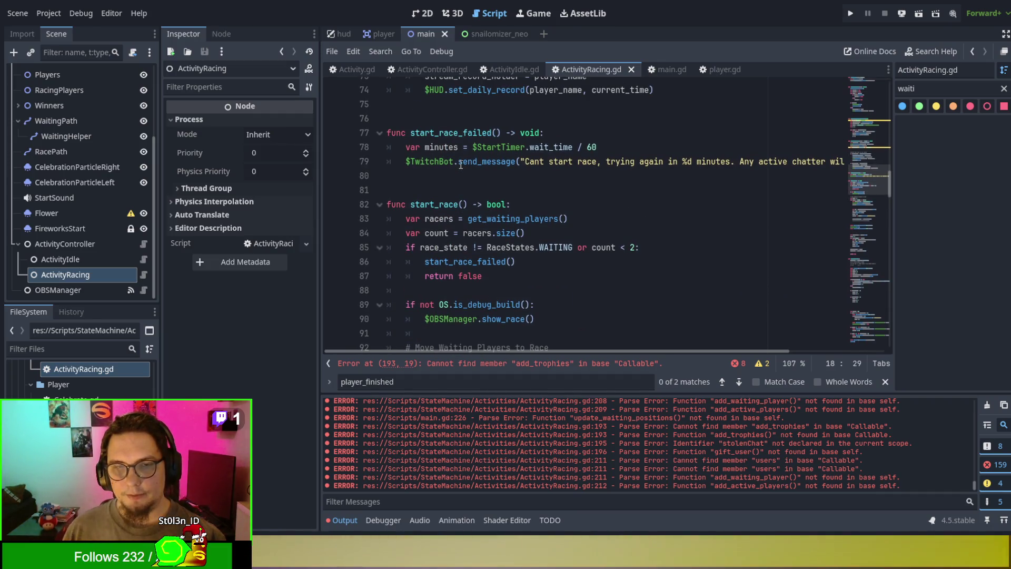
scroll(461, 165, down, 15)
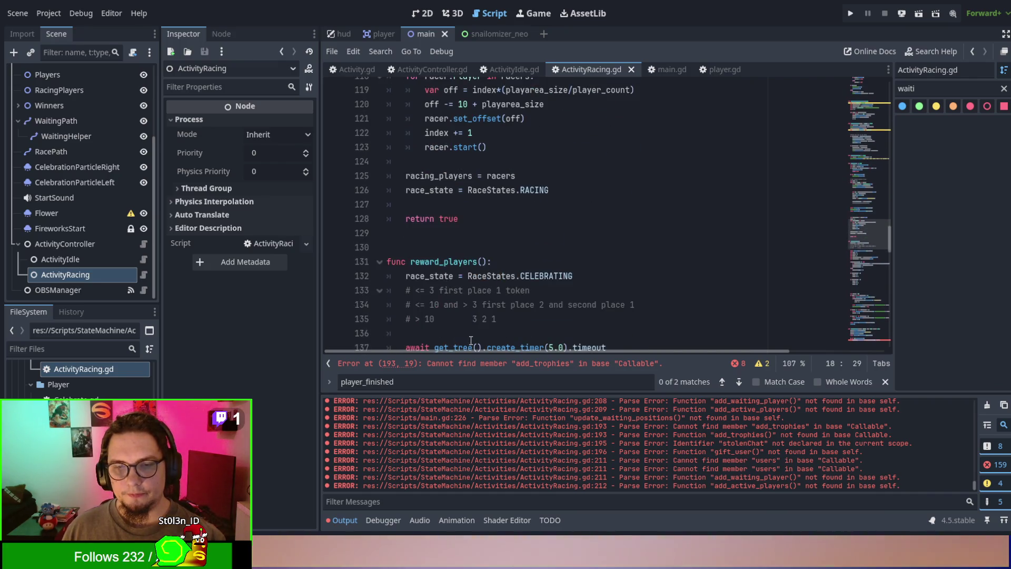
scroll(471, 340, down, 12)
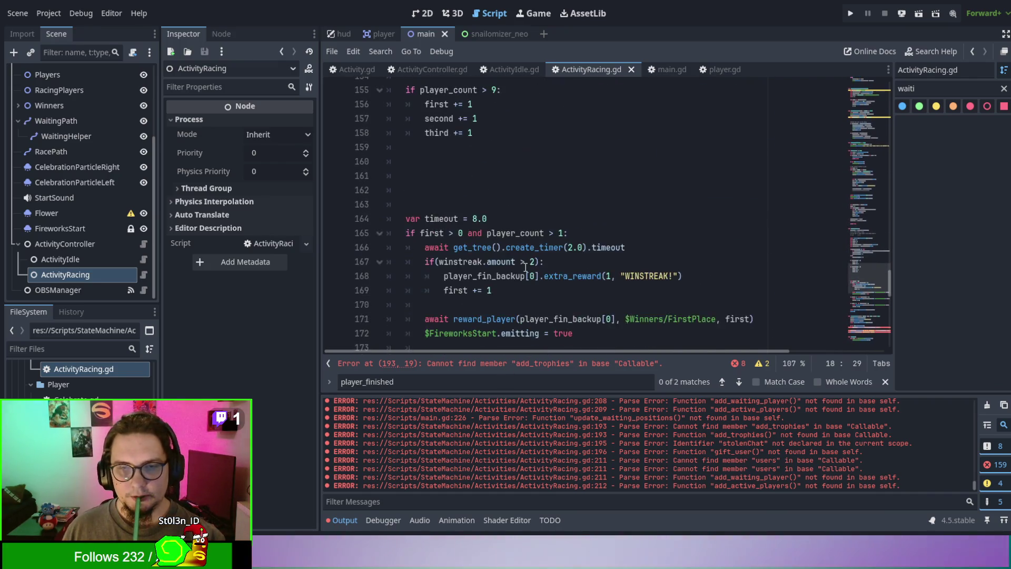
scroll(525, 268, down, 9)
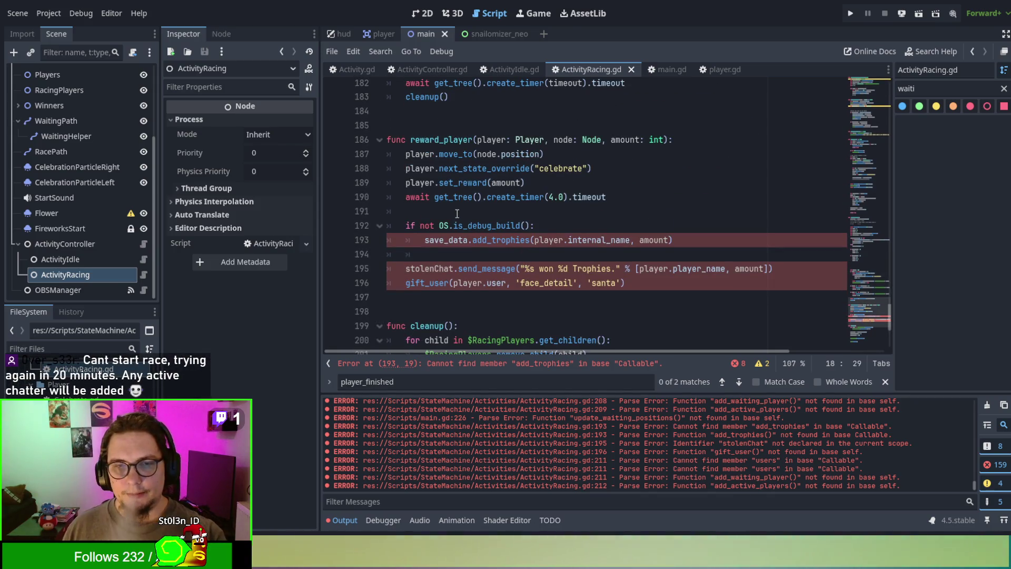
key(ctrl+f)
Step: Find the save_data declaration and paste it above the debug-build check in reward_player
text(save)
click(614, 212)
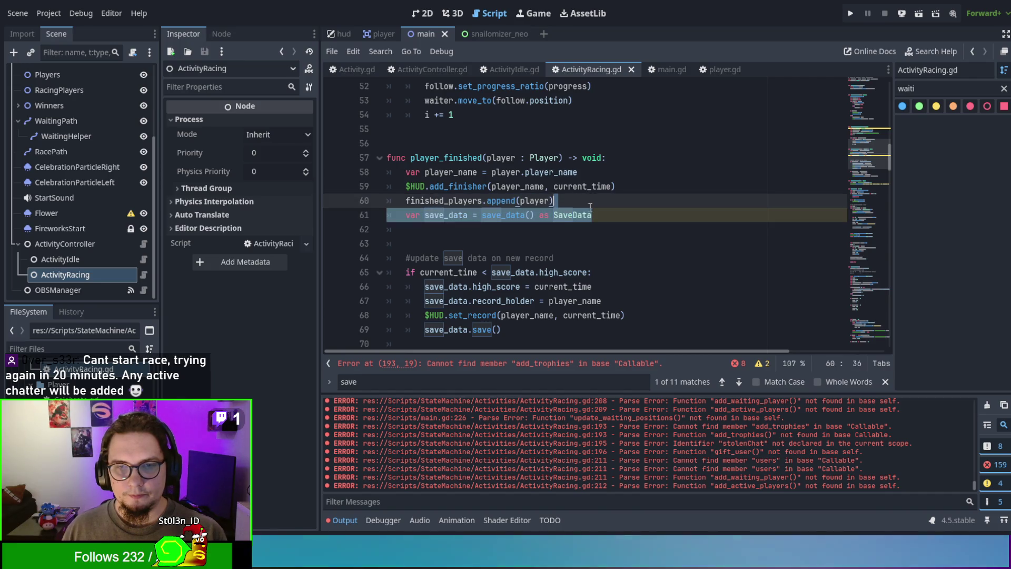
click(564, 243)
click(520, 368)
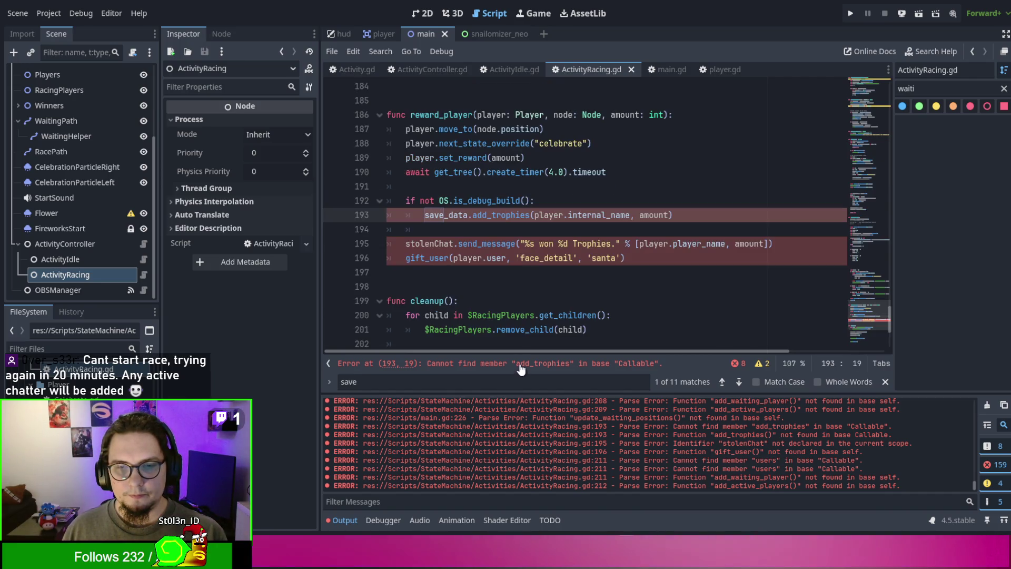
click(532, 190)
text(var save_data = save_data() as SaveData)
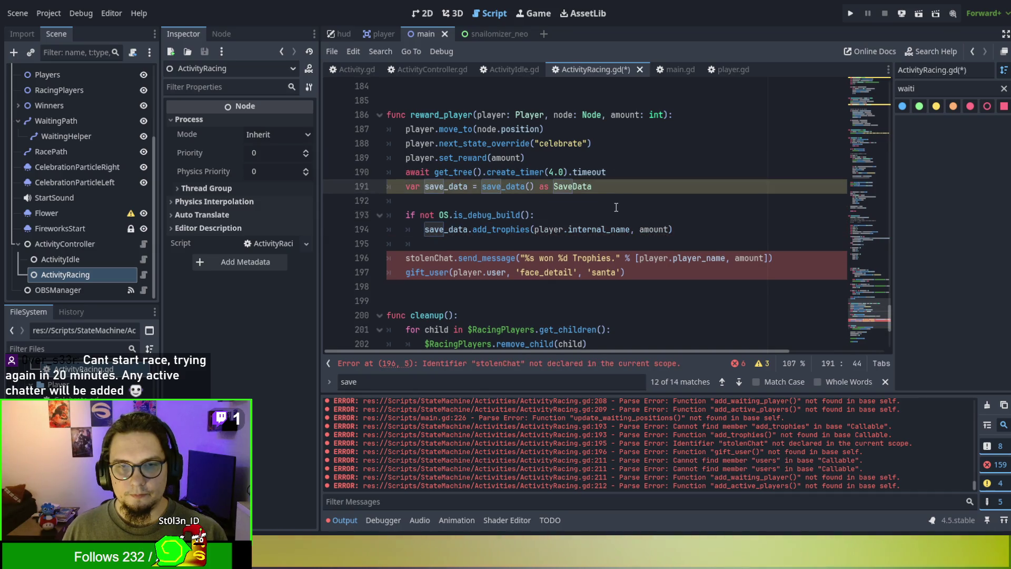
click(616, 207)
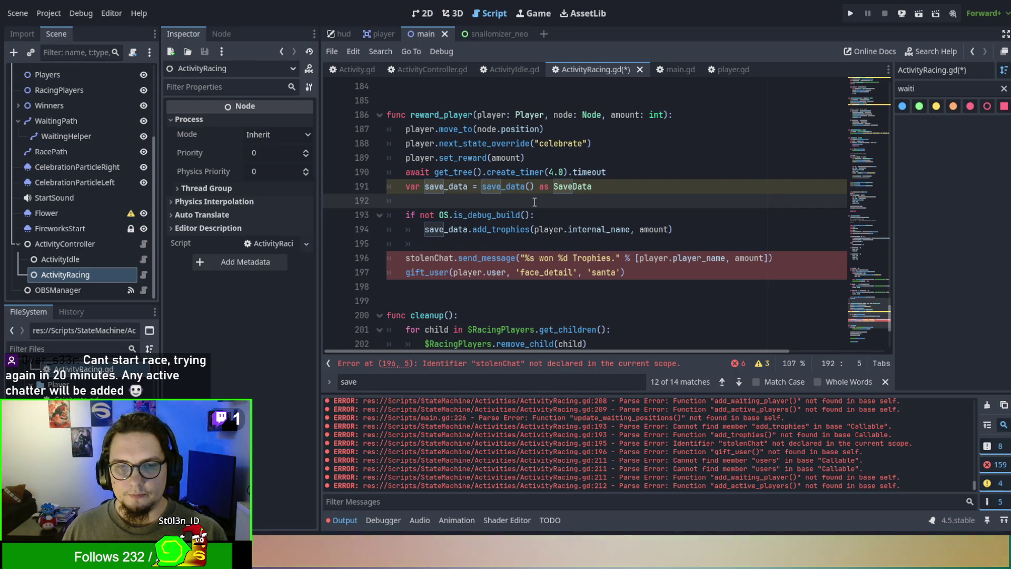
Step: Replace stolenChat with $TwitchBot in reward_player's trophy message
double_click(451, 259)
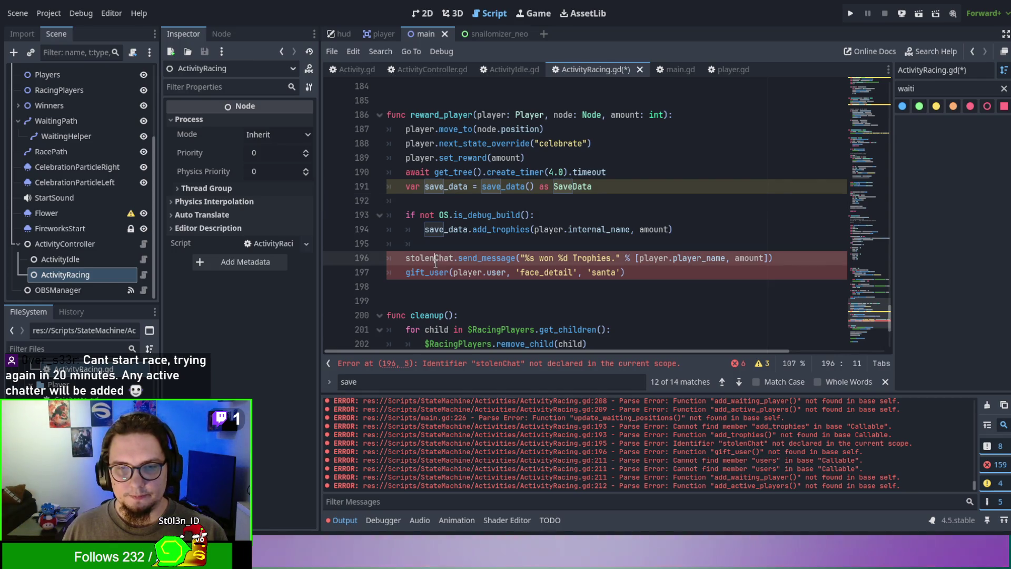
text($)
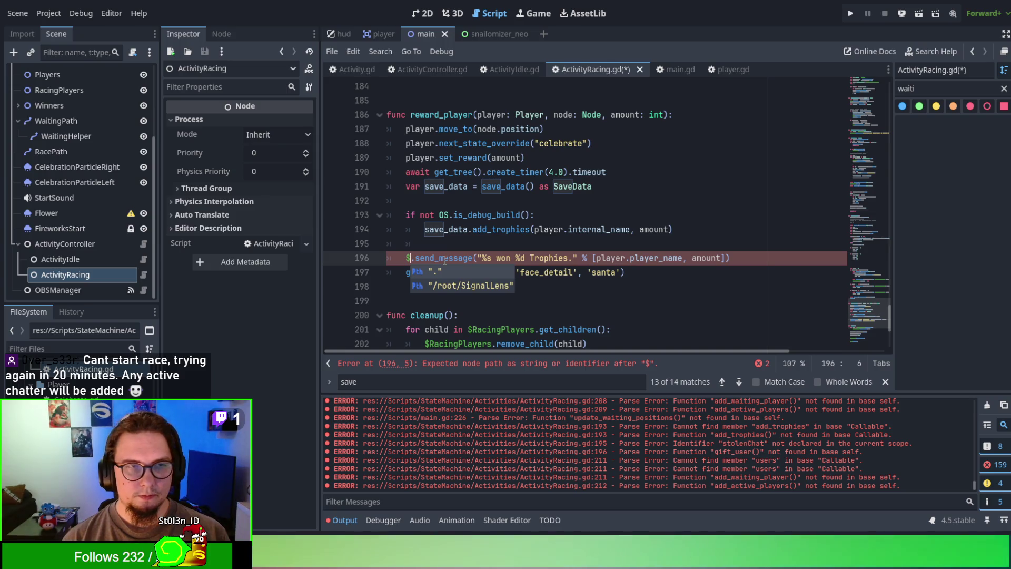
scroll(41, 174, up, 2)
scroll(42, 175, up, 3)
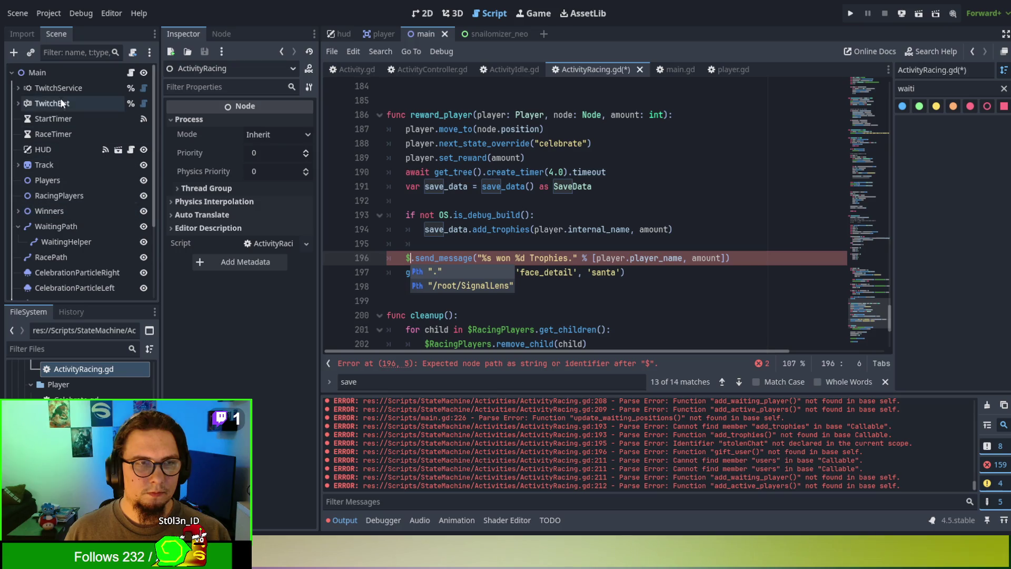
text(TwitchBot)
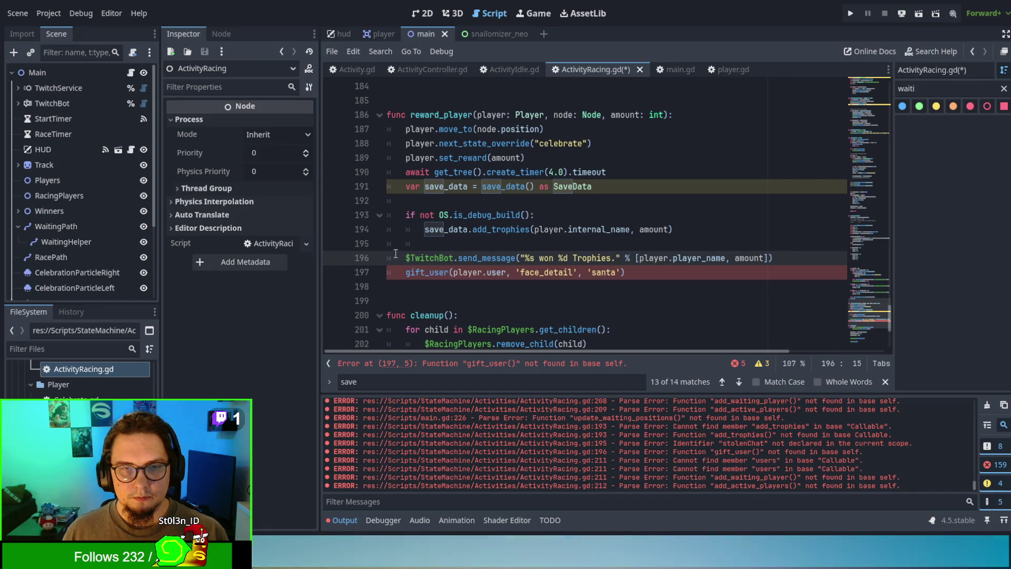
click(430, 299)
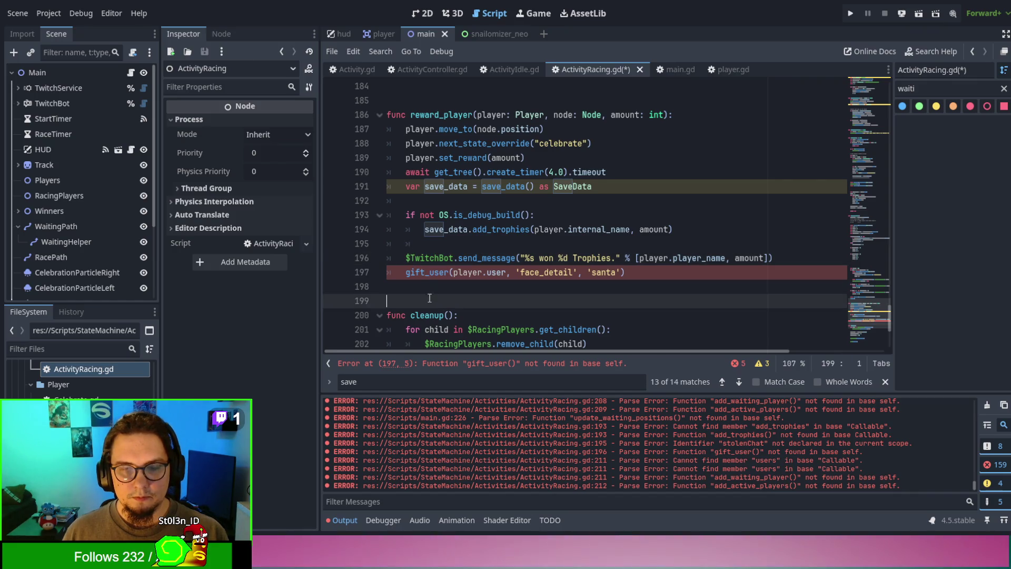
click(415, 274)
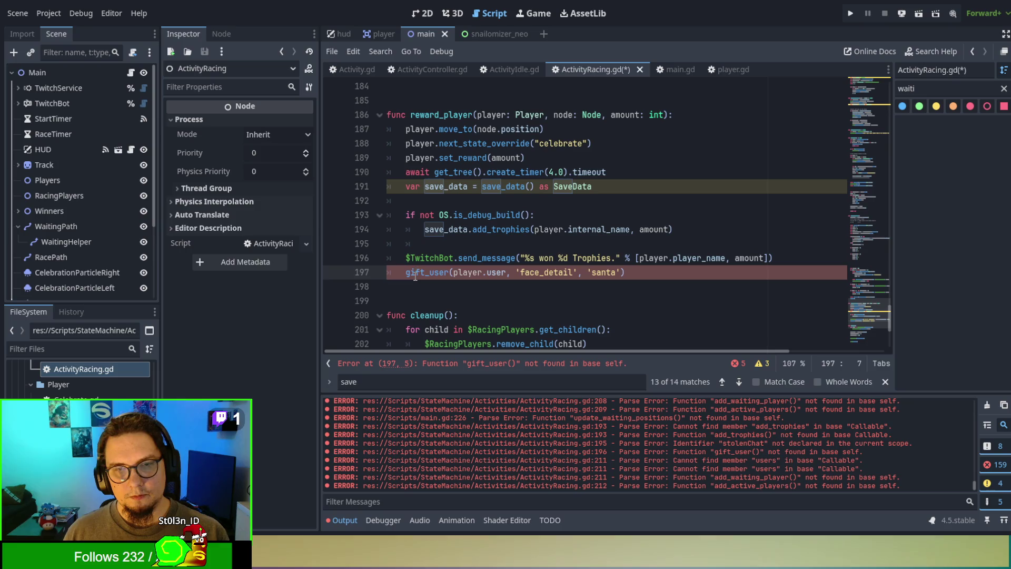
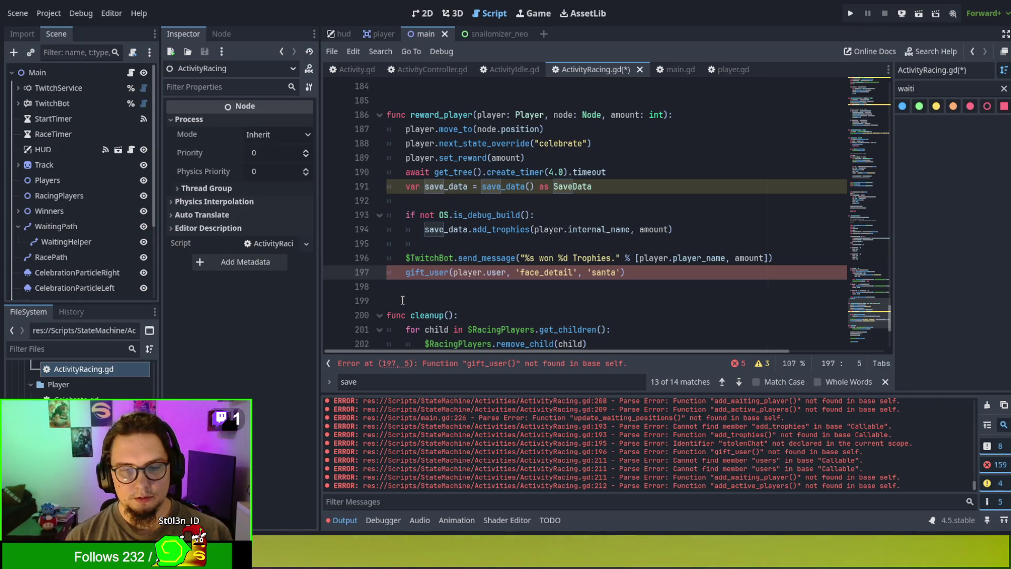
Step: Change line 197 to call get_tree().root.gift_user(...) and save ActivityRacing.gd
text(get_)
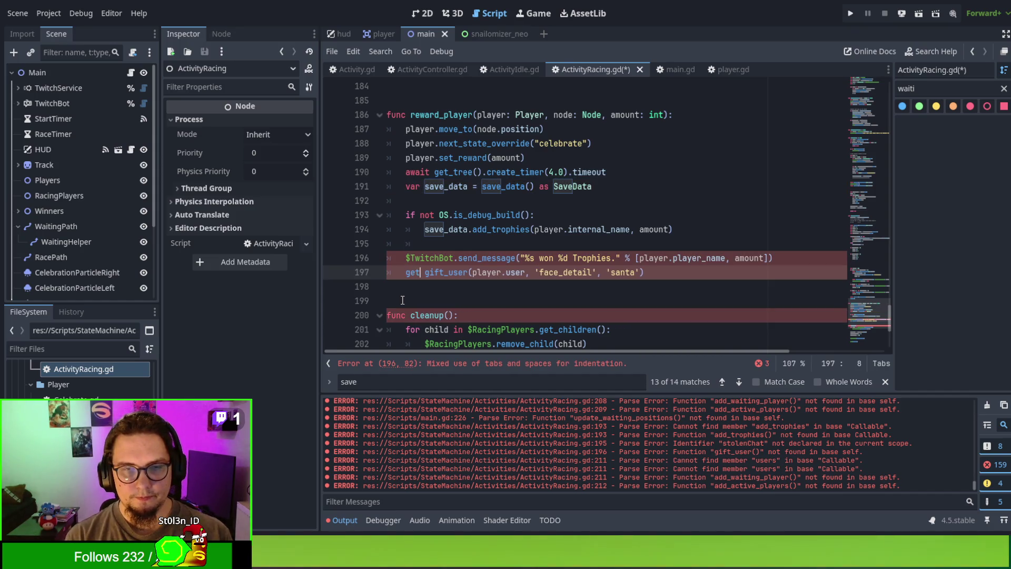
text(tree().)
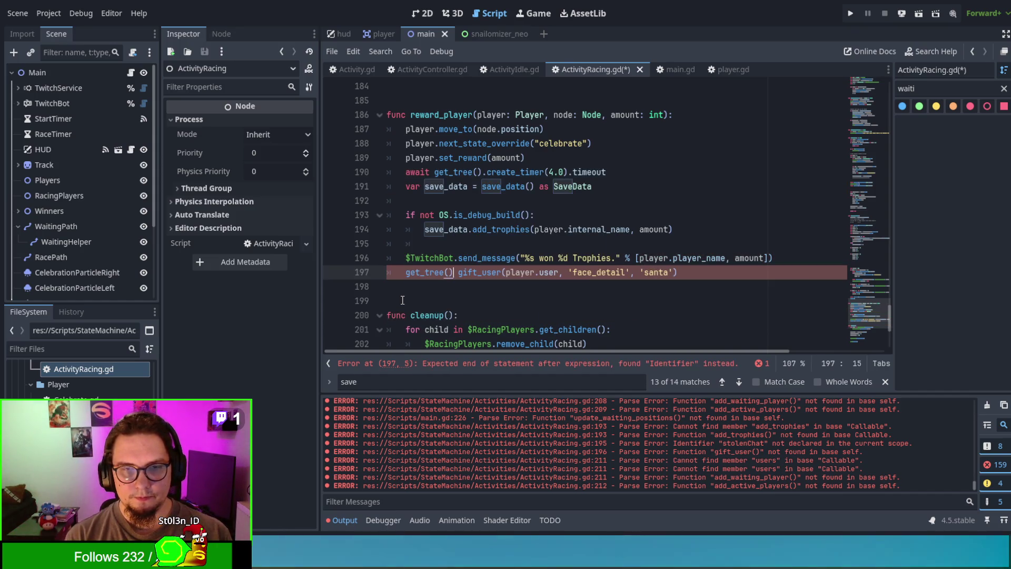
text(root.)
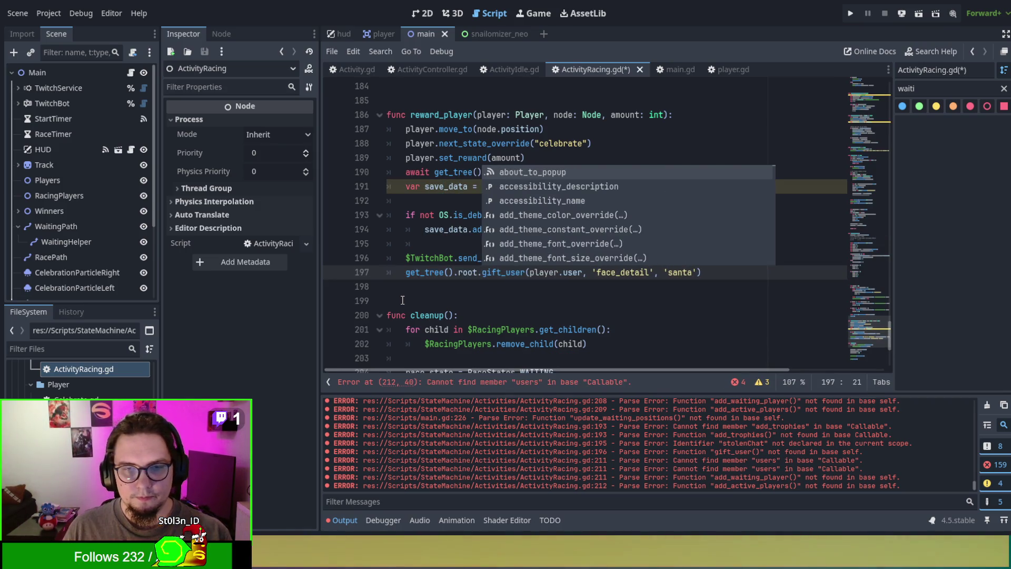
click(443, 273)
key(ctrl+s)
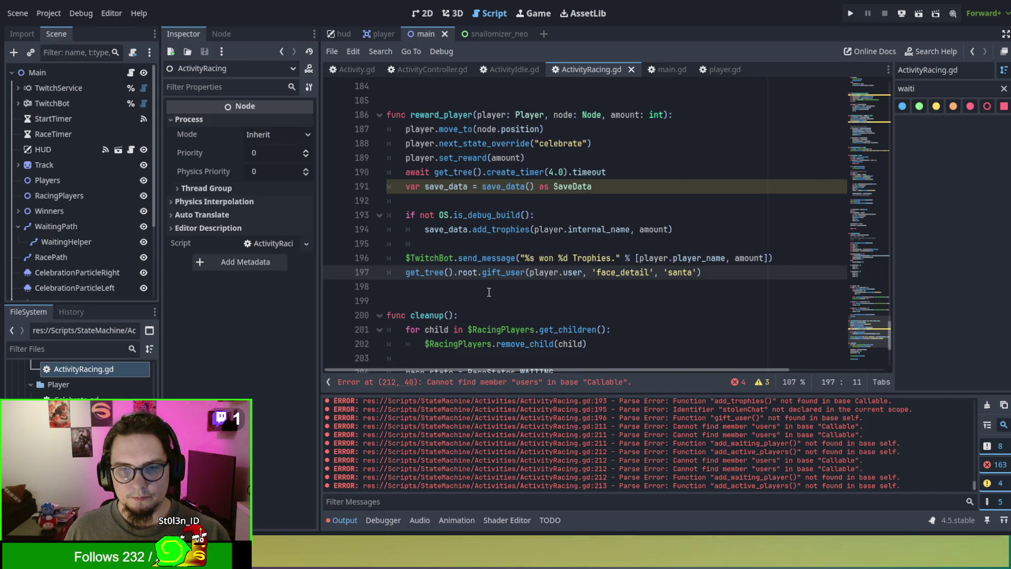
click(500, 382)
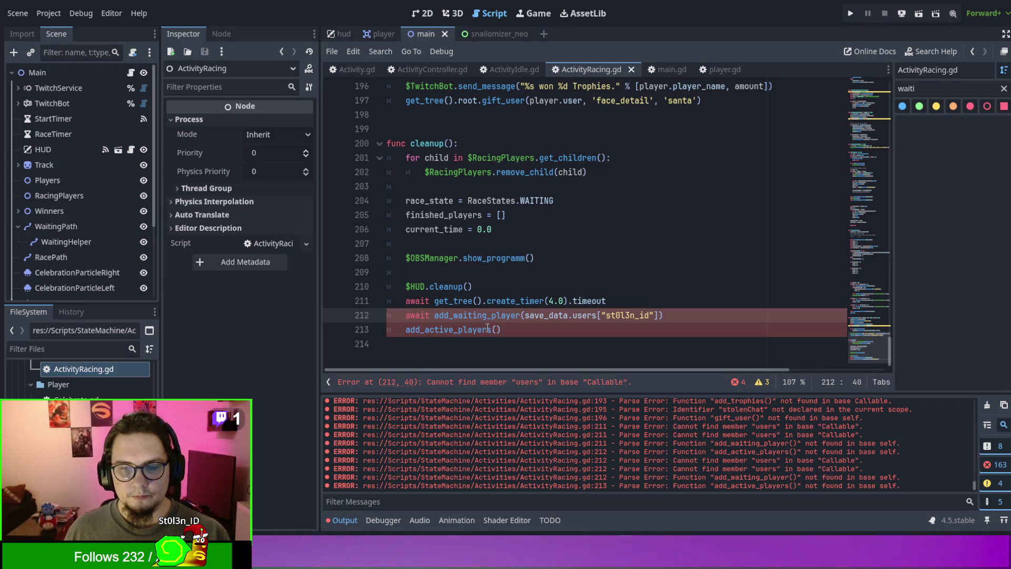
Step: Delete the add_active_players() and add_waiting_player() lines so cleanup() ends at the 4.0-second await
click(589, 207)
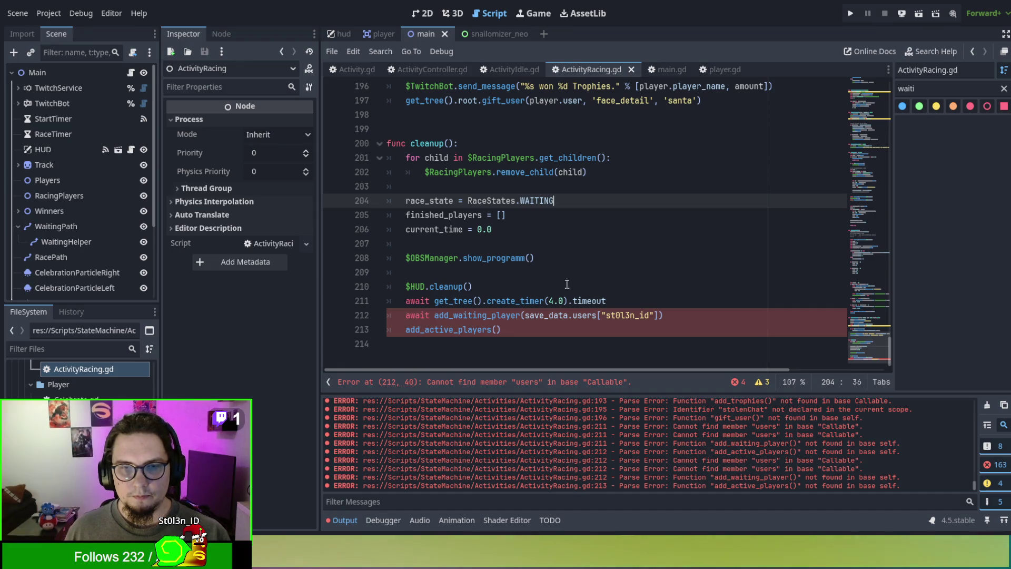
double_click(454, 332)
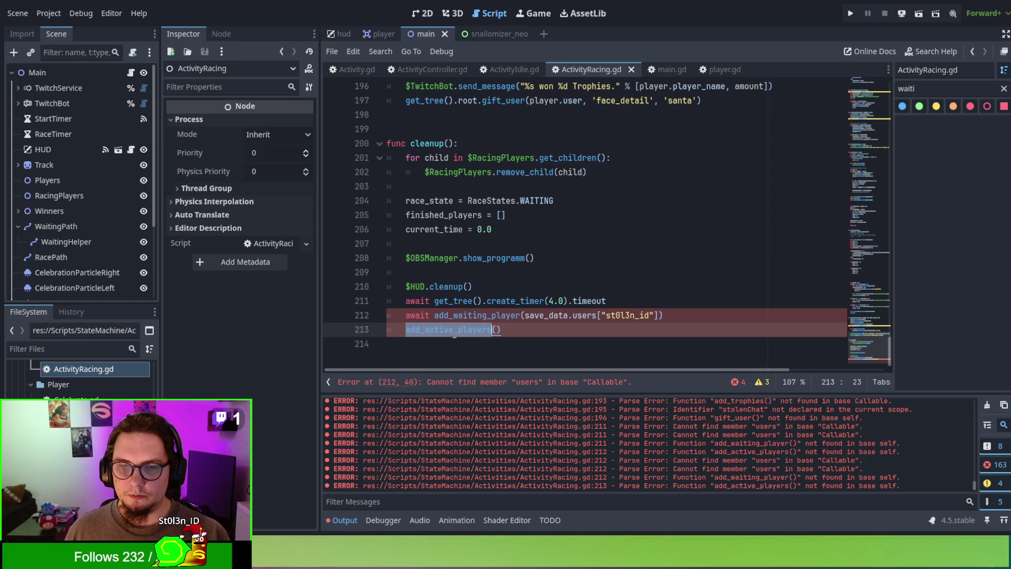
click(527, 335)
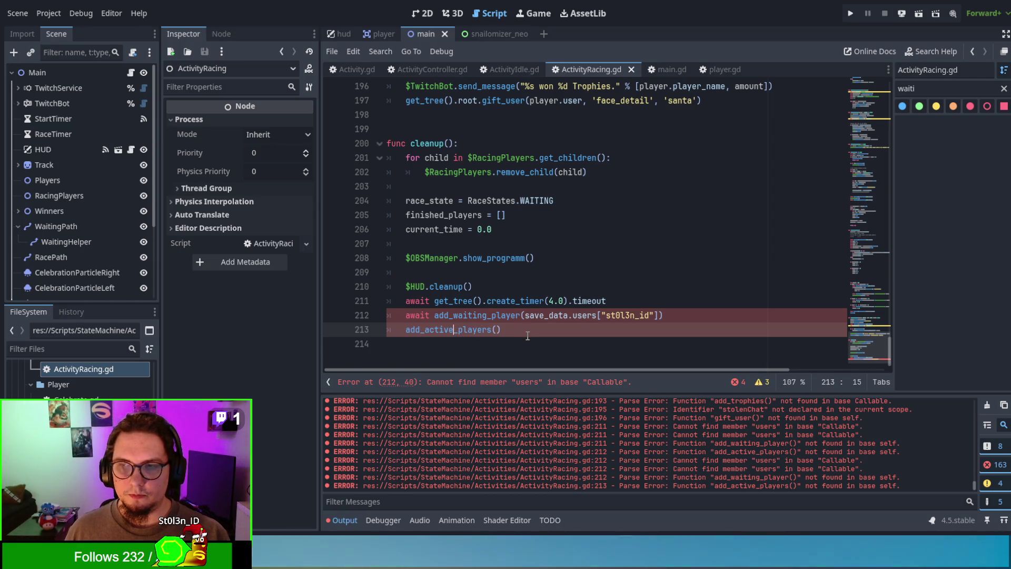
drag(527, 336, 348, 331)
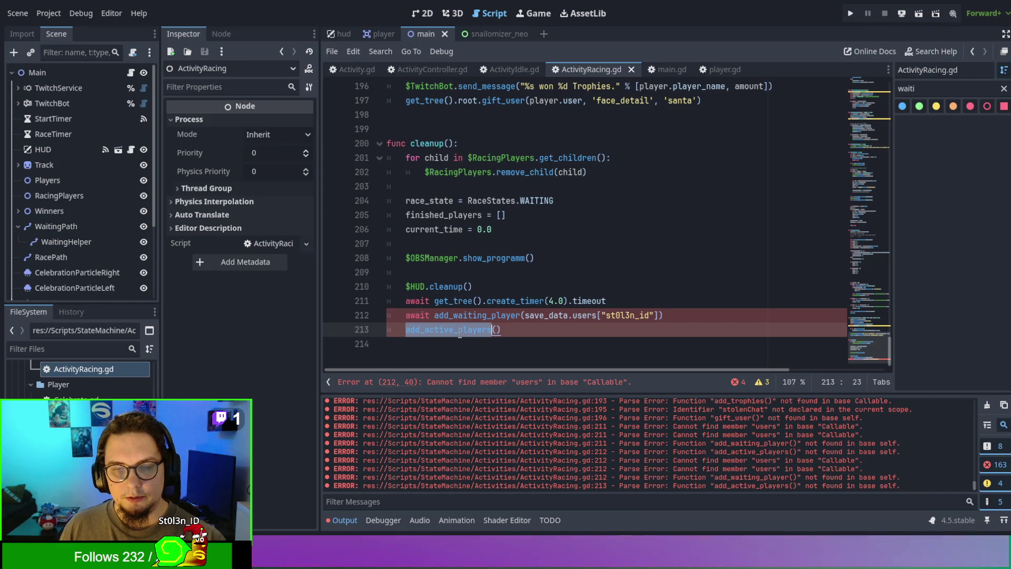
key(BackSpace)
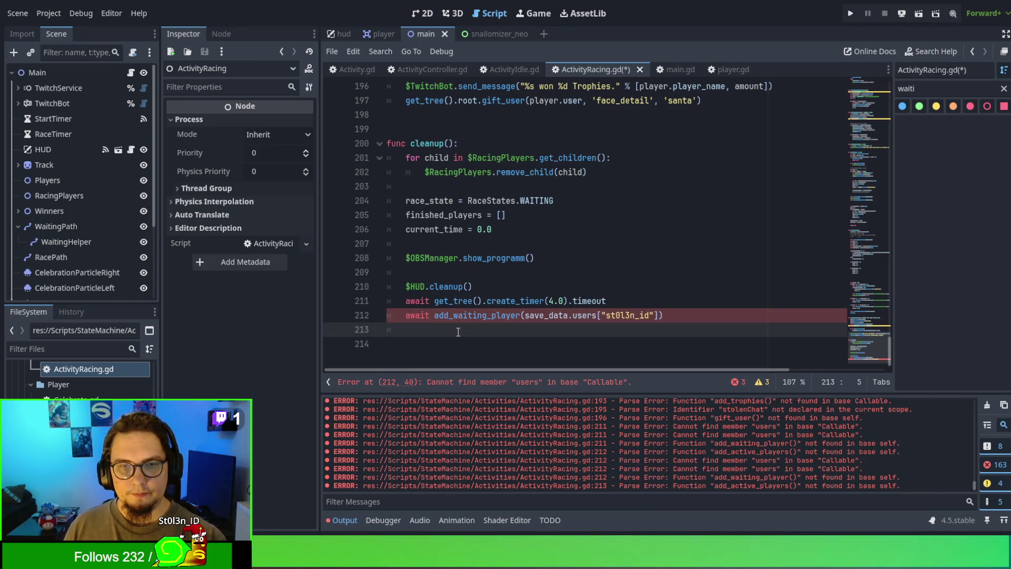
key(BackSpace)
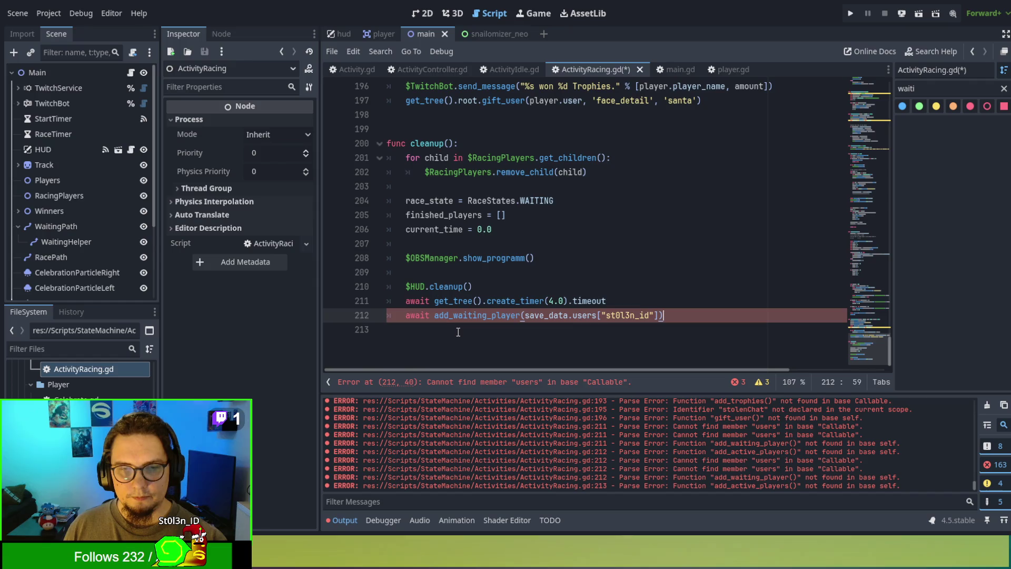
drag(459, 314, 522, 315)
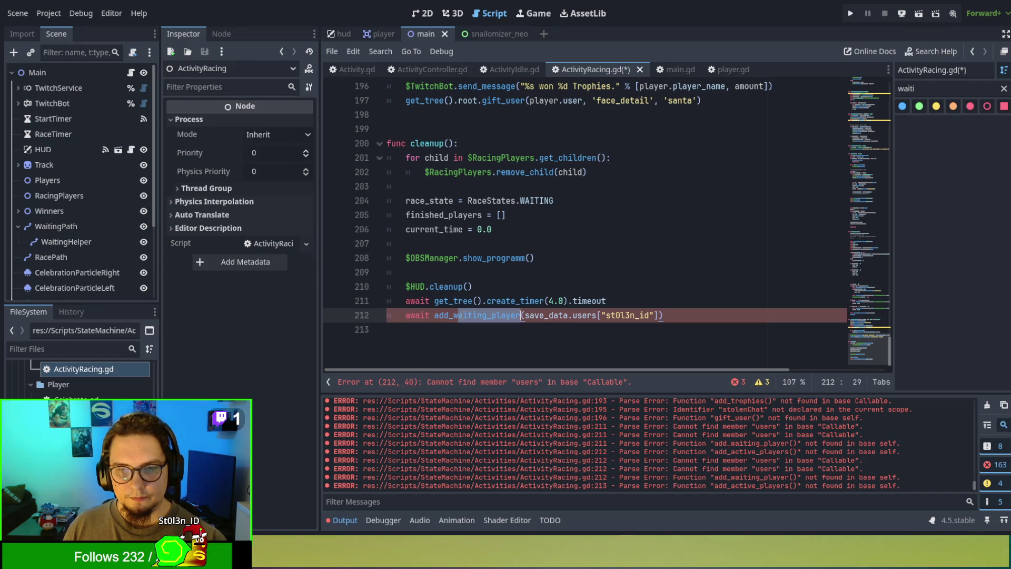
drag(688, 315, 682, 305)
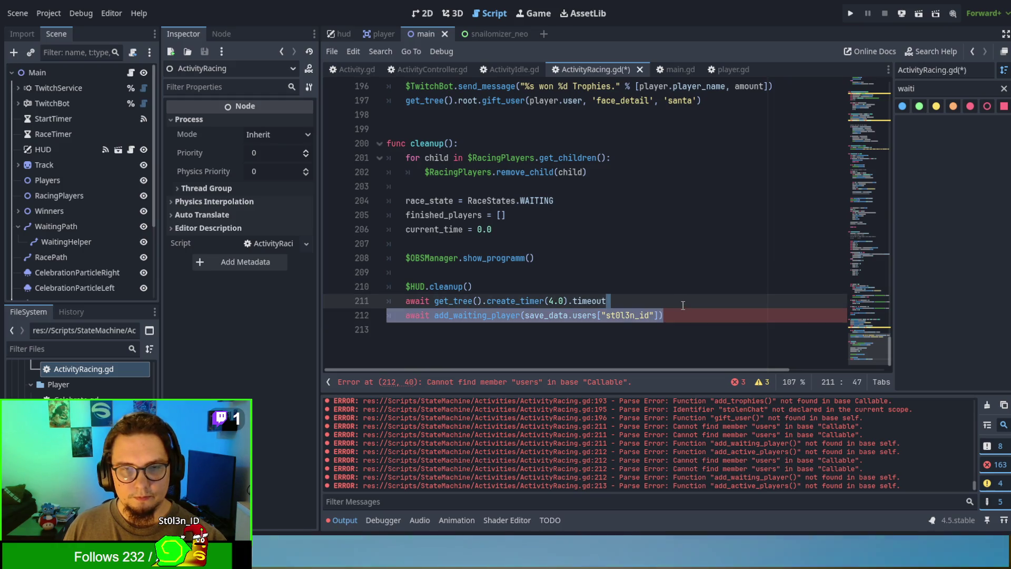
key(BackSpace)
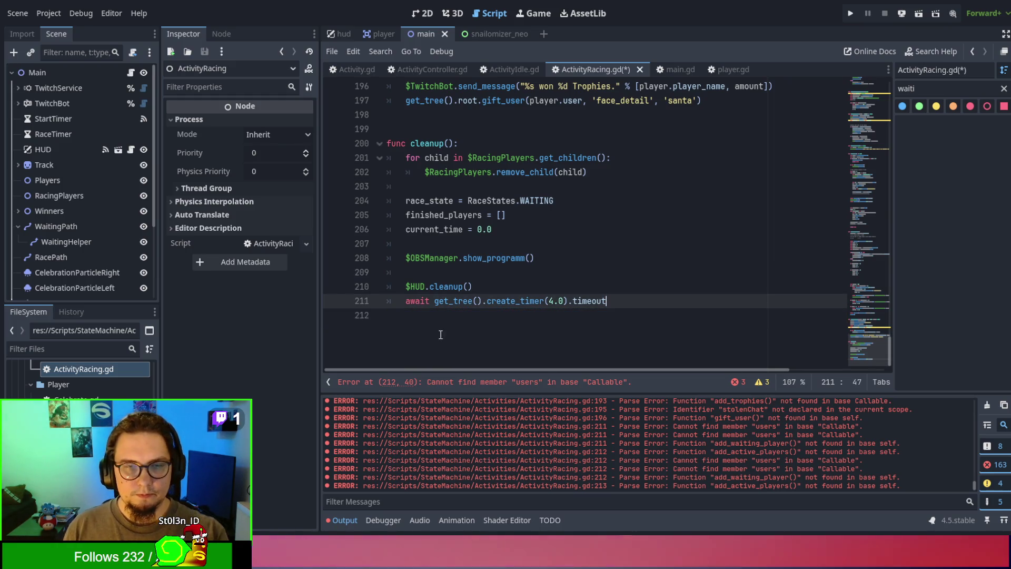
Step: Close cleanup() with '#TODO: Refresh player <username> to active & check inactive users'
key(Return)
text(#TODO: Refresh S)
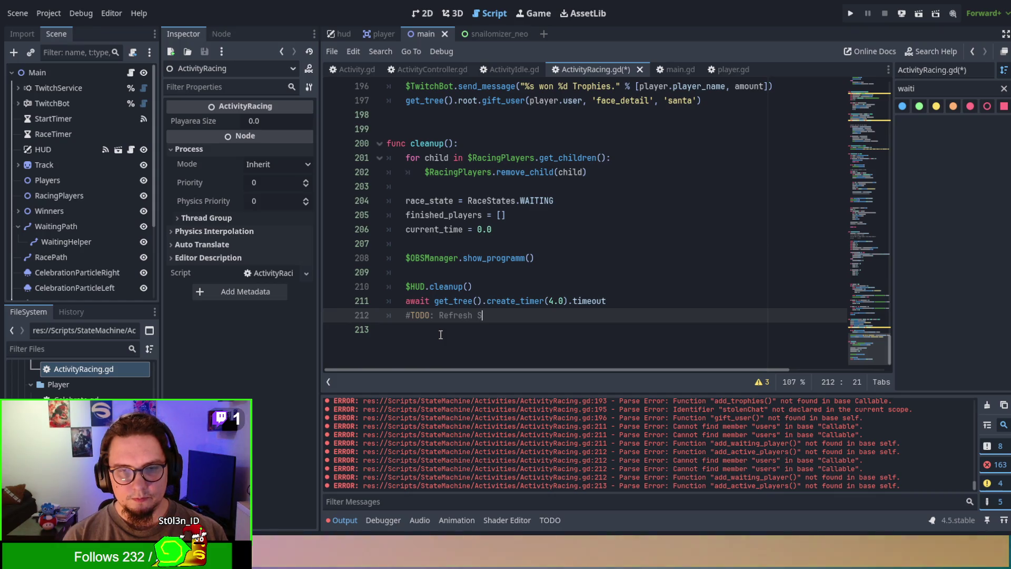
key(BackSpace)
text(player st0l3n_id to active,)
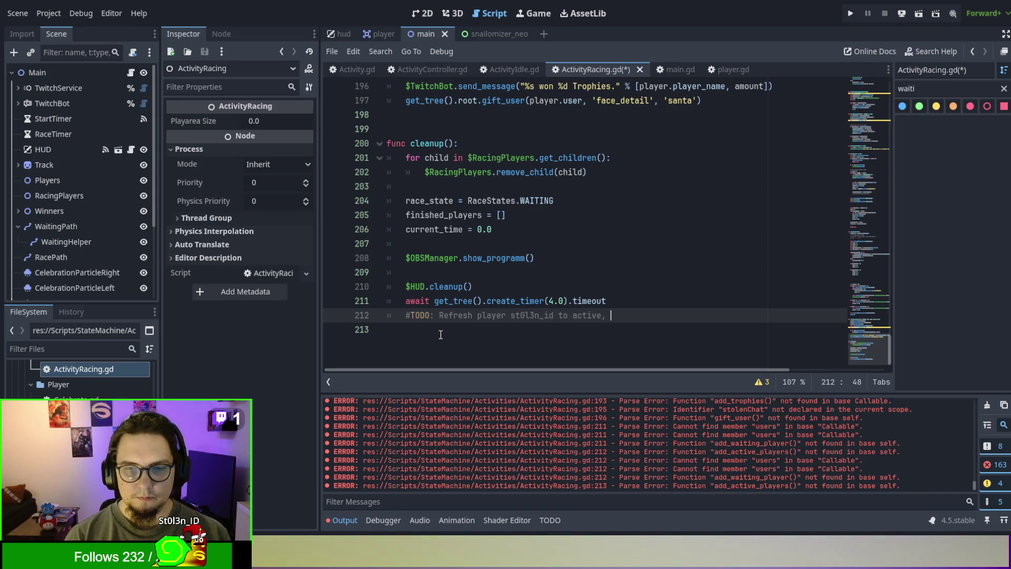
text(inactive users)
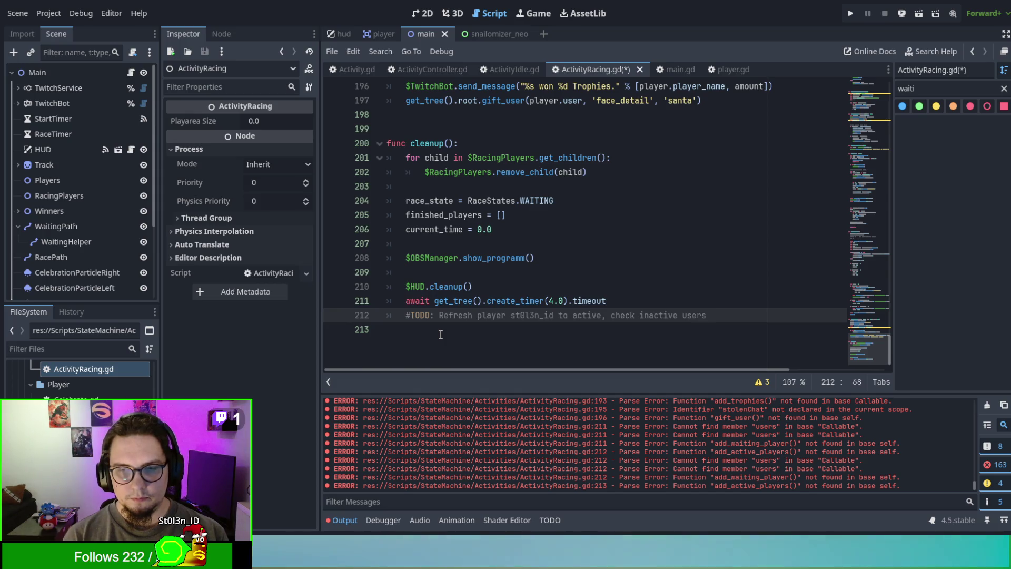
click(606, 314)
key(BackSpace)
text(^)
click(604, 315)
text(^)
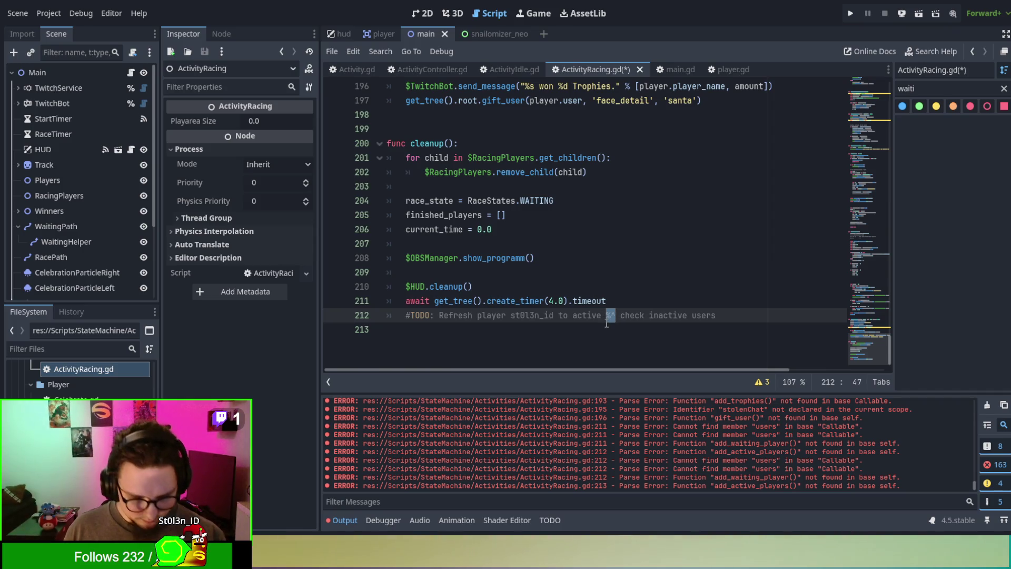
text(&)
key(Down)
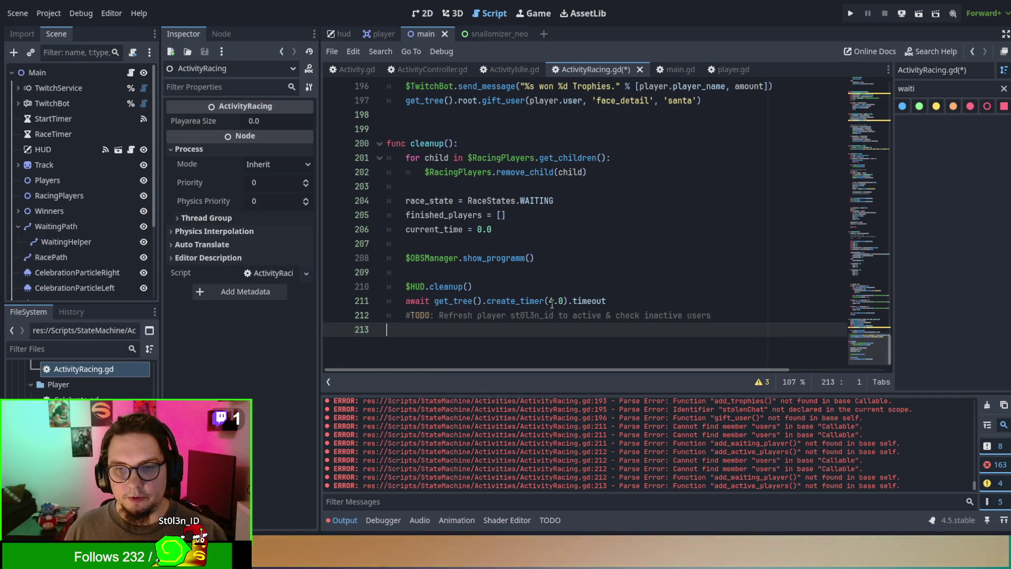
scroll(546, 287, up, 5)
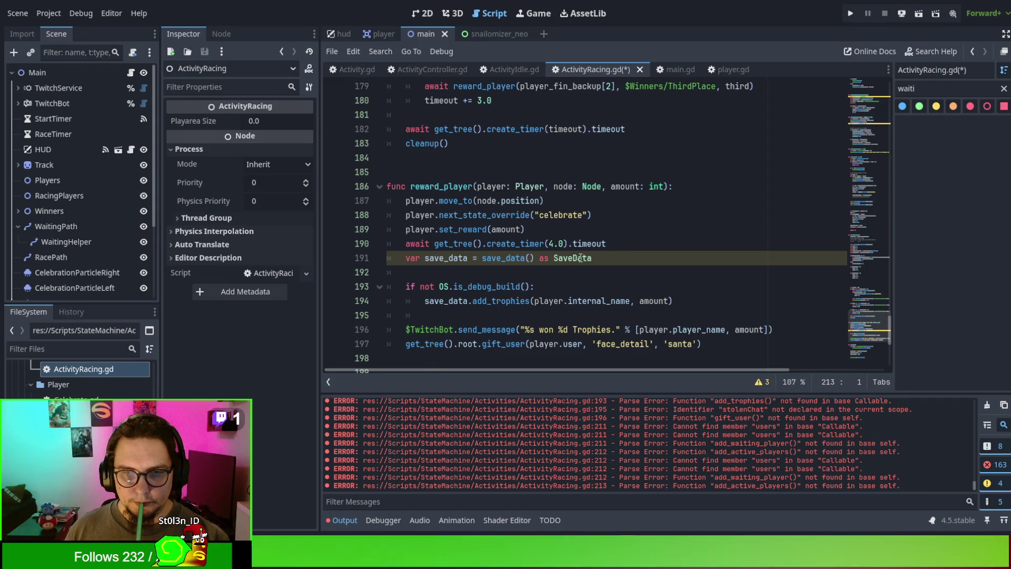
Step: Save ActivityRacing.gd, check the Debugger and Output panels, and run the project with F5
click(466, 259)
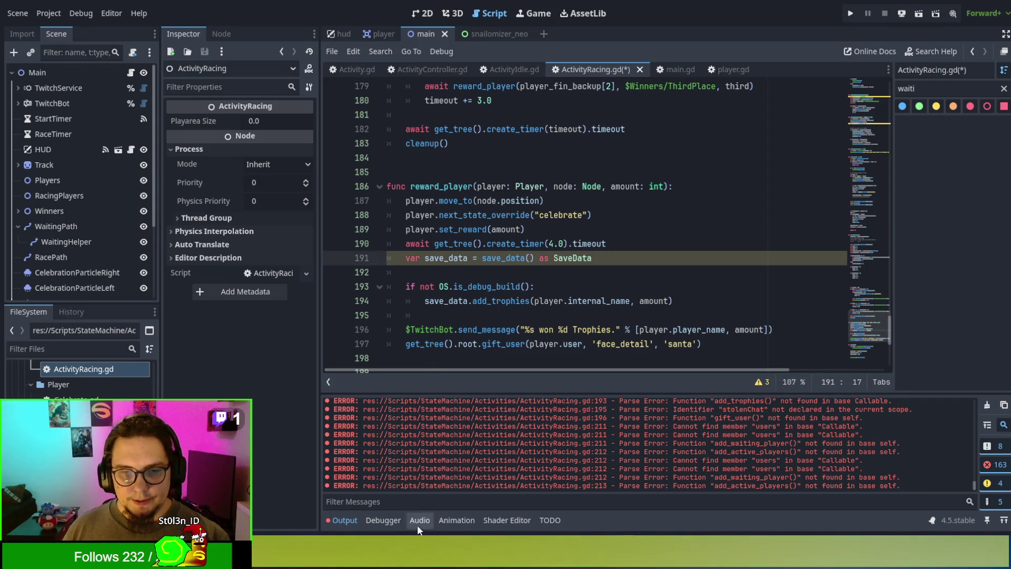
click(645, 290)
key(ctrl+s)
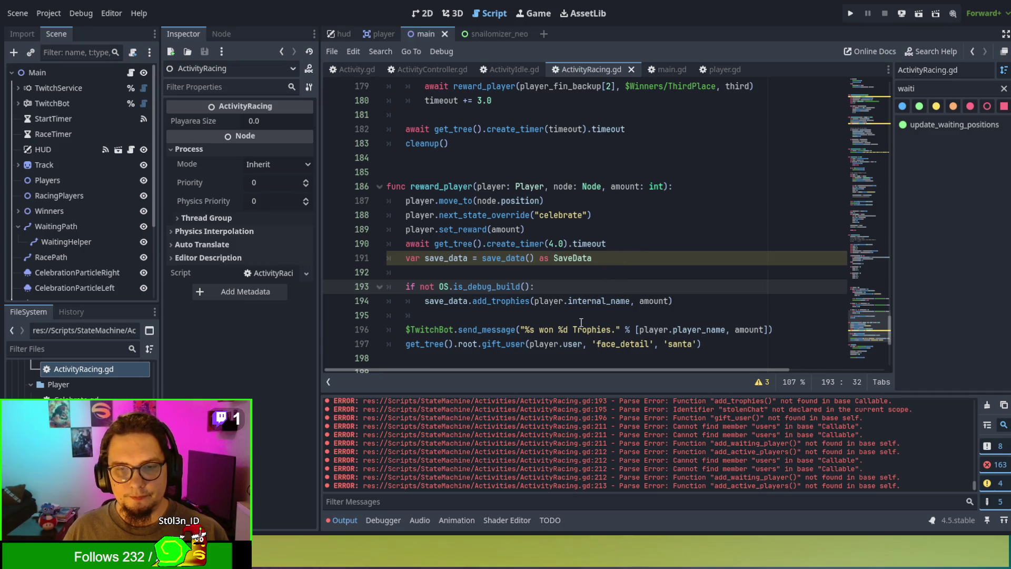
click(389, 521)
click(352, 519)
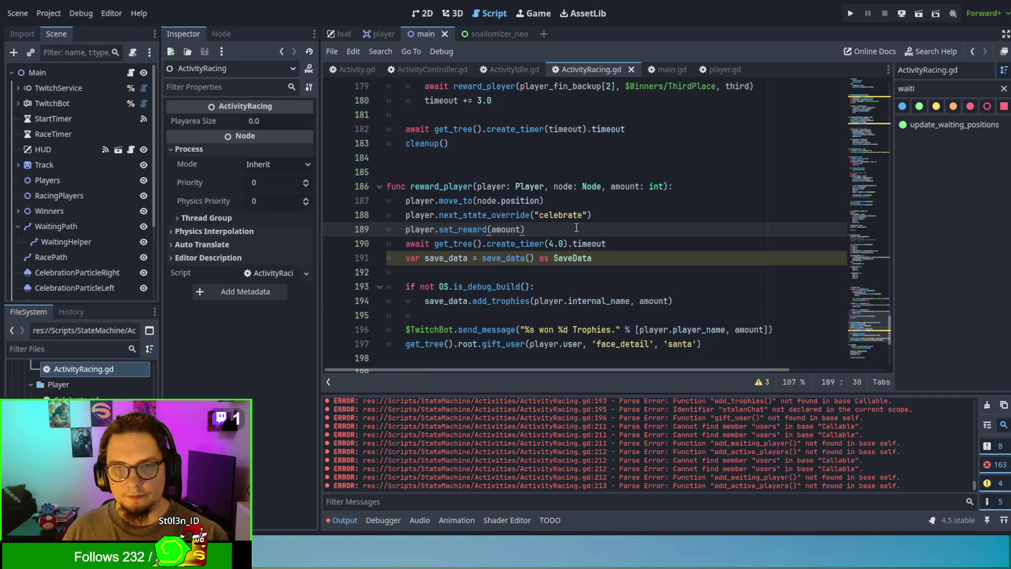
key(F5)
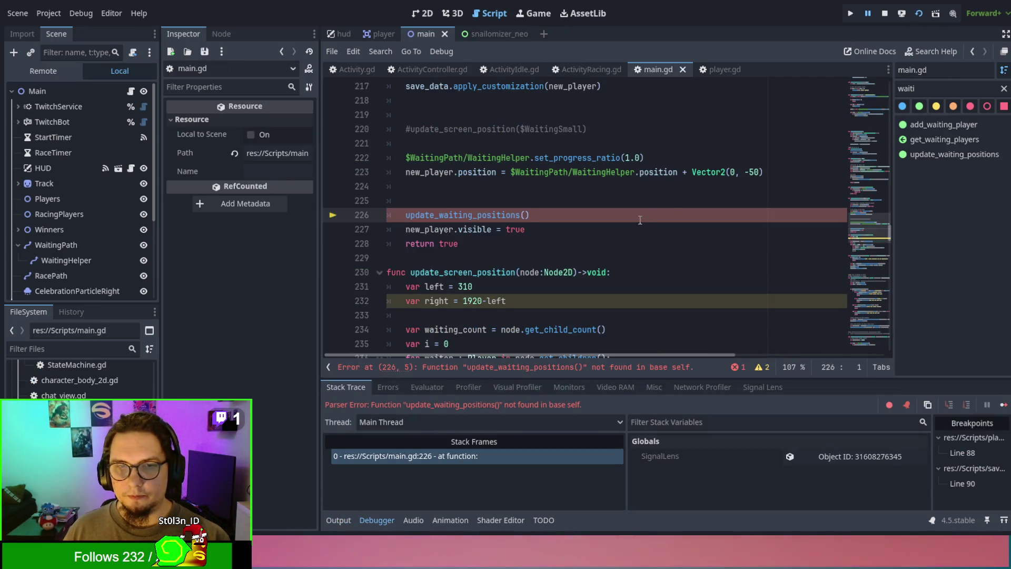
Step: Inspect the missing update_waiting_positions() call on main.gd line 226, then switch to ActivityController.gd
click(532, 211)
double_click(505, 215)
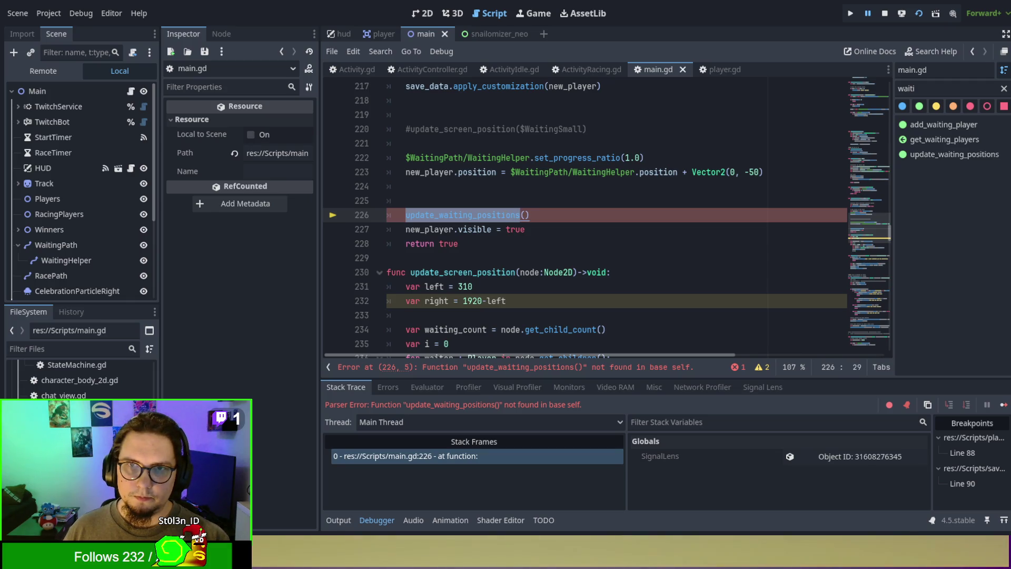
scroll(506, 215, up, 6)
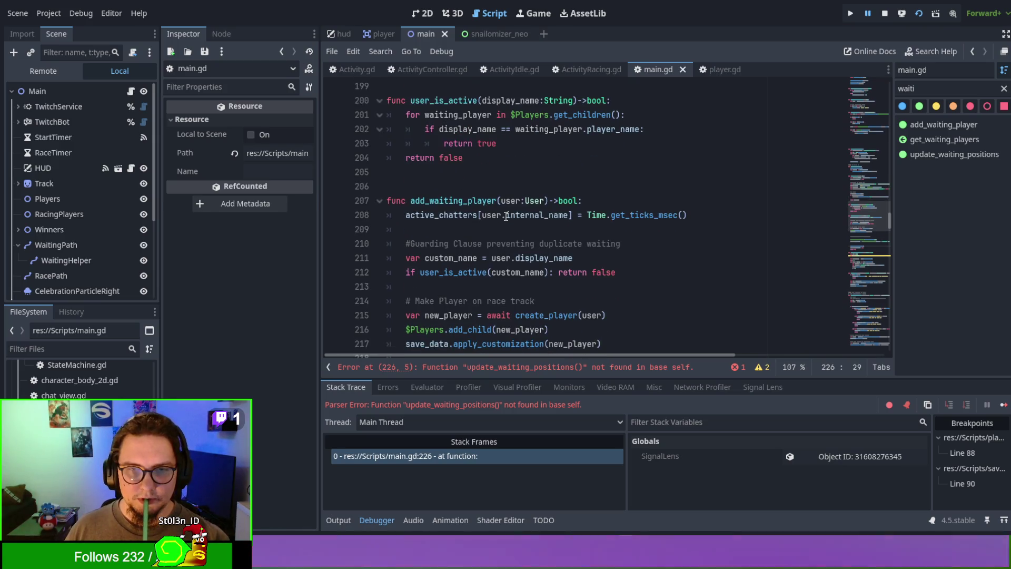
scroll(505, 215, down, 4)
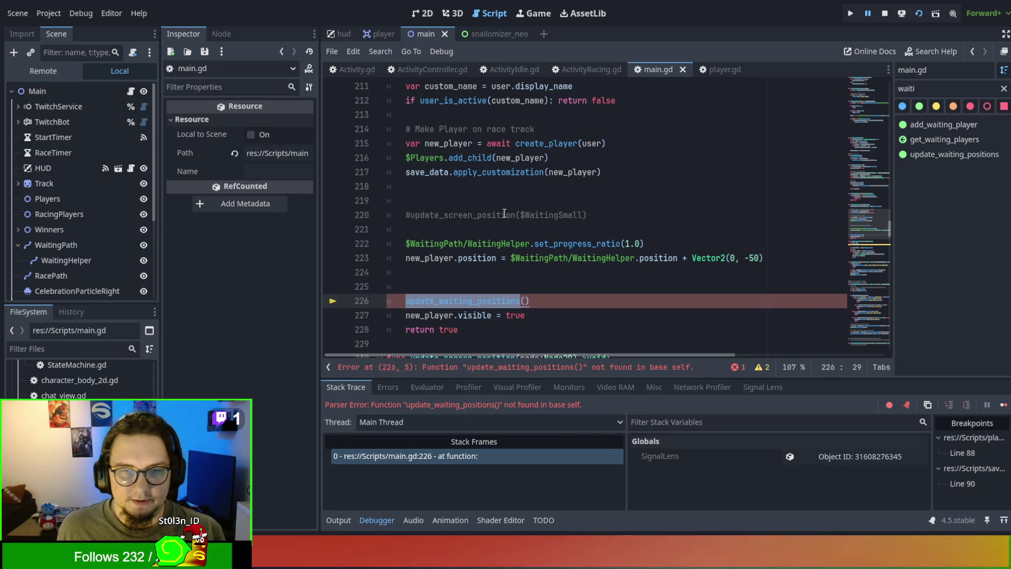
scroll(508, 210, up, 5)
scroll(520, 204, down, 4)
scroll(573, 197, down, 2)
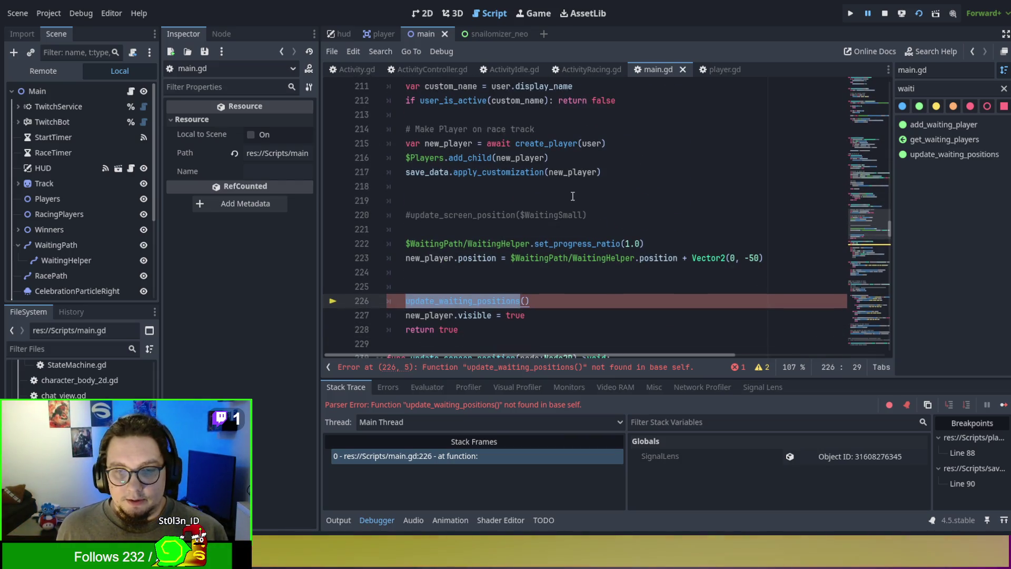
scroll(572, 196, up, 6)
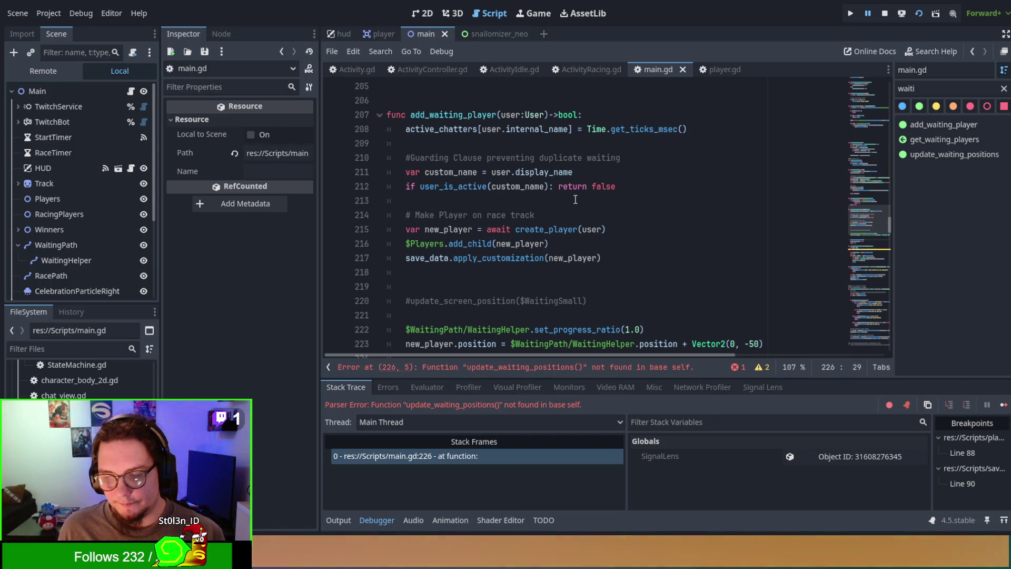
scroll(575, 199, up, 20)
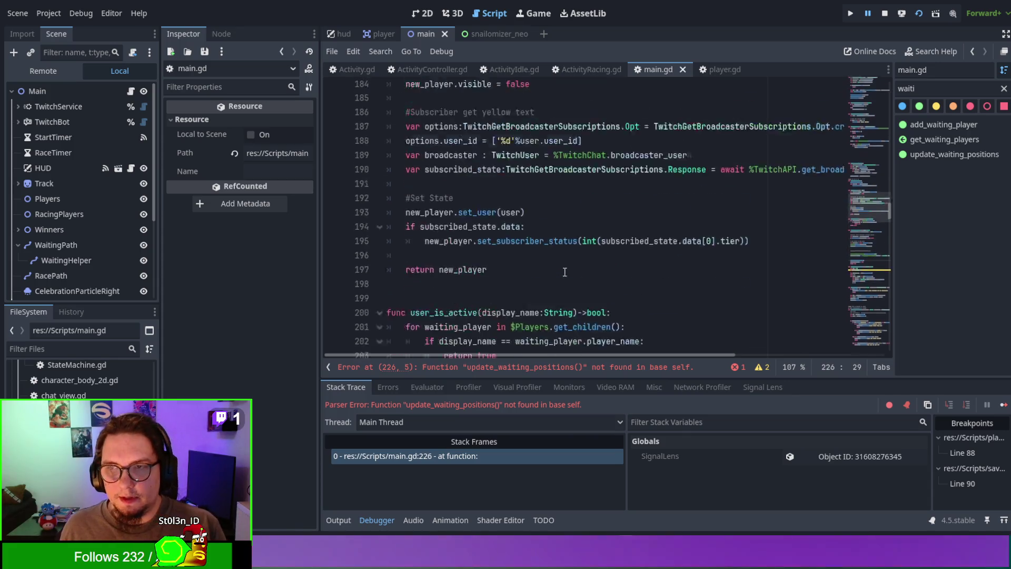
scroll(861, 96, up, 20)
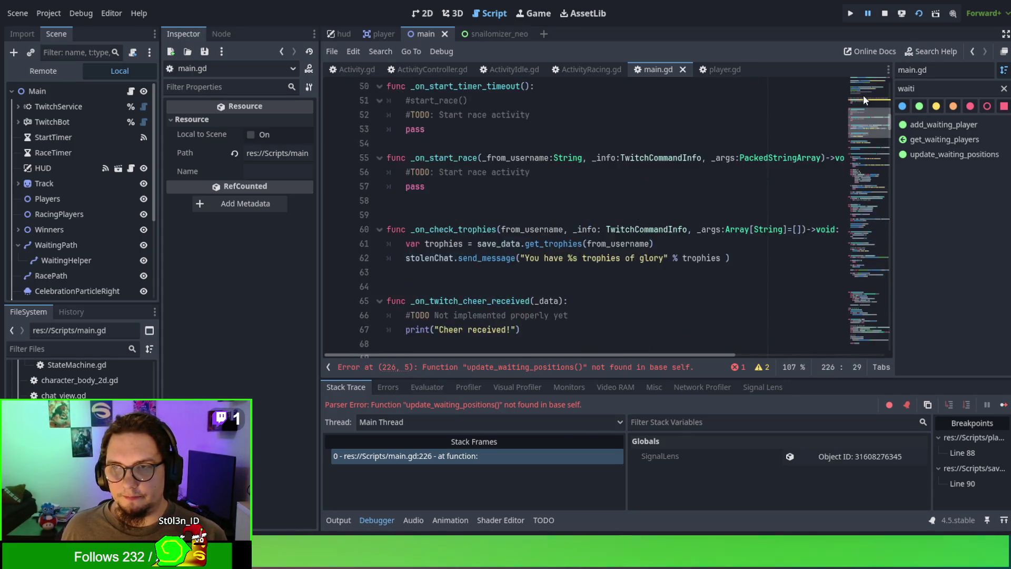
scroll(861, 93, up, 3)
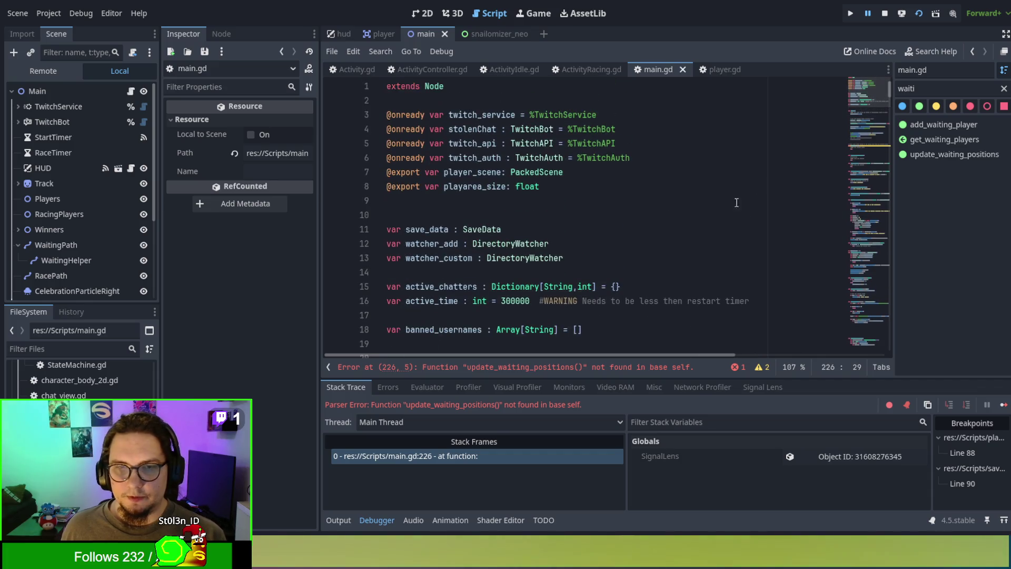
scroll(678, 235, down, 2)
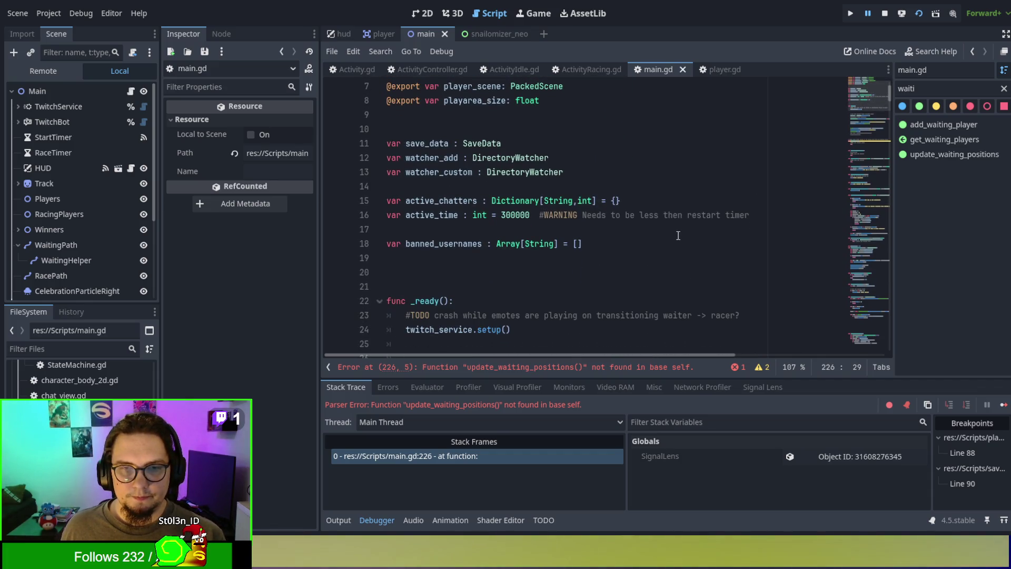
click(414, 70)
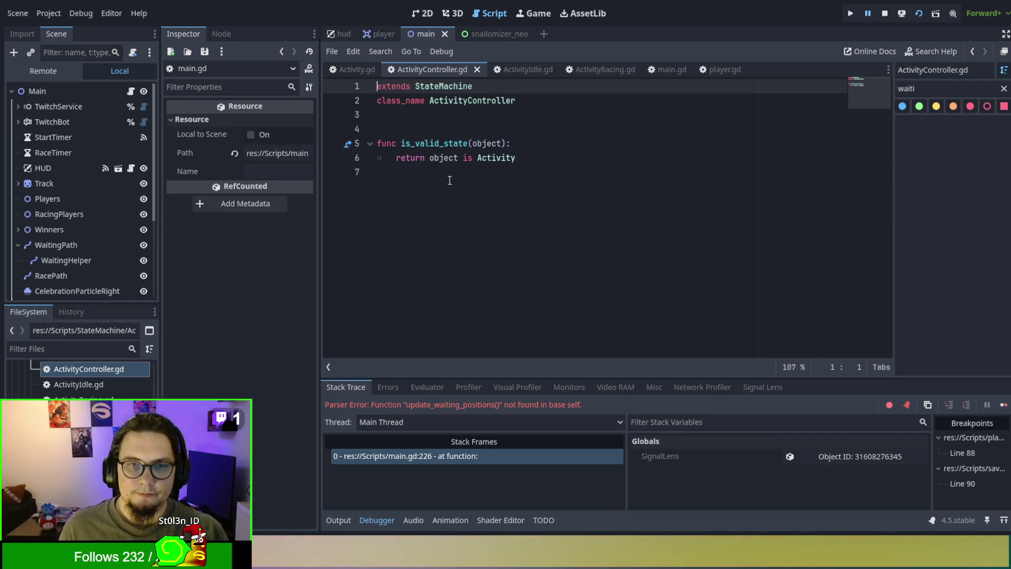
Step: Start a func add_waiting_player(player) at the end of ActivityController.gd with a current_state body
click(450, 179)
key(Return)
text(func add_waiting_Pl)
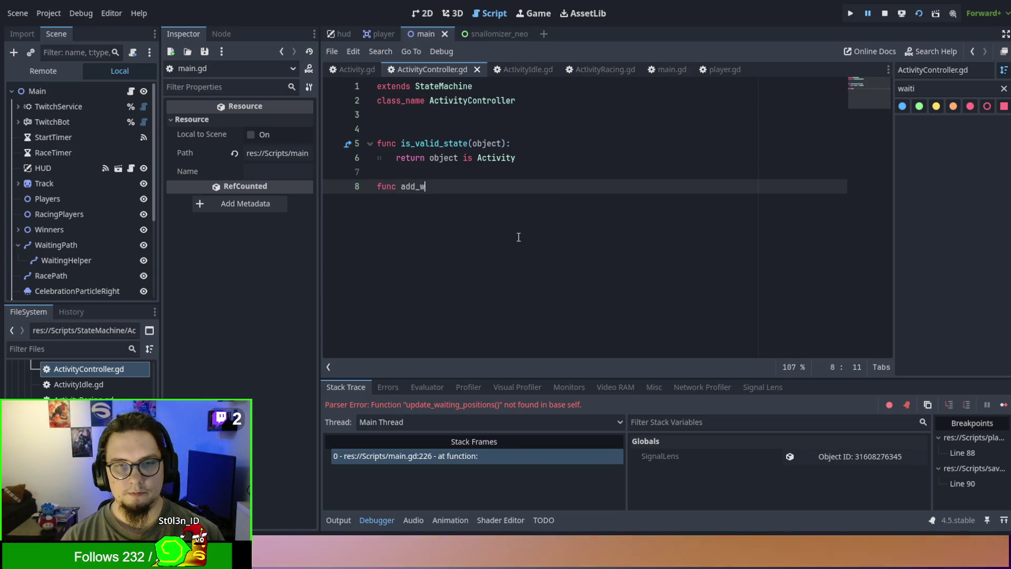
key(BackSpace)
key(BackSpace)
key(BackSpace)
text(player()
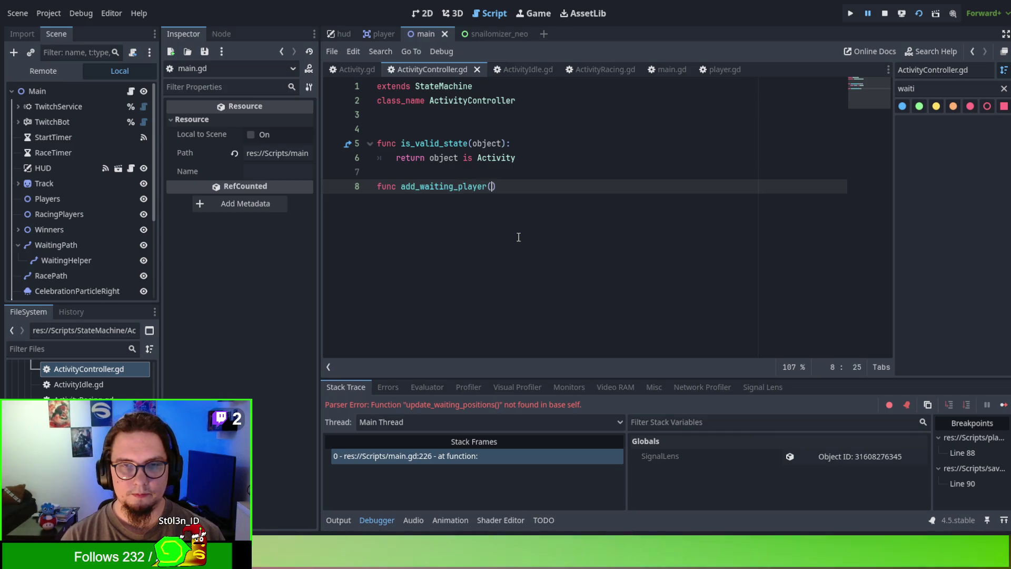
text(_p)
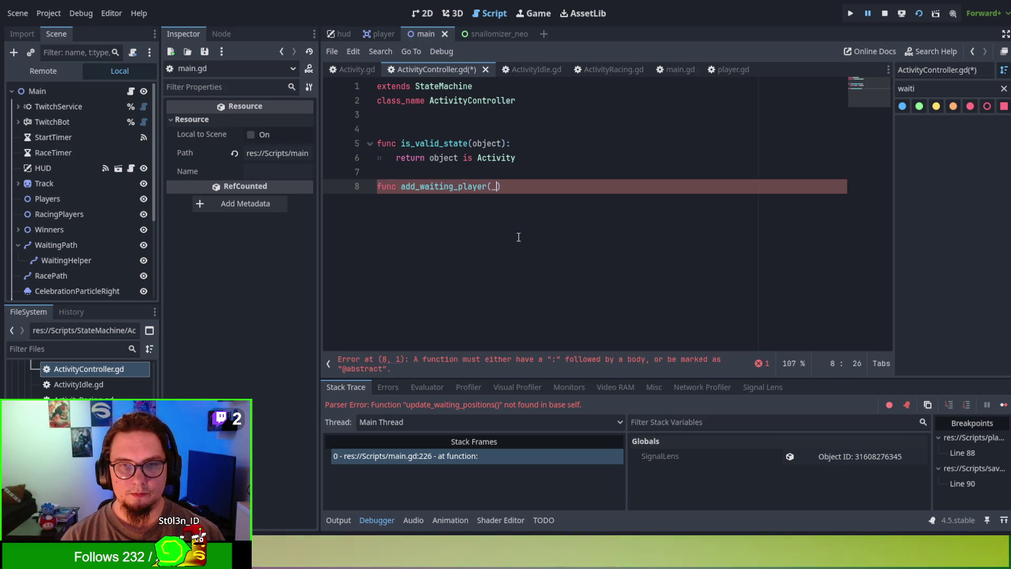
text(layer_)
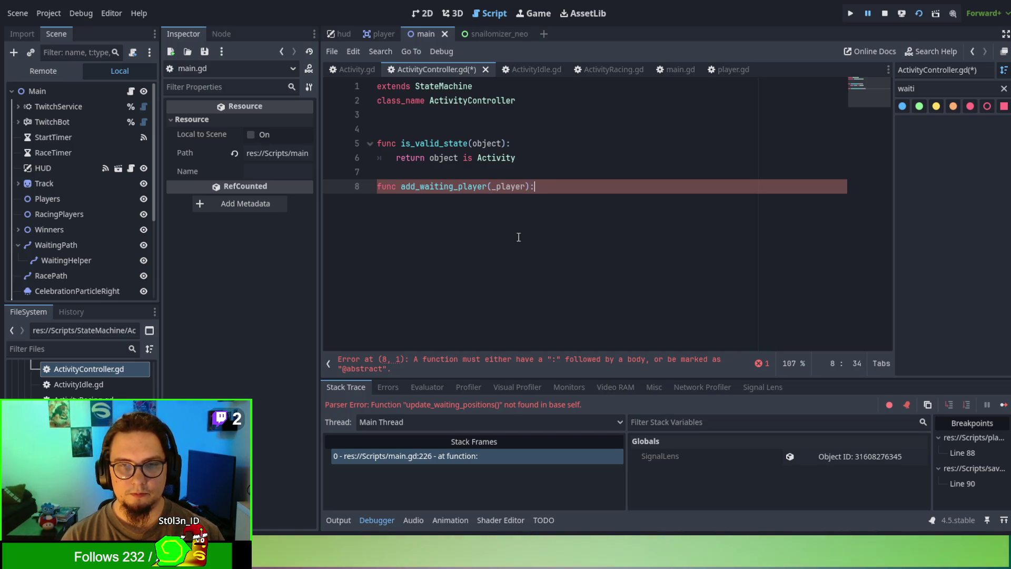
key(Return)
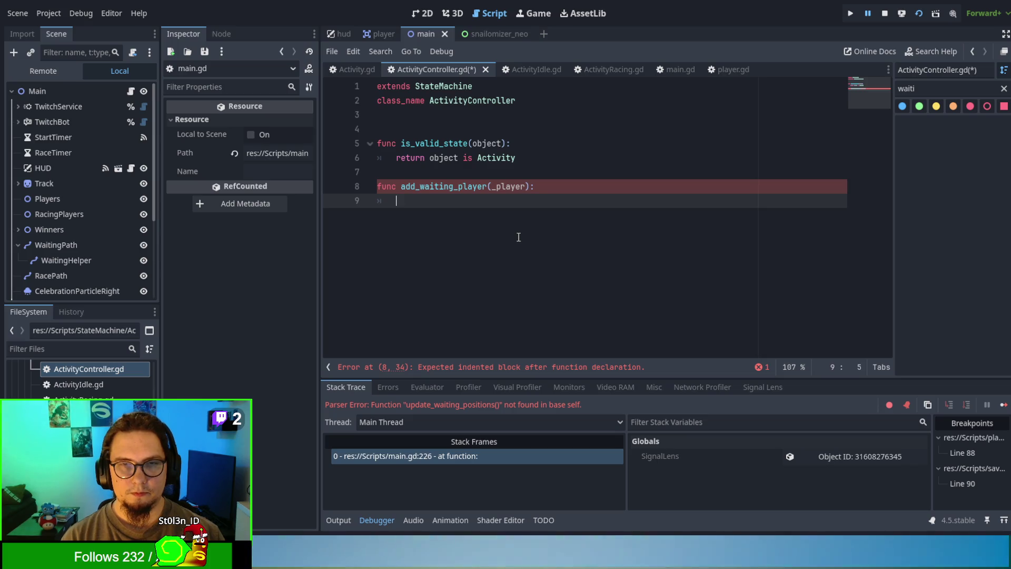
text(curr)
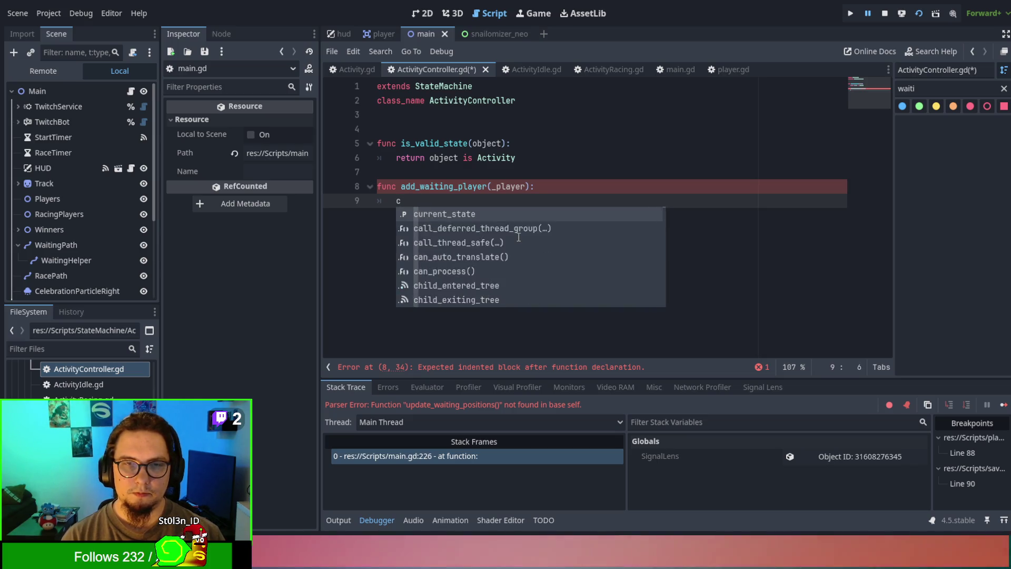
key(Escape)
text(ent_s)
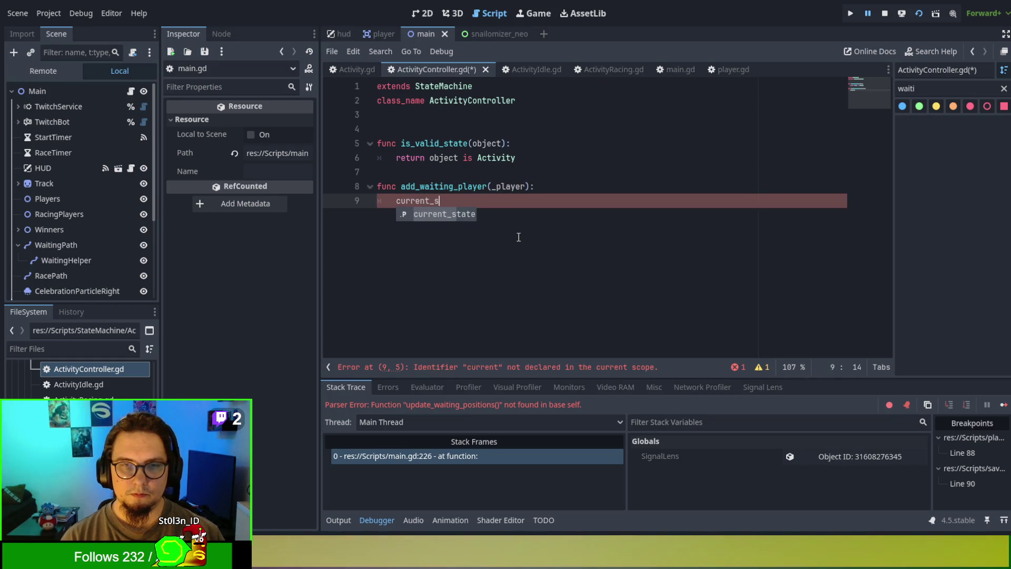
key(Return)
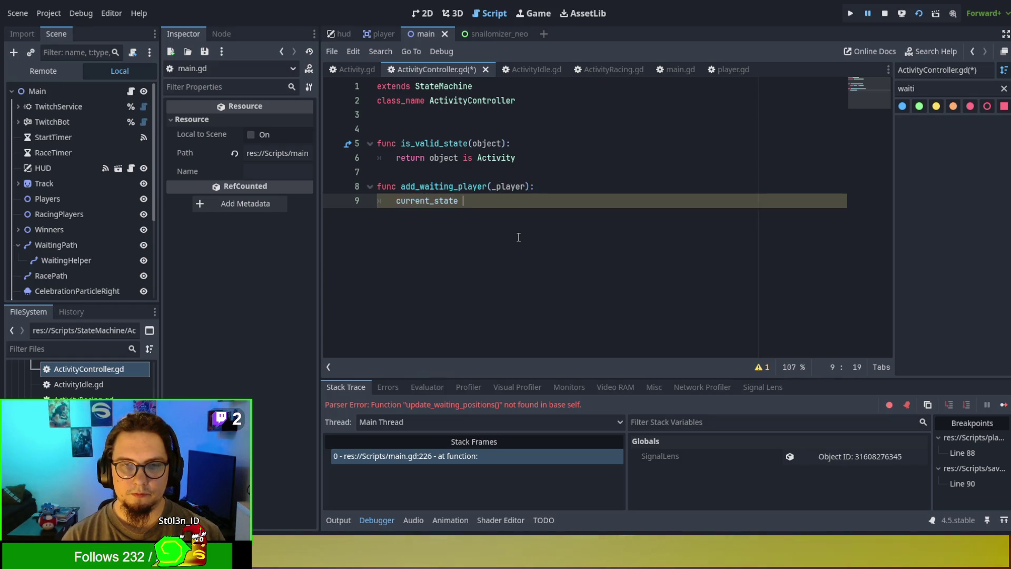
Step: Finish the body as current_state.add_waiting_player(player), drop the parameter's underscore, and save
text(addW)
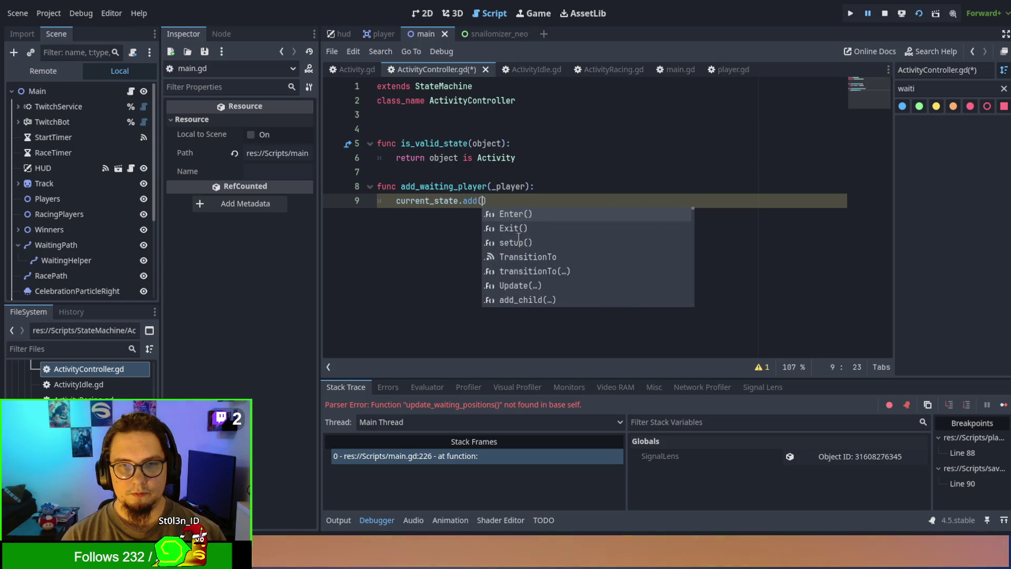
text(ing_Playe)
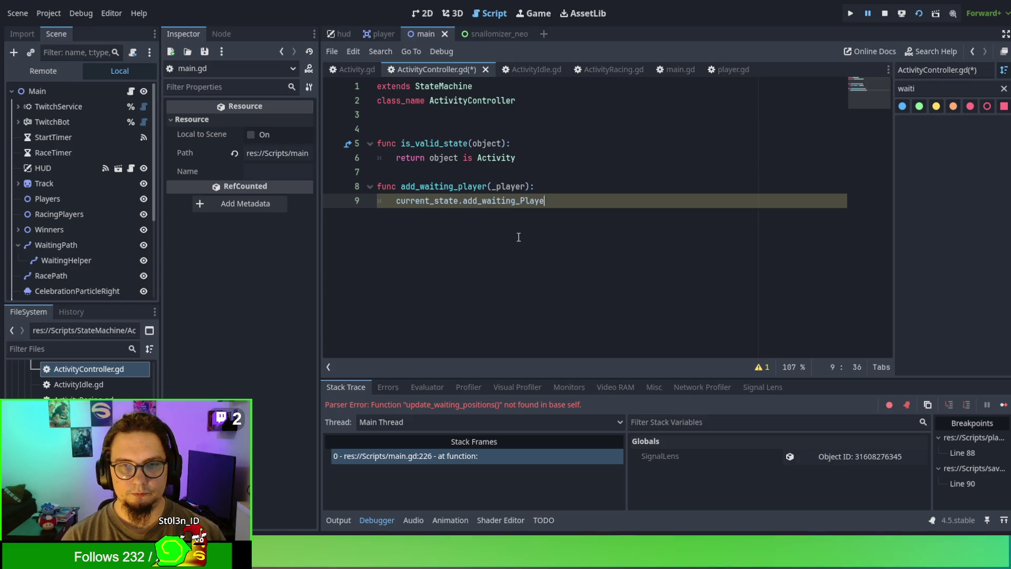
key(BackSpace)
key(BackSpace)
key(BackSpace)
text(pa)
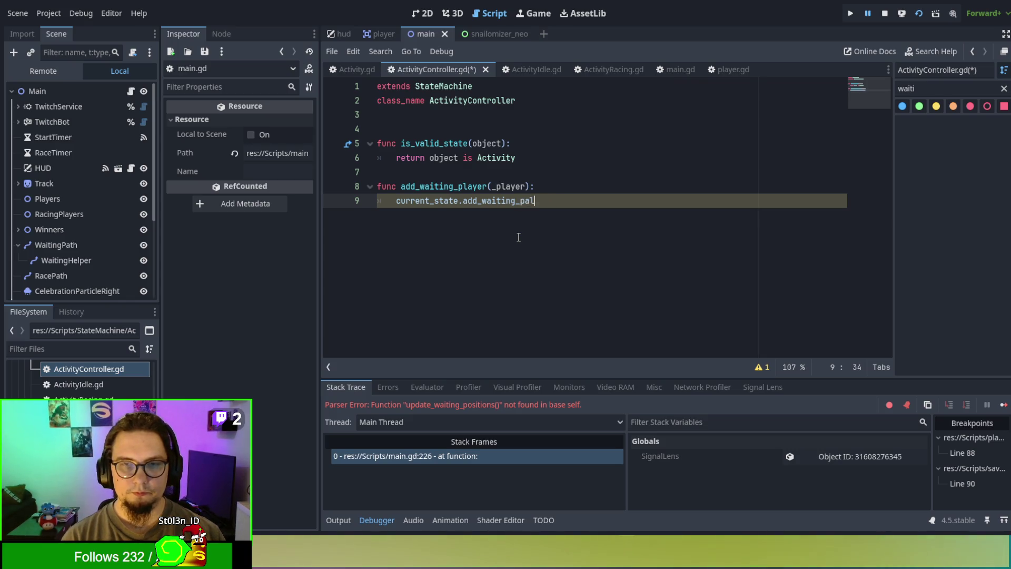
key(BackSpace)
key(BackSpace)
key(BackSpace)
text(())
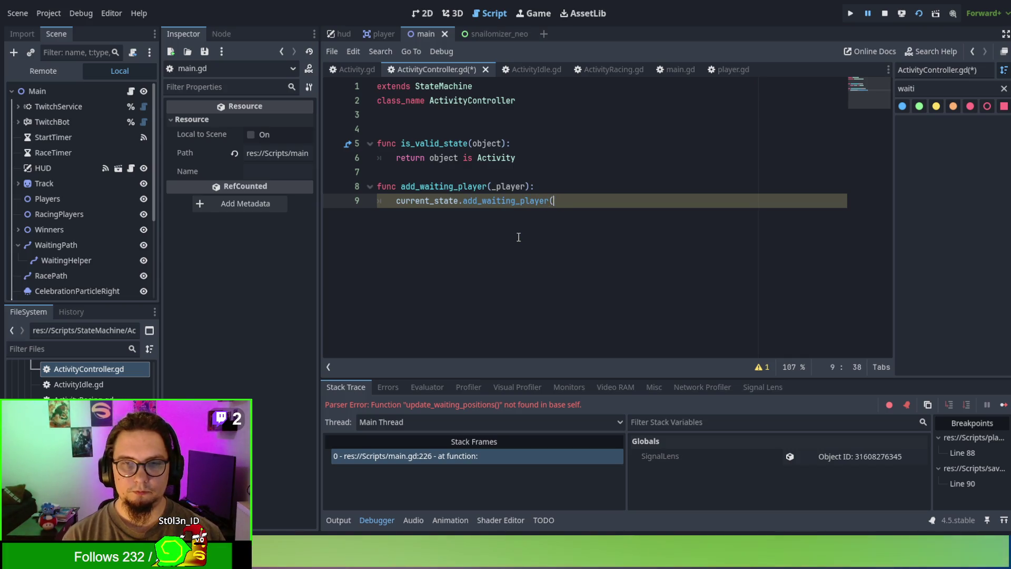
text(player))
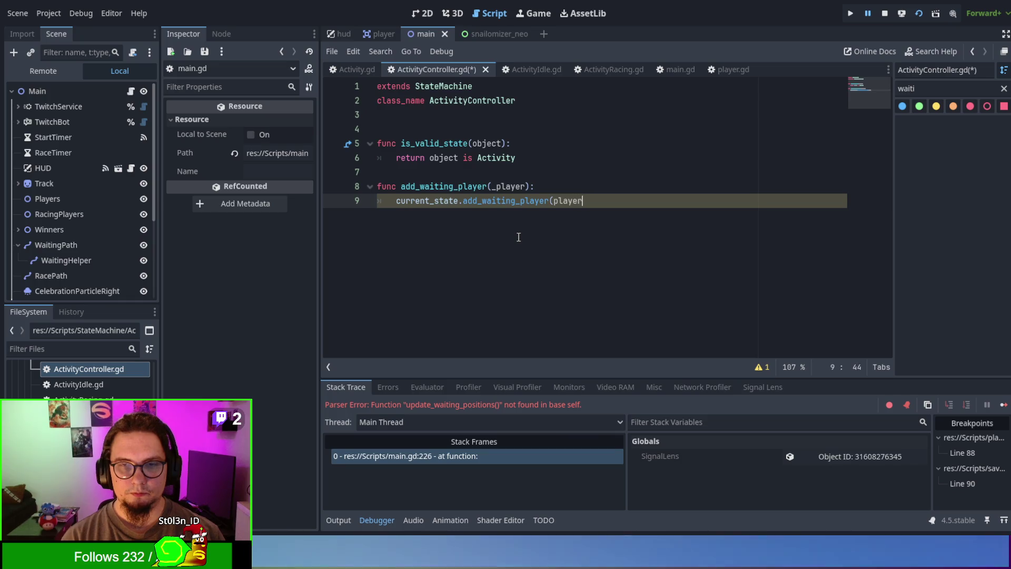
key(Up)
key(Left)
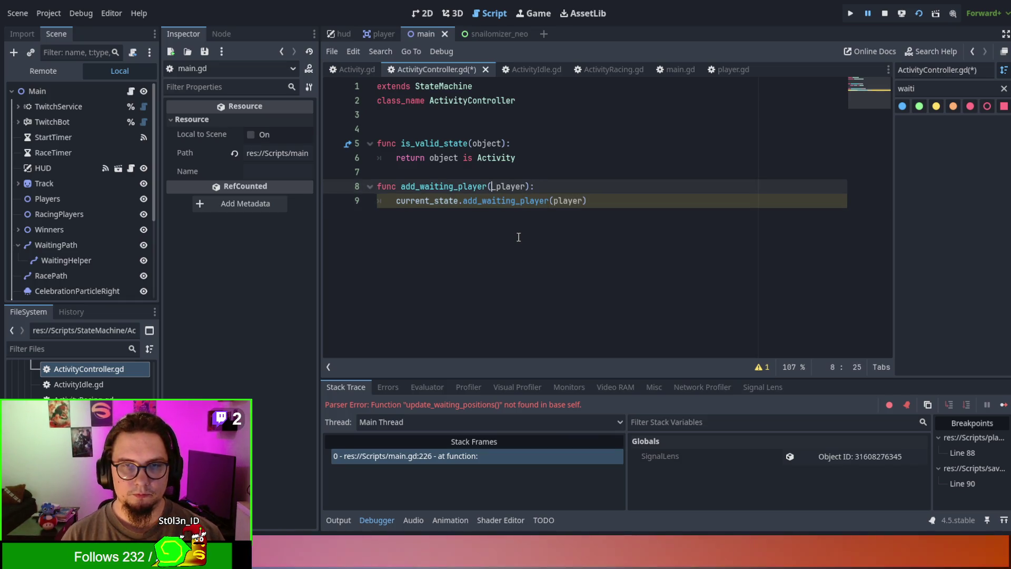
key(ctrl+Left)
key(Delete)
key(ctrl+s)
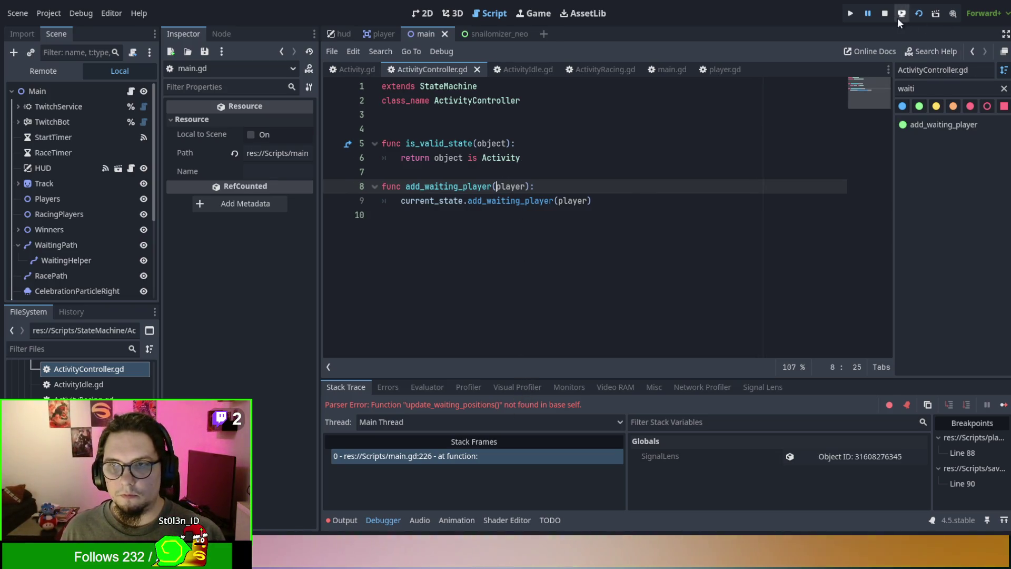
Step: Stop the running game, save, and take the add_waiting_player(player) call to ActivityRacing.gd
click(634, 217)
key(ctrl+s)
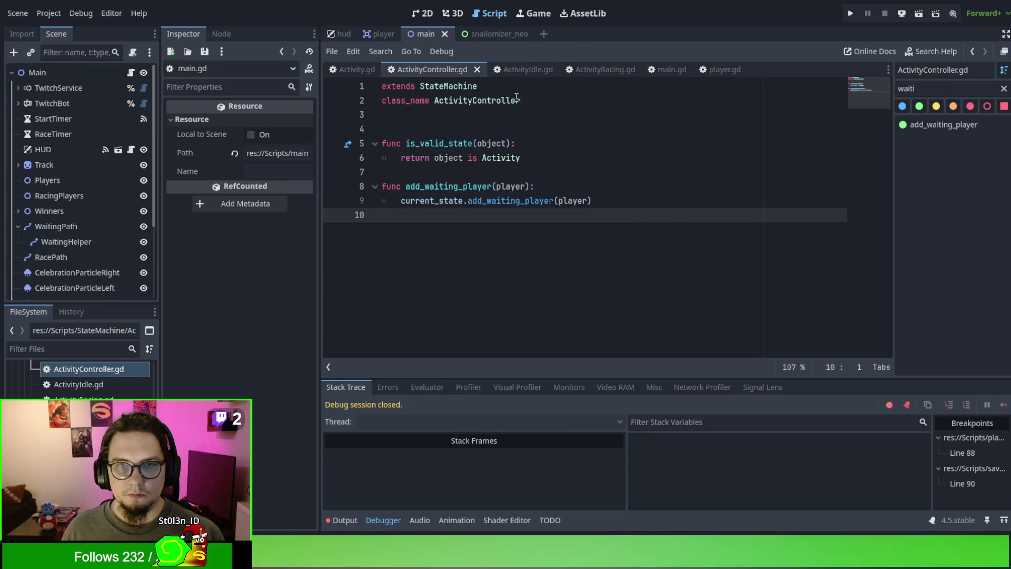
double_click(515, 200)
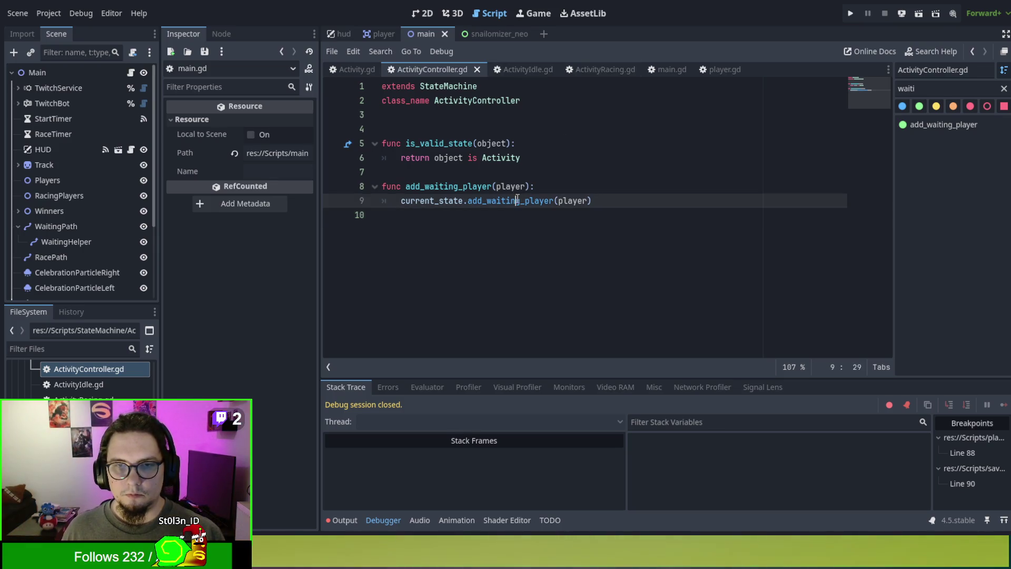
drag(591, 201, 468, 200)
key(ctrl+c)
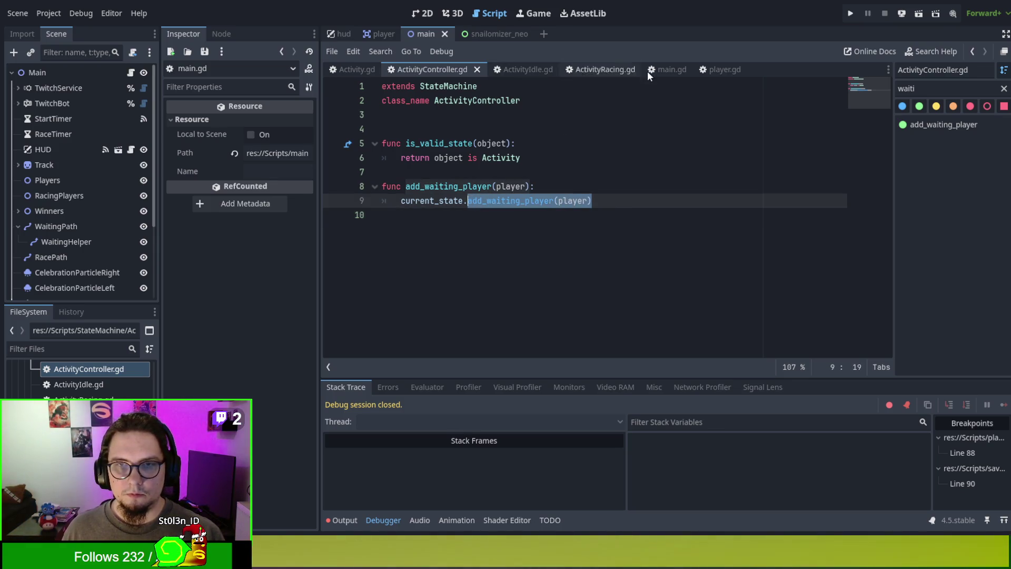
click(587, 69)
key(ctrl+f)
Step: Find the add_player function in ActivityRacing.gd by filtering the outline for 'add'
text(a)
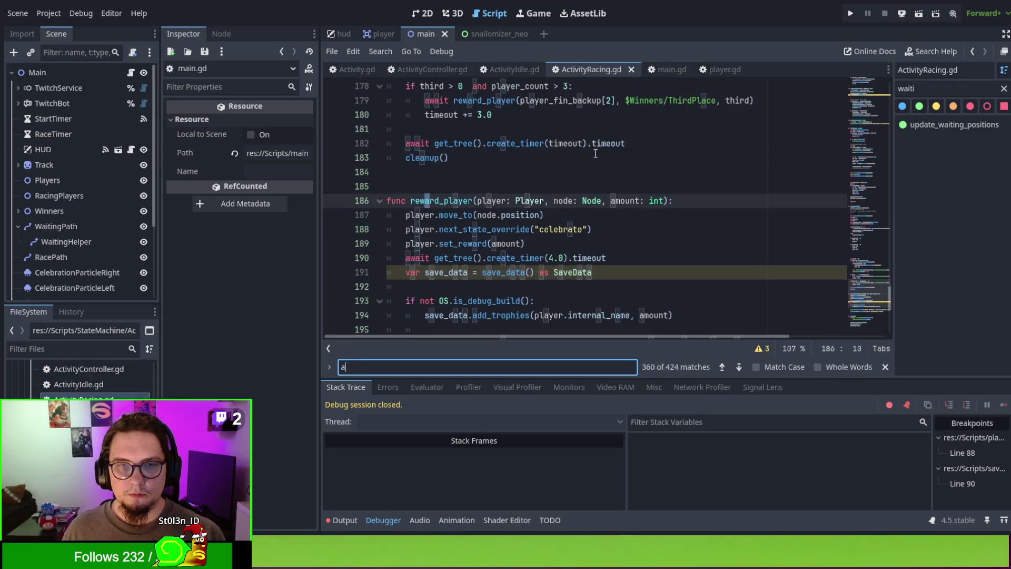
text(dd)
click(950, 88)
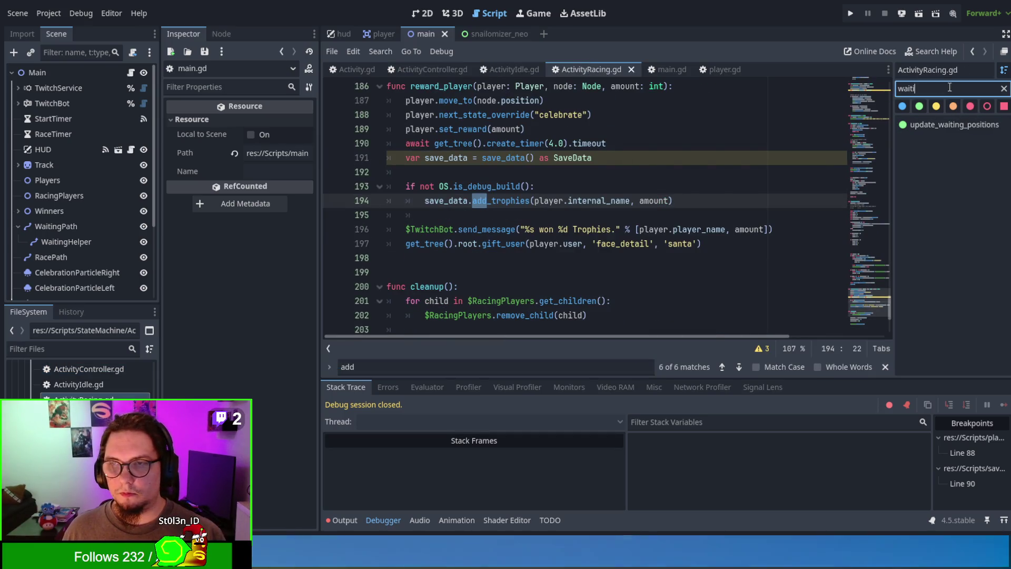
key(BackSpace)
key(BackSpace)
key(BackSpace)
text(add)
click(930, 124)
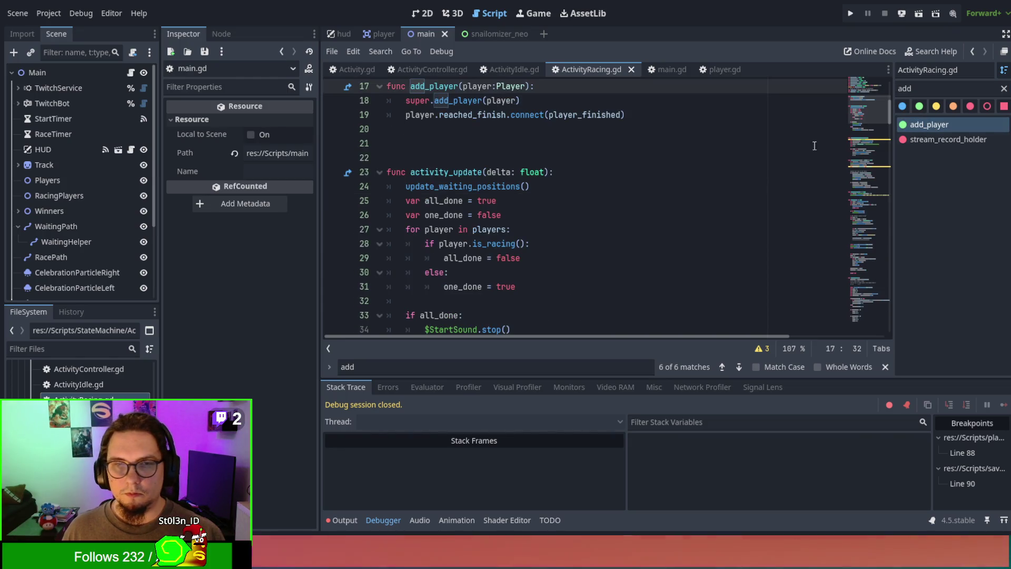
scroll(814, 146, up, 4)
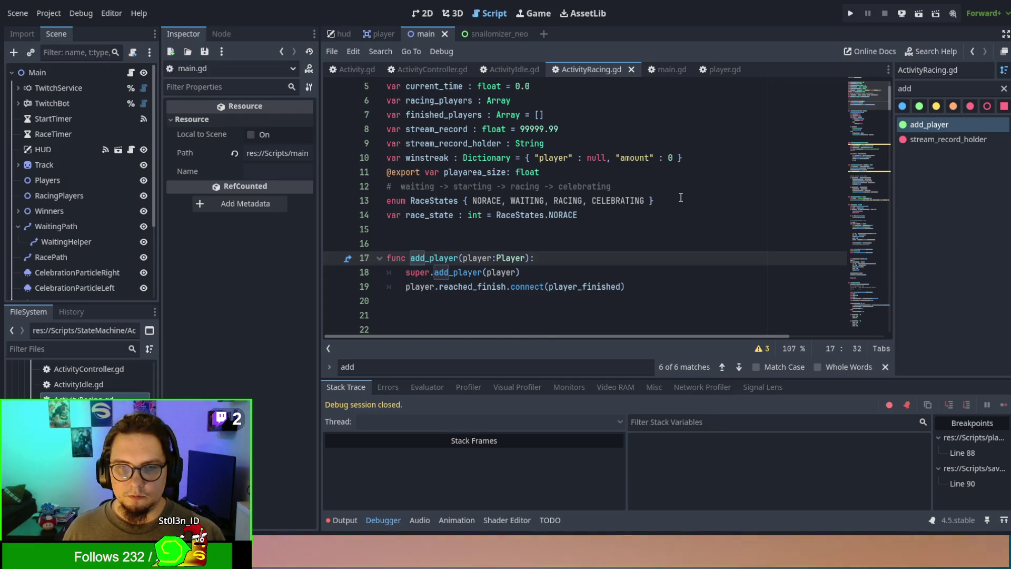
scroll(464, 174, down, 4)
scroll(464, 174, up, 1)
Step: Paste the call on line 21 and make it a 'func add_waiting_player(player):' declaration
click(394, 184)
key(ctrl+v)
key(Home)
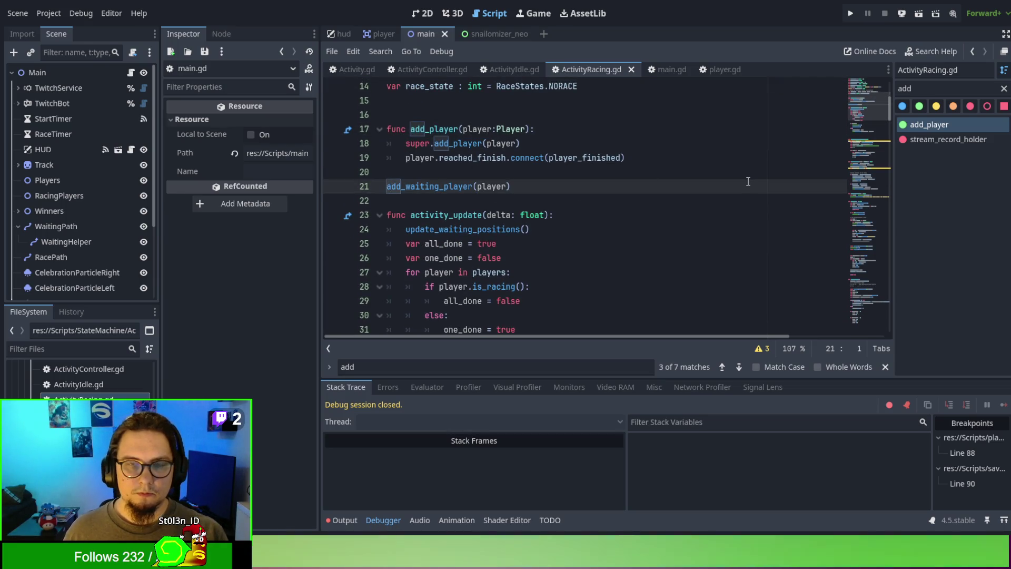
text(func)
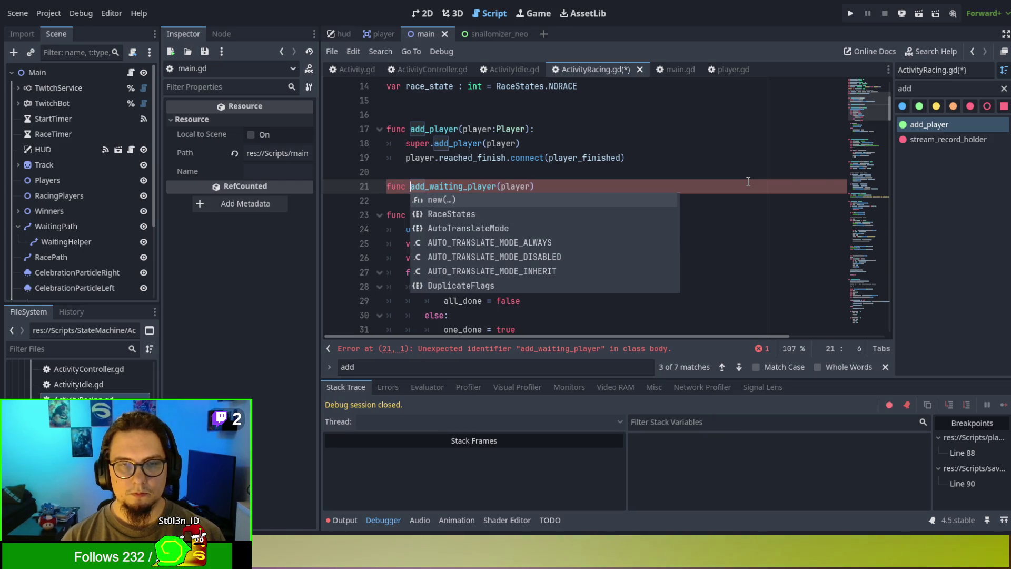
key(End)
text(:)
key(Return)
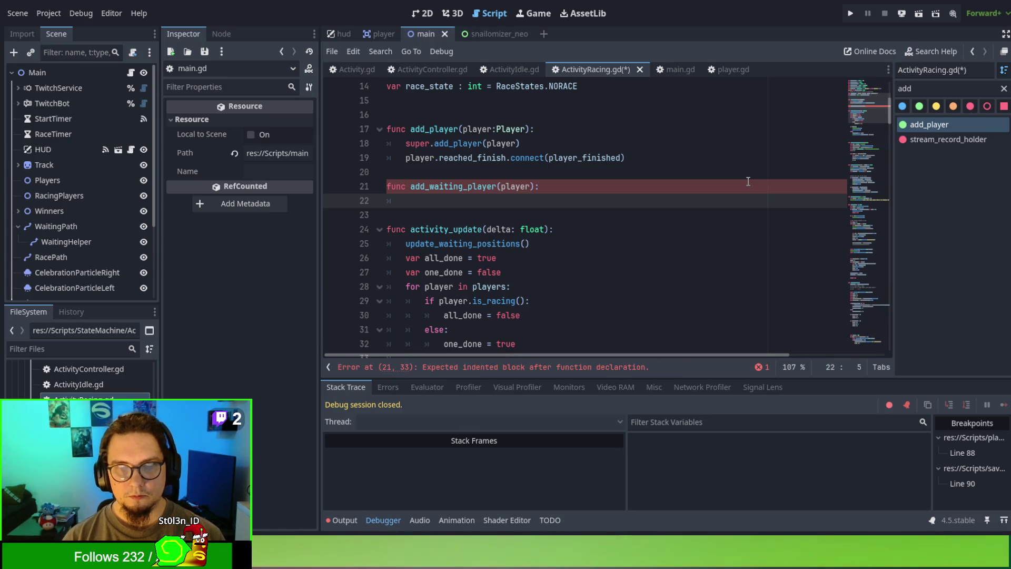
Step: Give it the body 'if race_state == RaceStates.WAITING:' calling add_player(player)
text(if R)
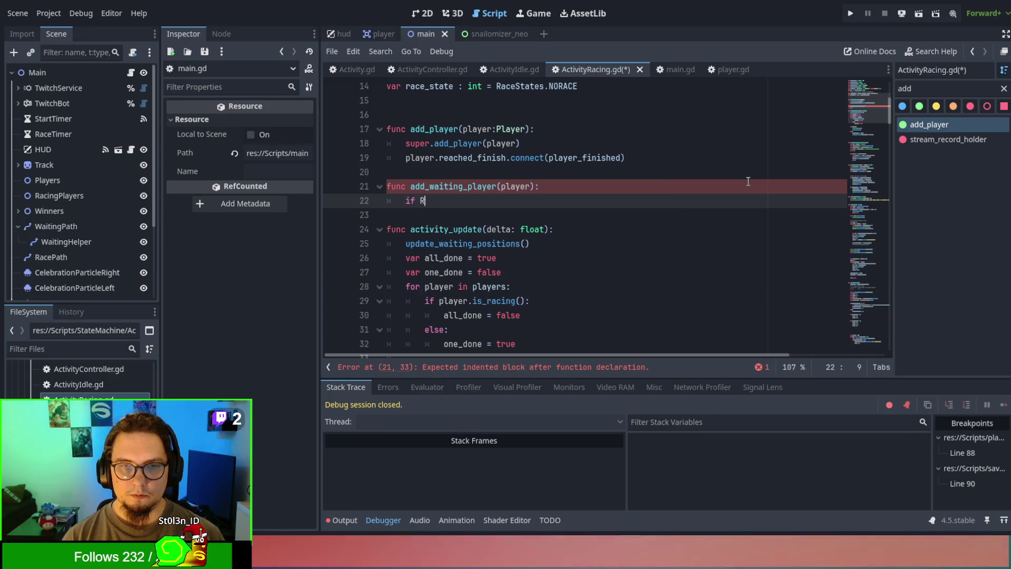
text(aceState)
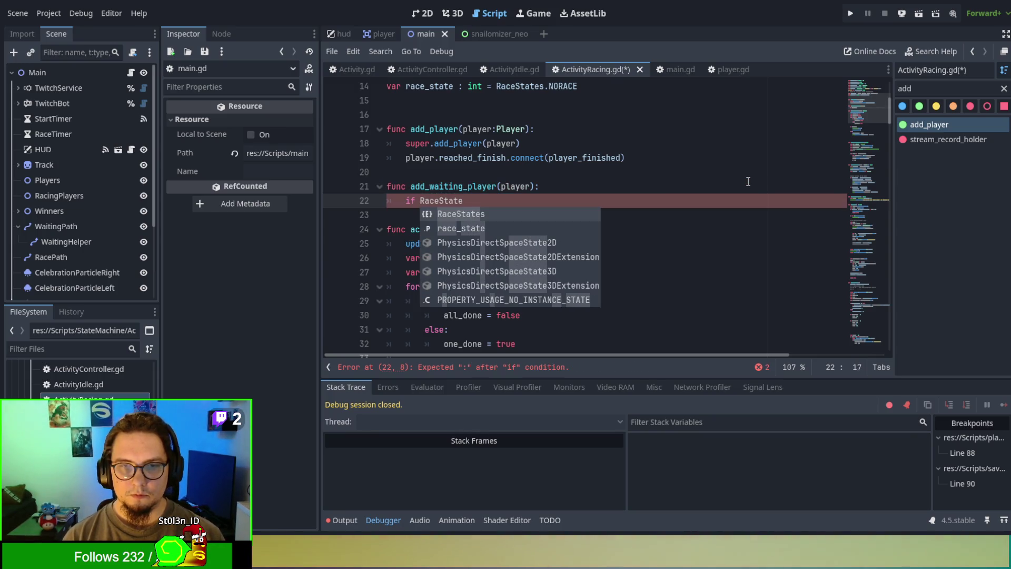
key(Down)
key(Return)
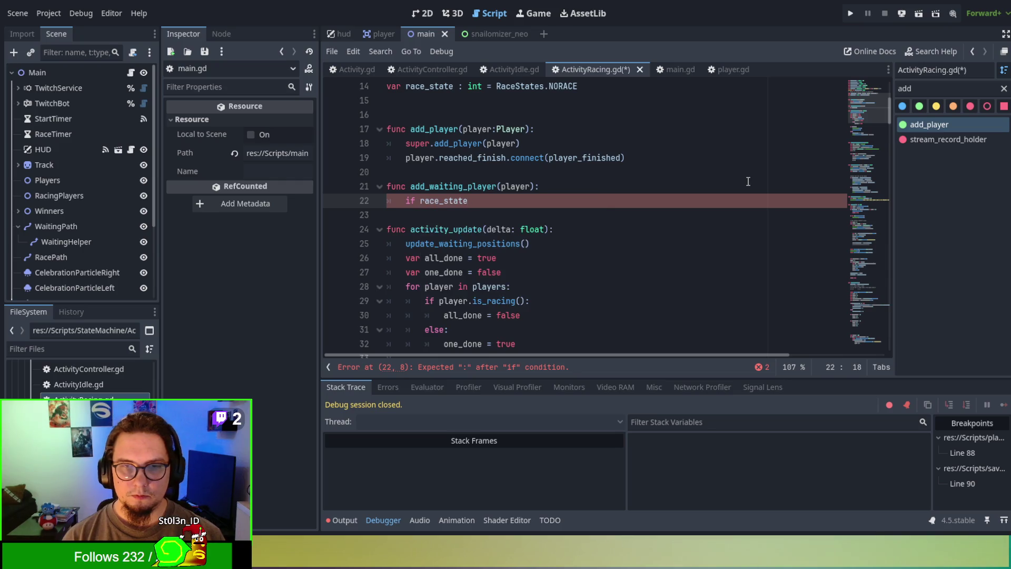
text( == RaceStates.)
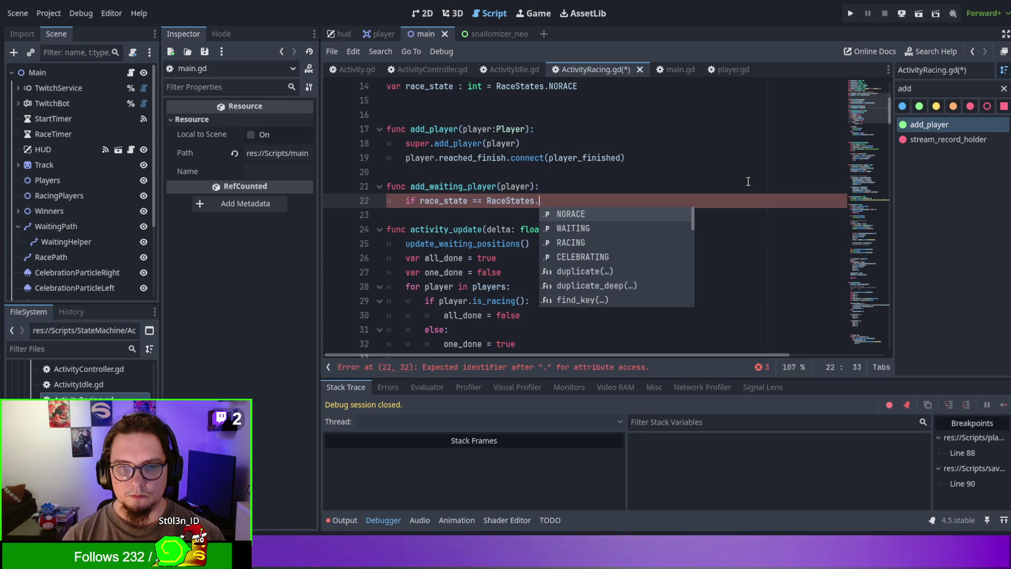
text(W)
key(Return)
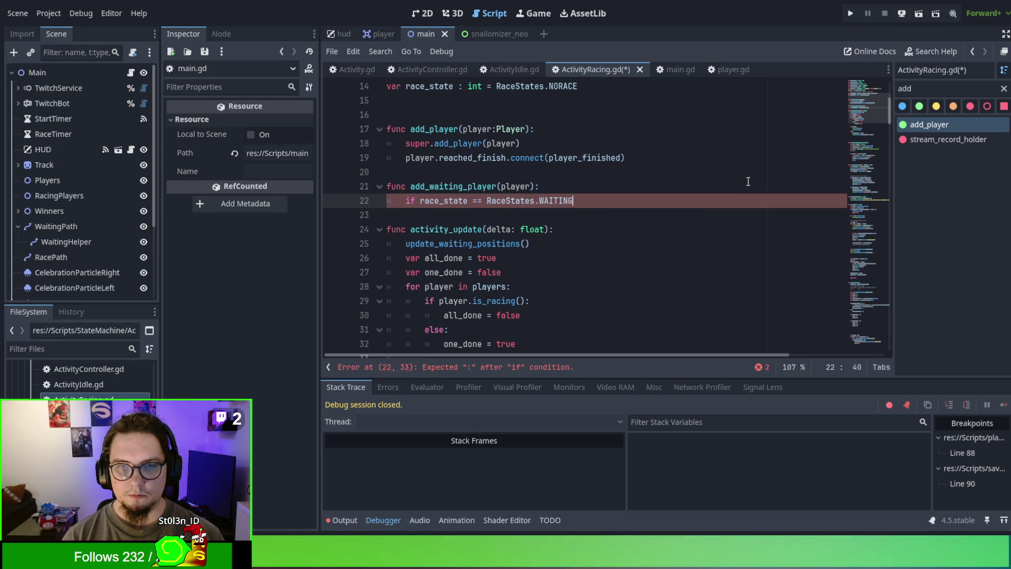
text(:)
key(Return)
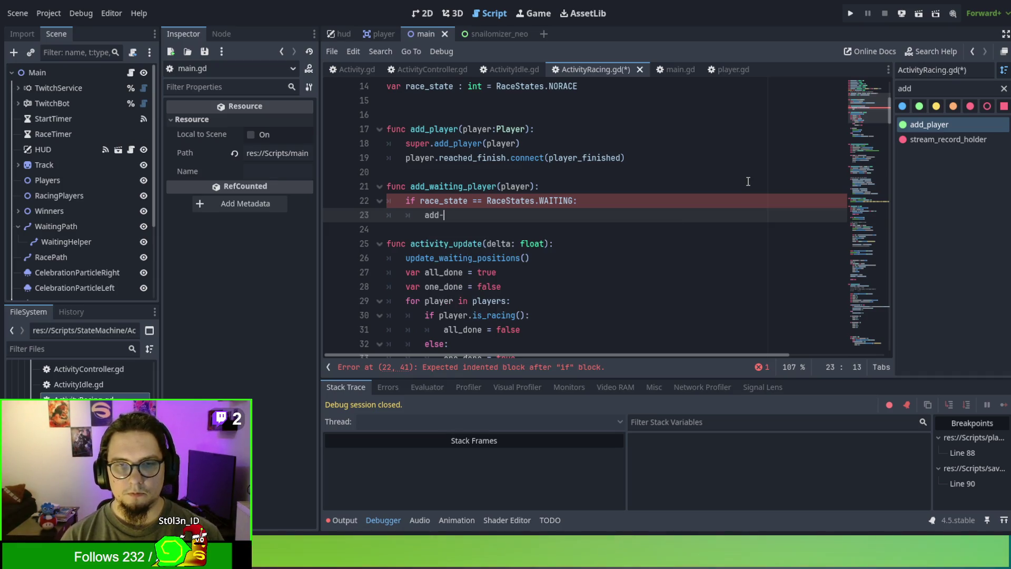
text(player)
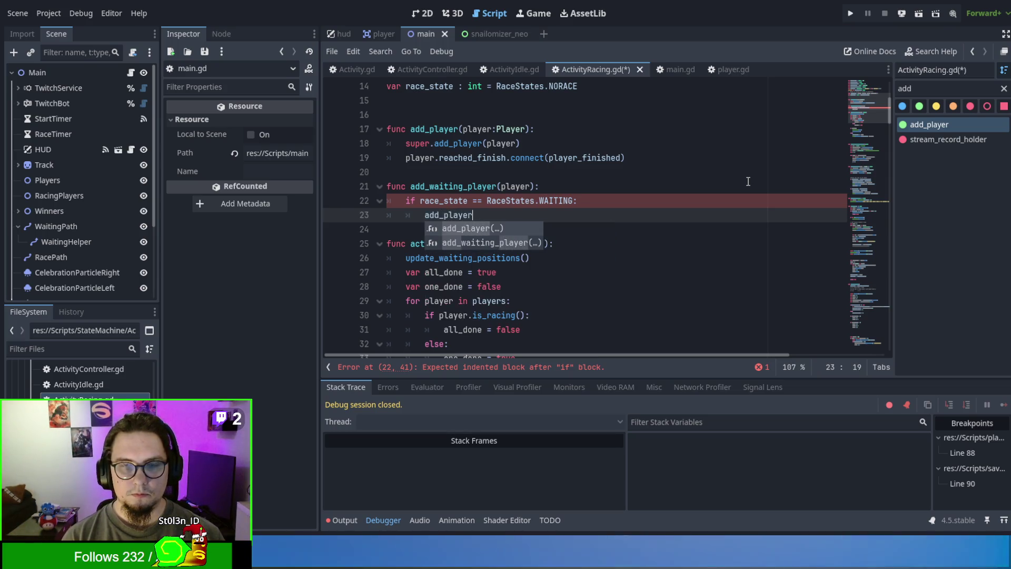
text((player))
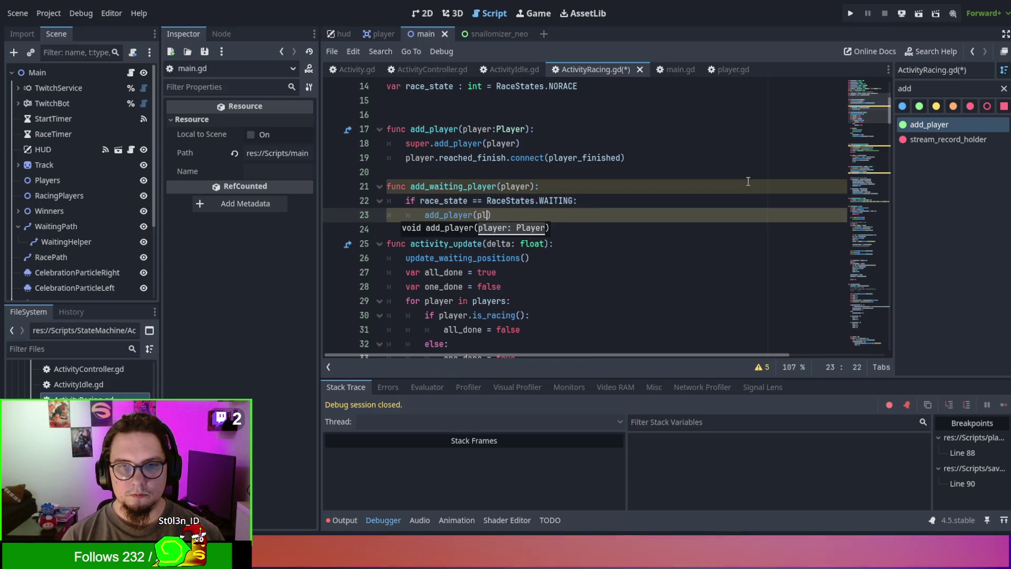
Step: Abandon a started elif branch and replace line 22's if keyword with match
key(Return)
key(BackSpace)
text(elif race)
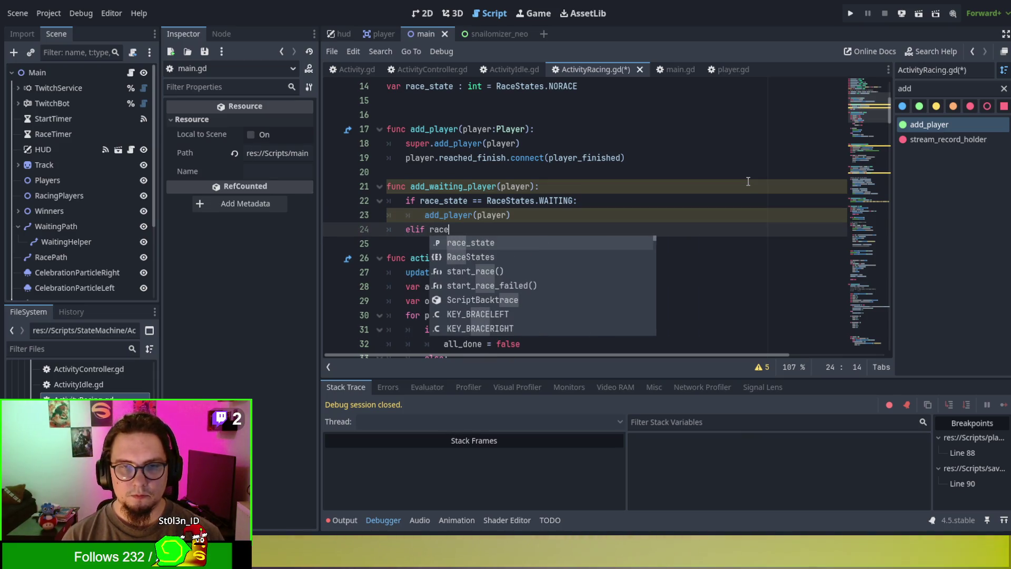
key(BackSpace)
key(BackSpace)
key(BackSpace)
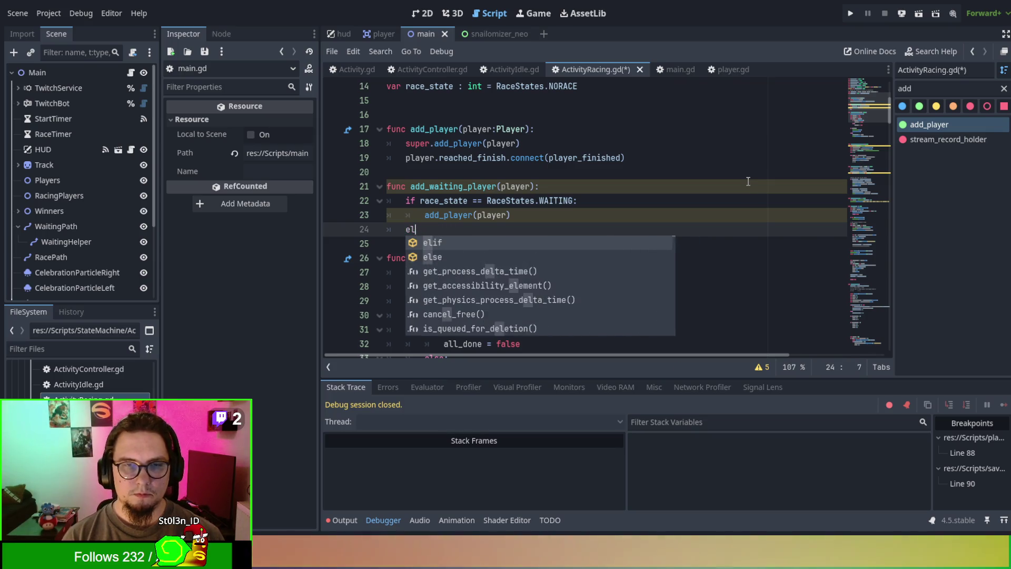
key(Up)
key(Up)
key(Delete)
key(Delete)
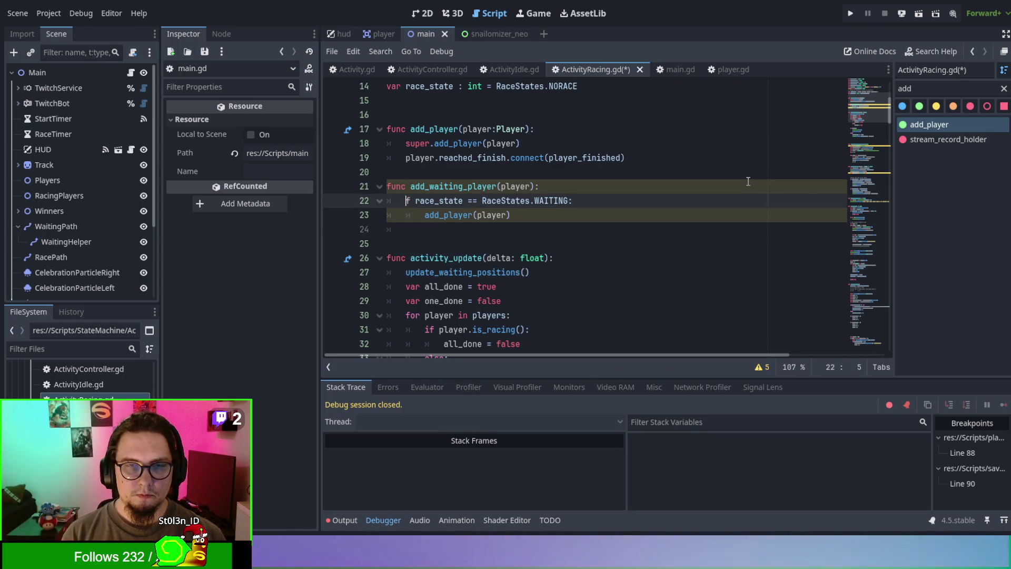
text(match)
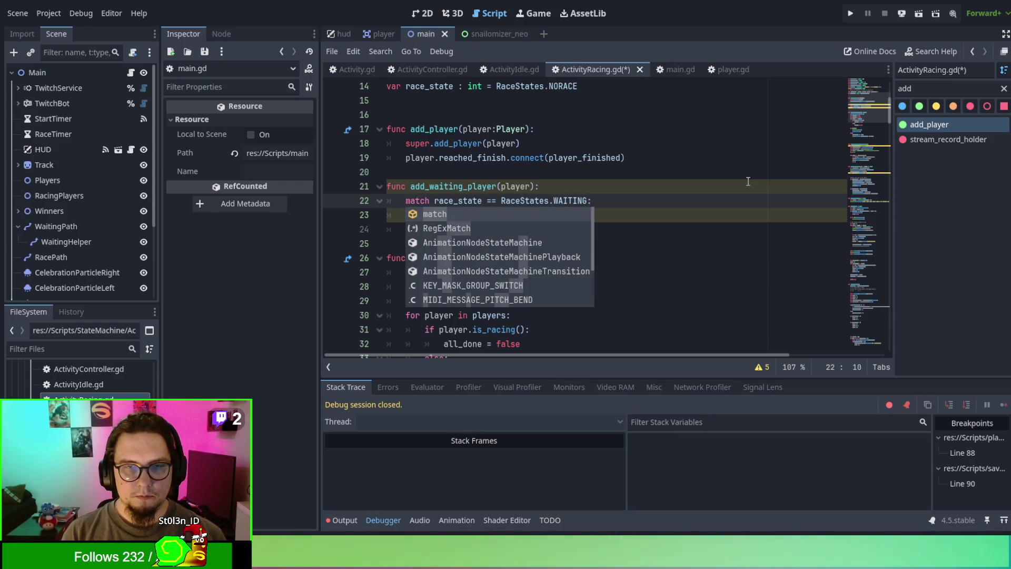
Step: Select the '== RaceStates.WAITING' comparison after match race_state on line 22
key(Escape)
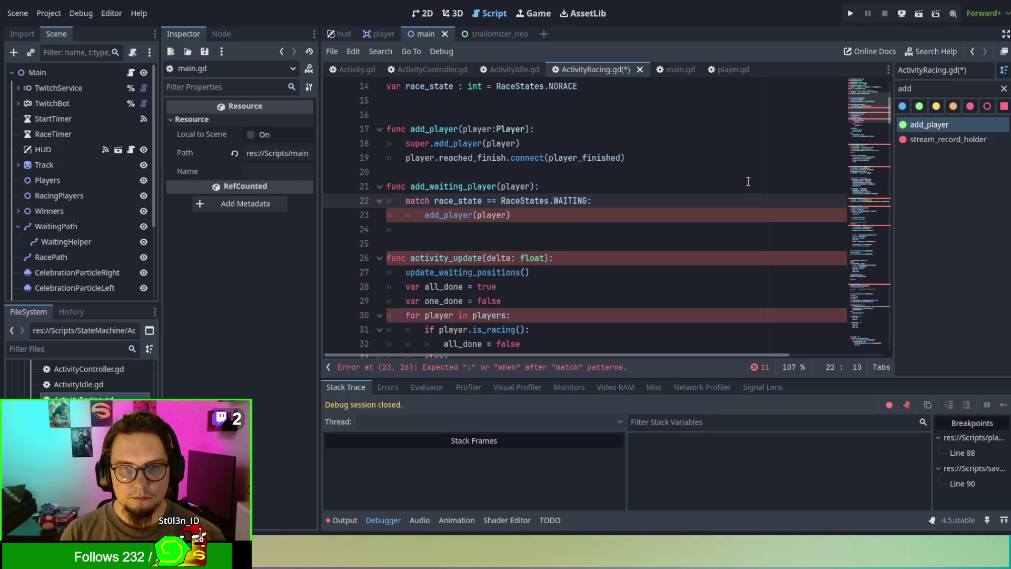
key(Delete)
key(Delete)
key(Delete)
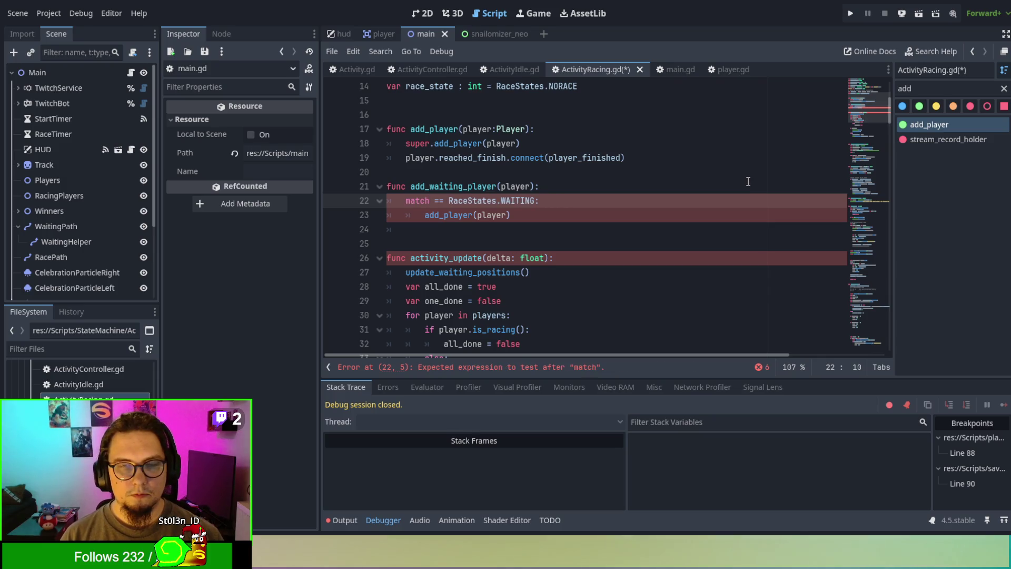
key(ctrl+z)
key(Right)
key(Right)
key(Right)
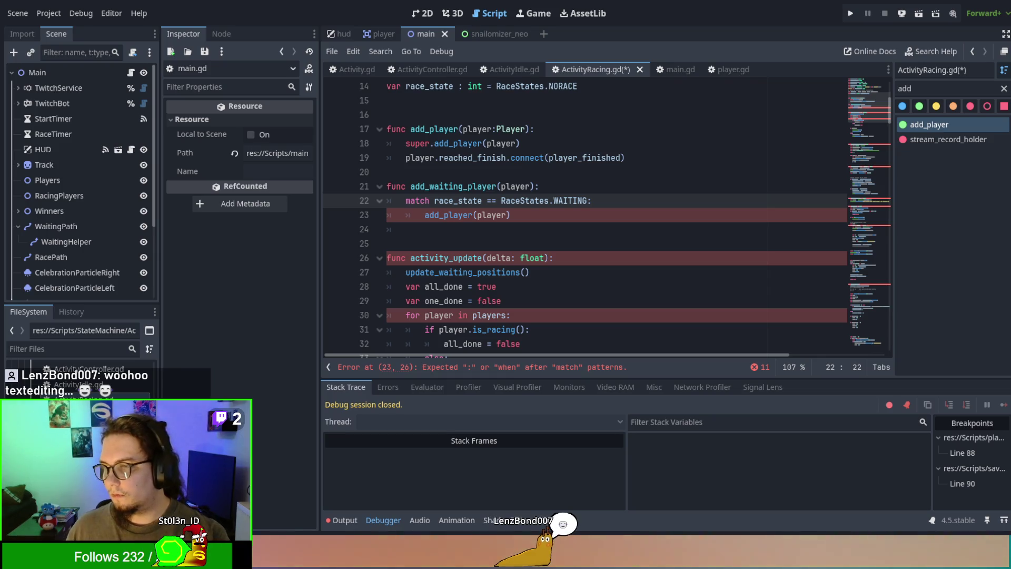
key(Down)
key(Down)
key(Down)
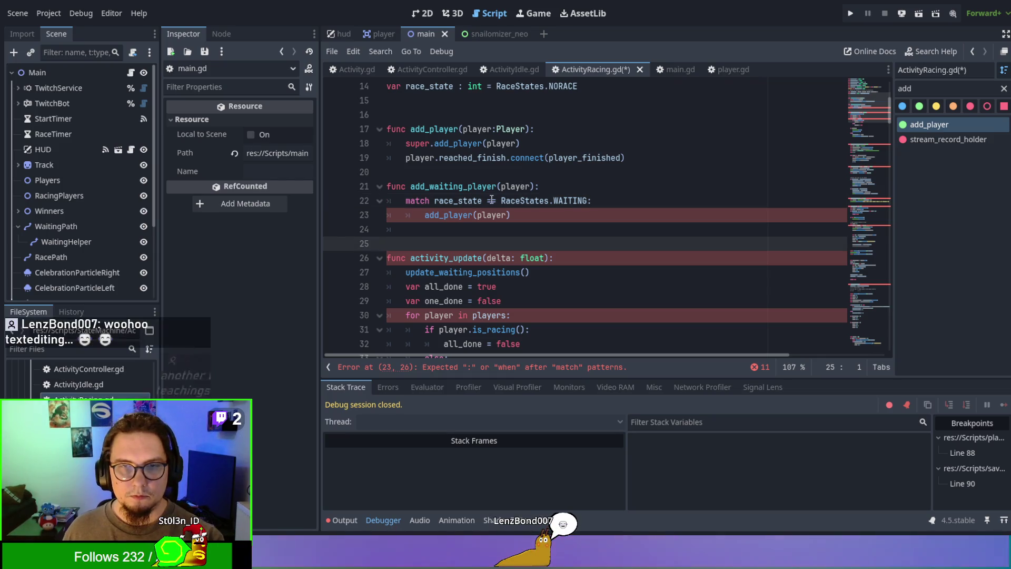
drag(484, 201, 588, 200)
key(ctrl+c)
key(BackSpace)
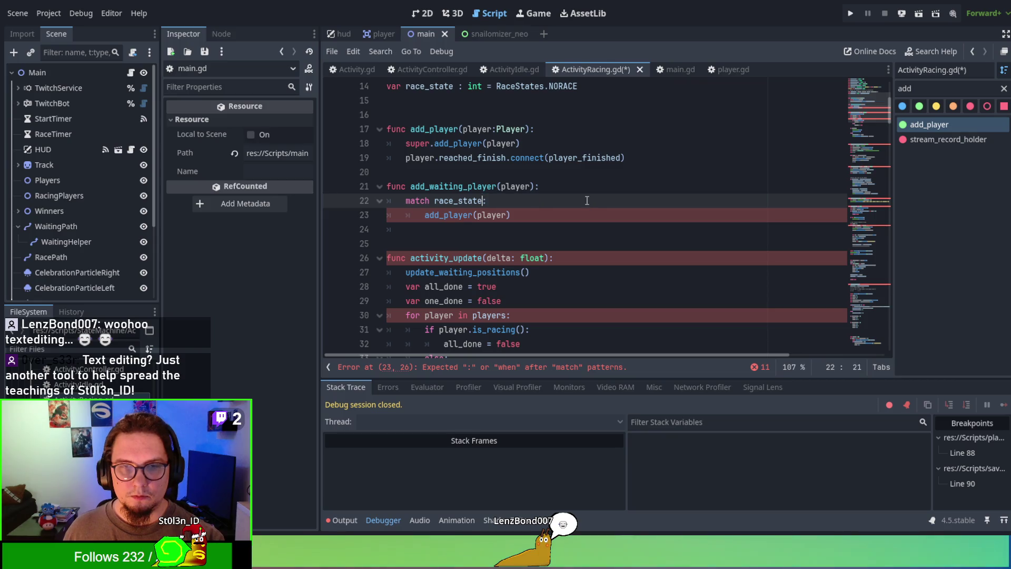
text(:)
key(Return)
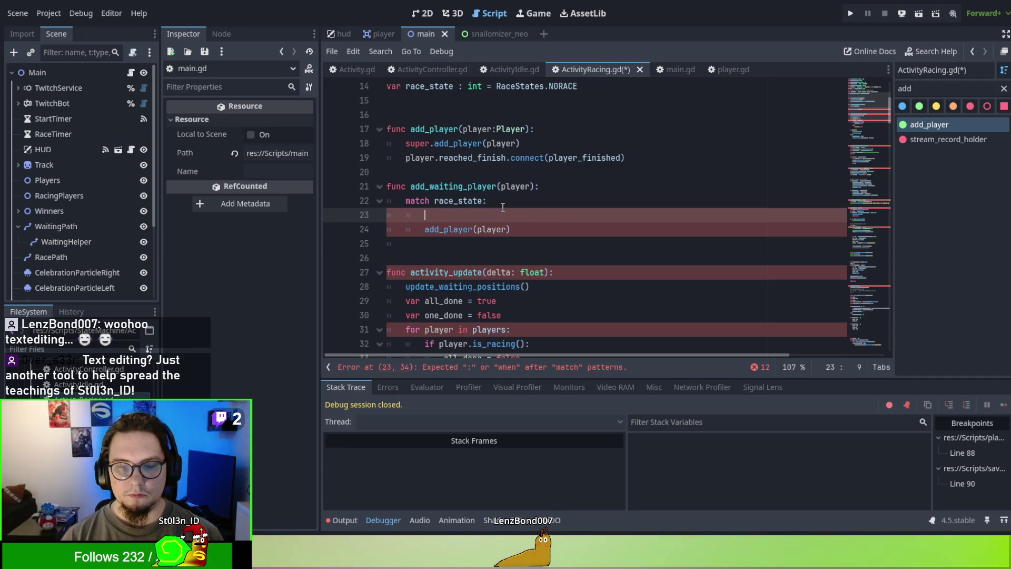
key(ctrl+z)
key(ctrl+z)
Step: Move RaceStates.WAITING onto its own case line and indent add_player(player) beneath it
key(BackSpace)
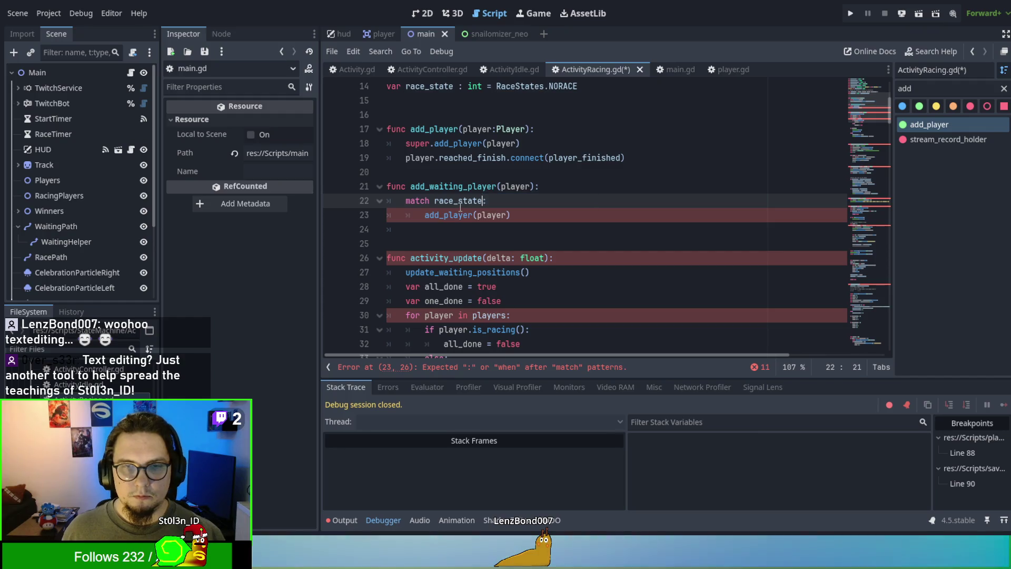
key(Return)
key(ctrl+v)
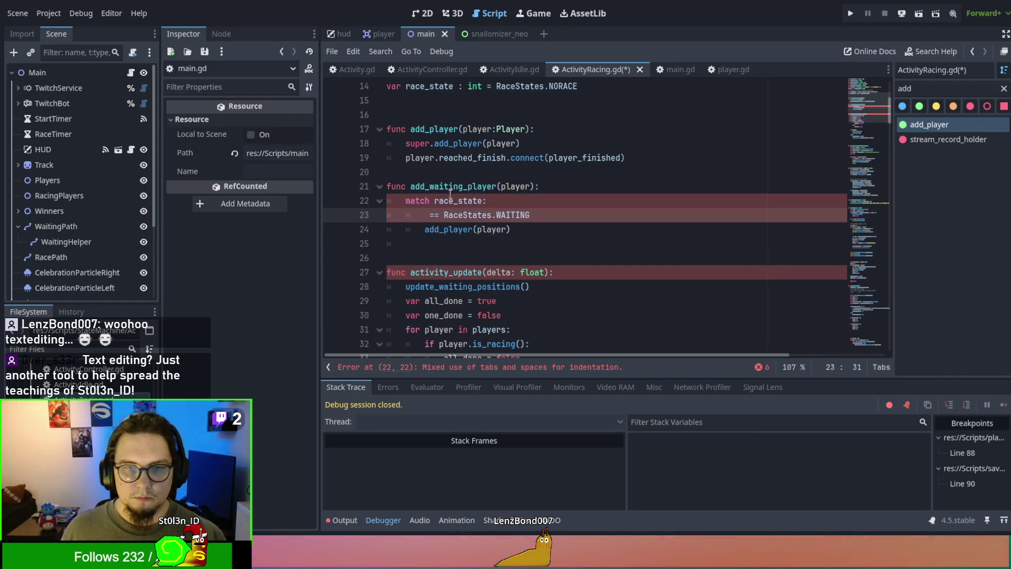
key(Delete)
key(Delete)
key(BackSpace)
key(End)
text(:)
key(Down)
key(Home)
key(Home)
key(Tab)
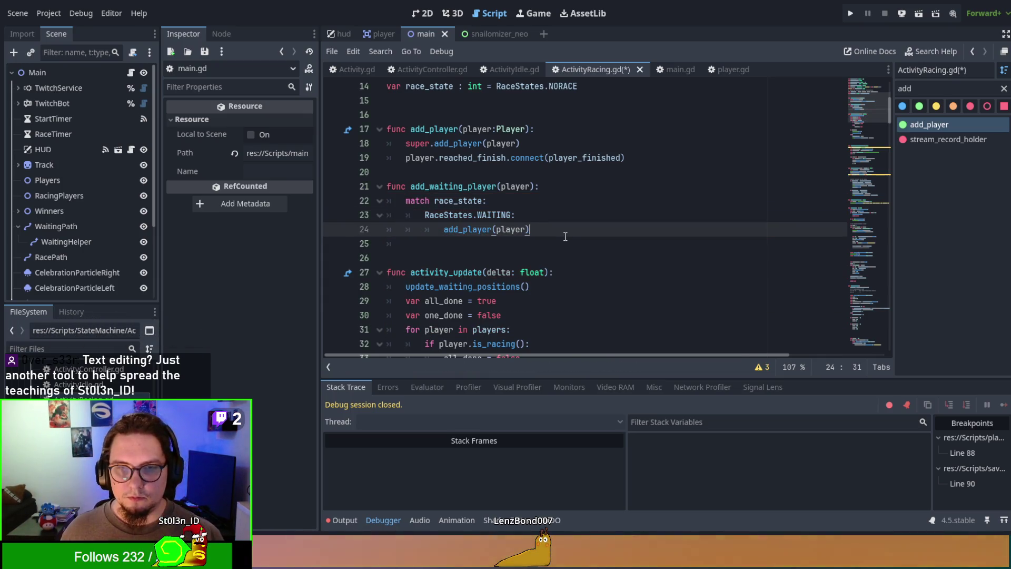
Step: Add an empty RACING case below the WAITING branch of the match
click(564, 231)
key(Return)
text(RraceStates.)
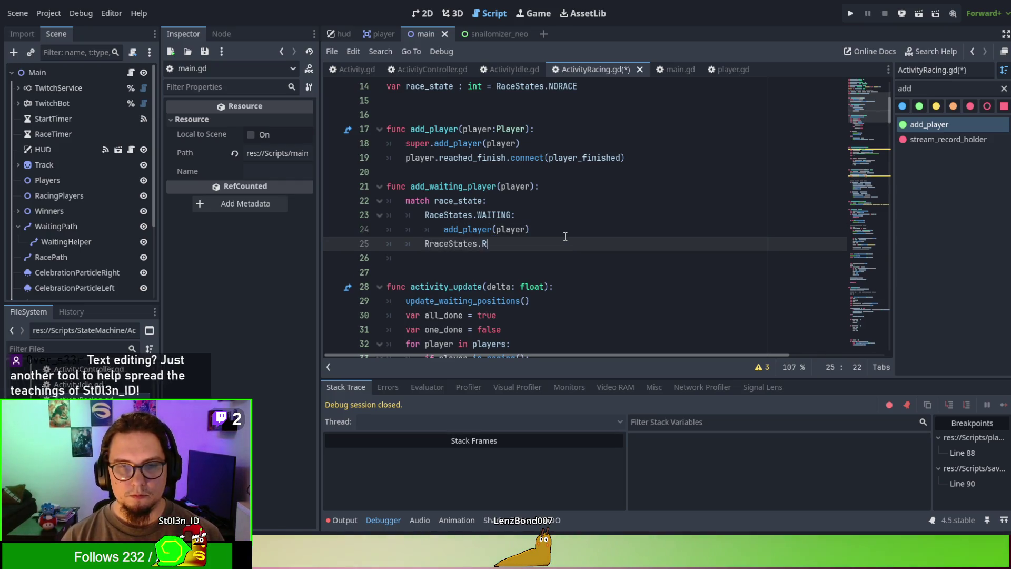
text(Ra)
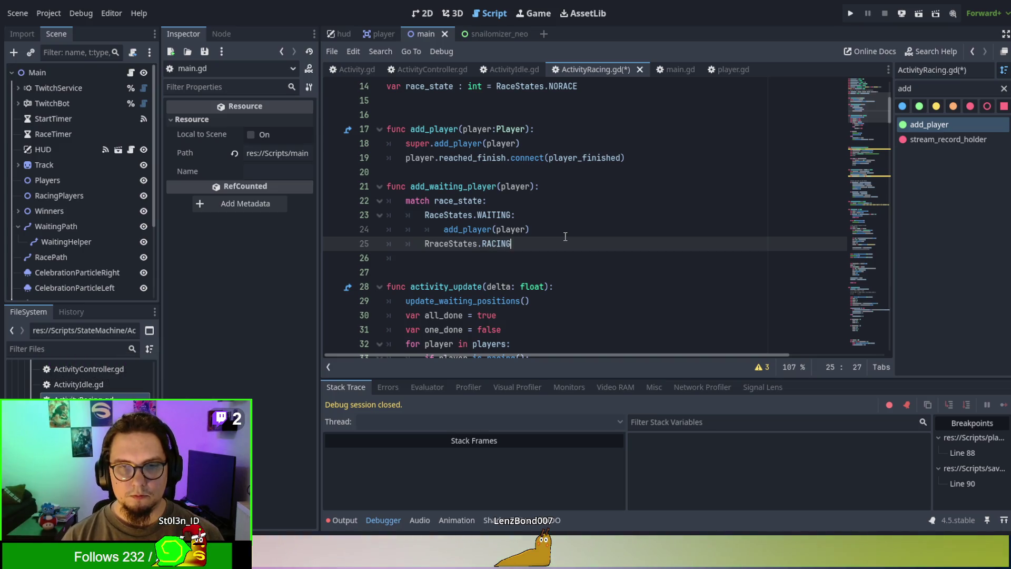
text(:)
key(Return)
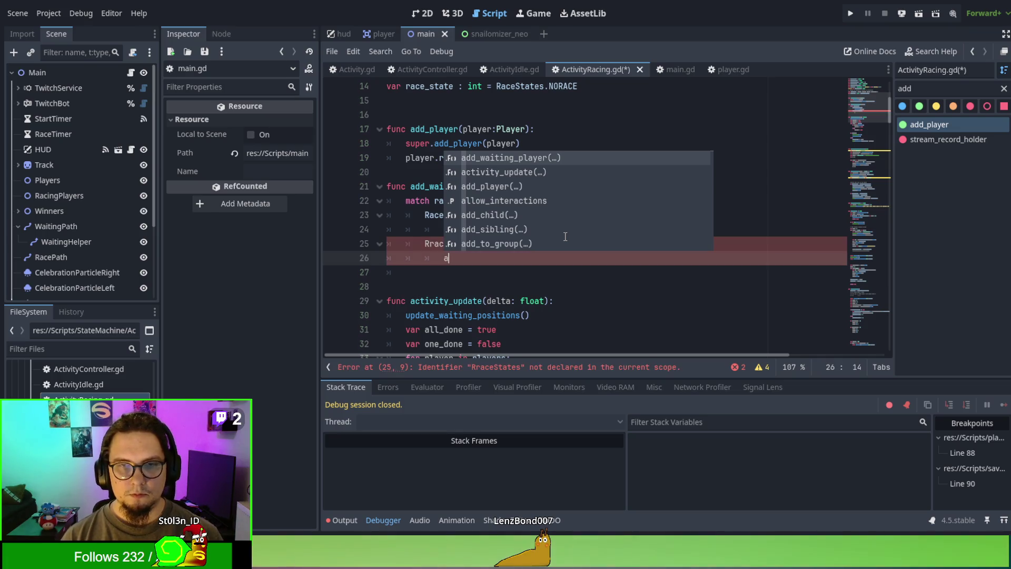
key(BackSpace)
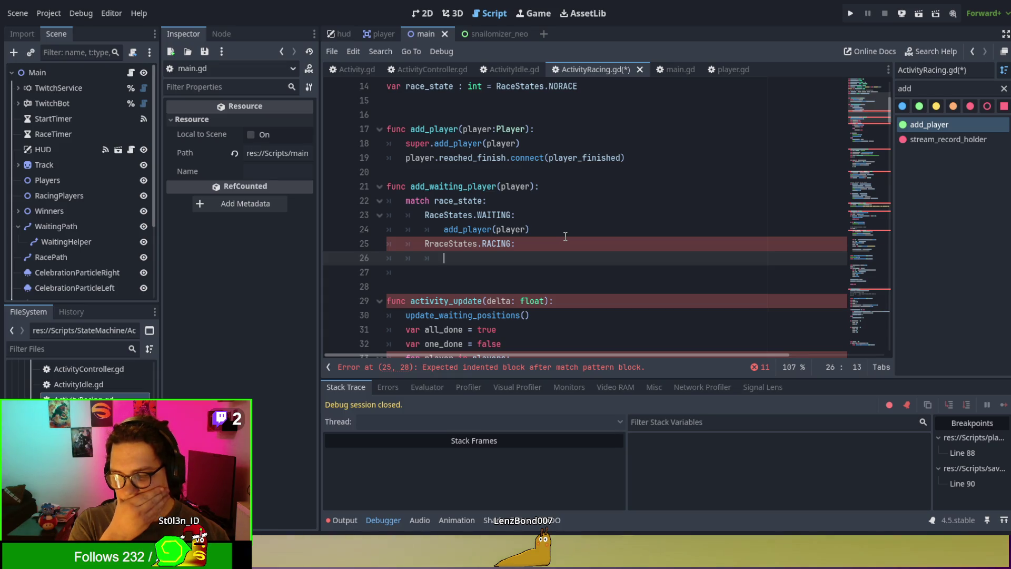
click(675, 69)
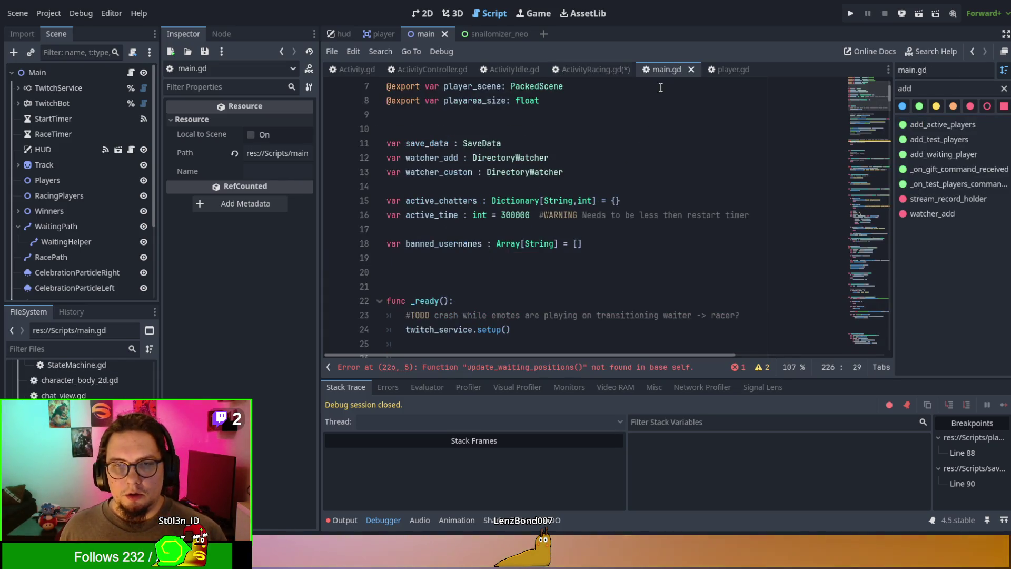
Step: Search main.gd for add_waiting and jump to the add_waiting_player definition
key(ctrl+f)
text(add_waiting)
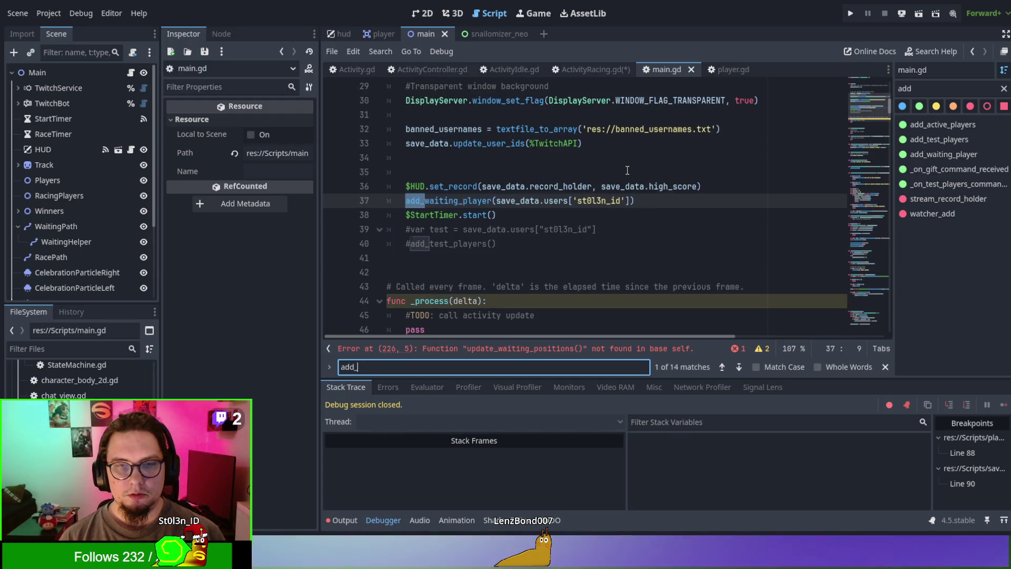
click(628, 172)
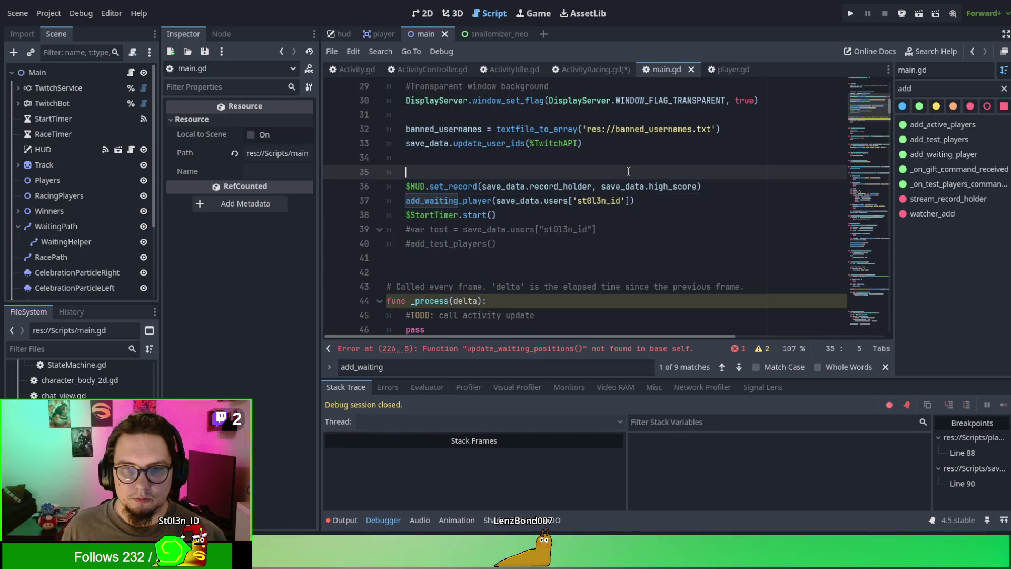
ctrl+click(454, 201)
scroll(617, 229, down, 2)
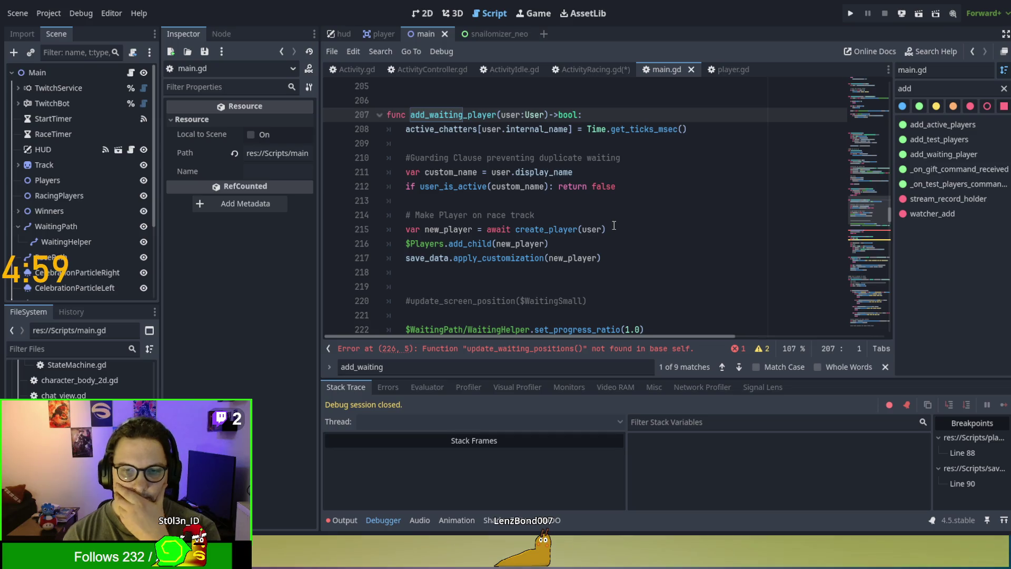
scroll(616, 221, down, 2)
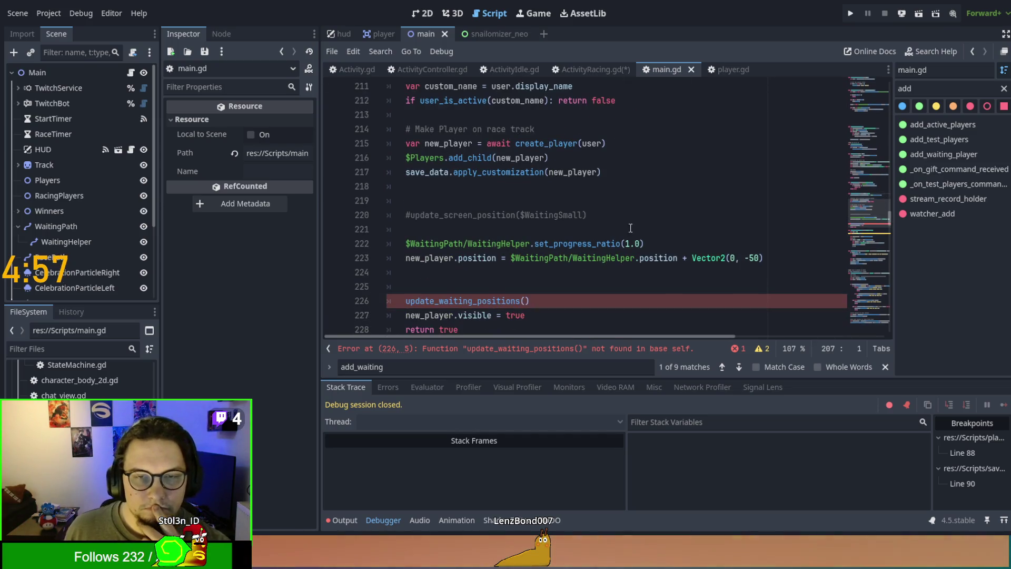
scroll(626, 220, up, 1)
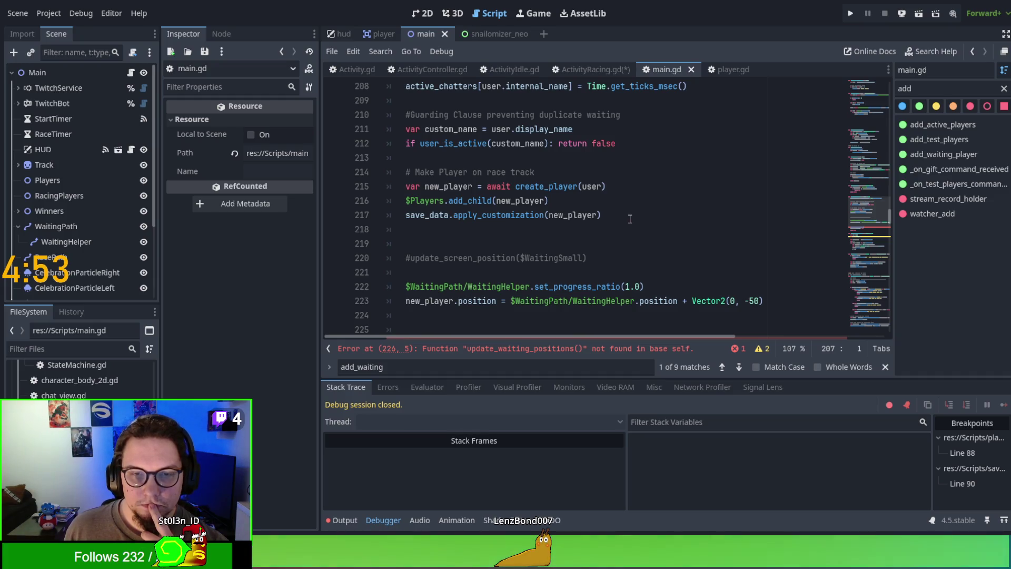
scroll(630, 219, up, 1)
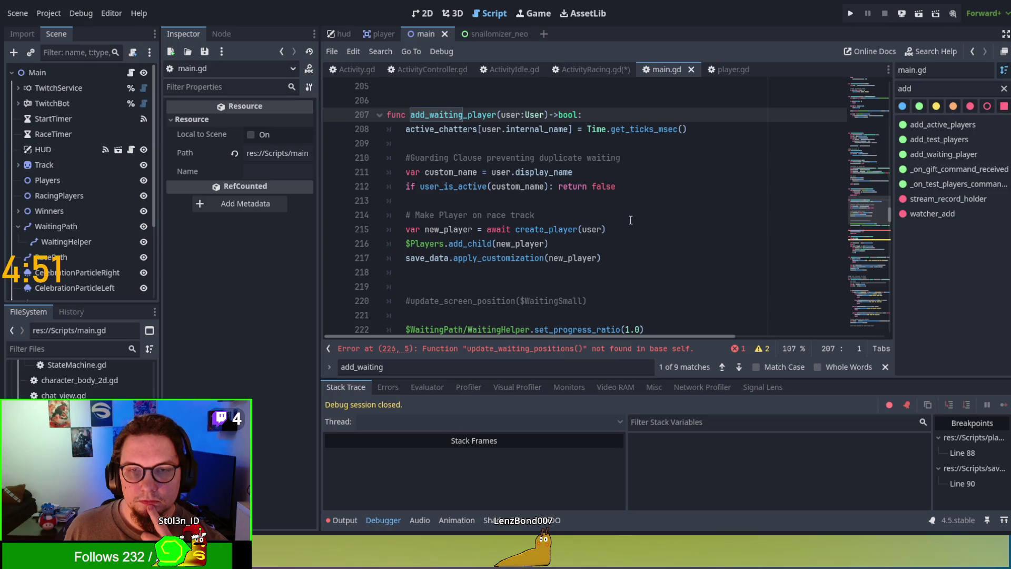
Step: Cut the update_waiting_positions() line 226 from add_waiting_player, then show ActivityRacing.gd
double_click(459, 115)
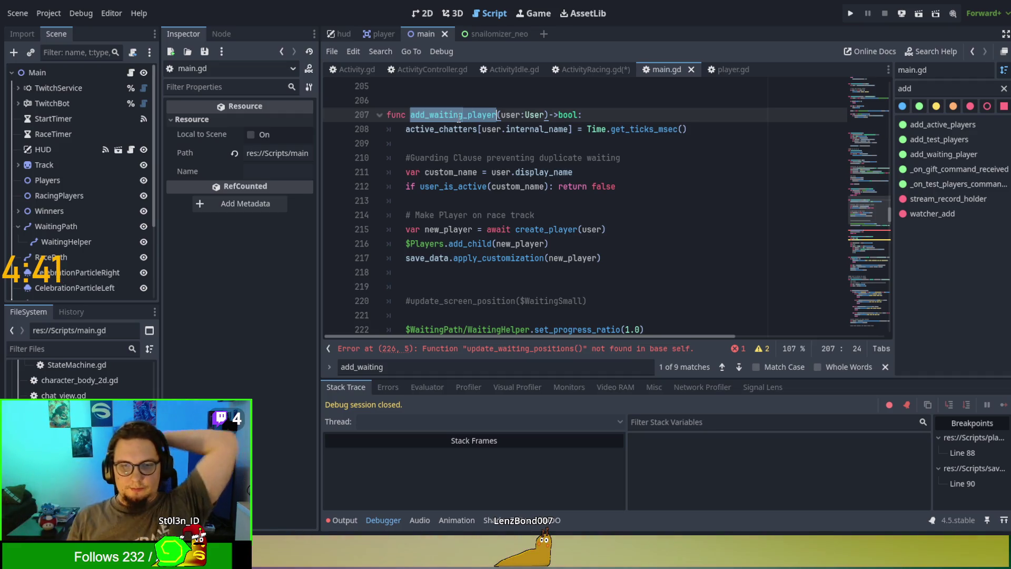
scroll(515, 171, down, 1)
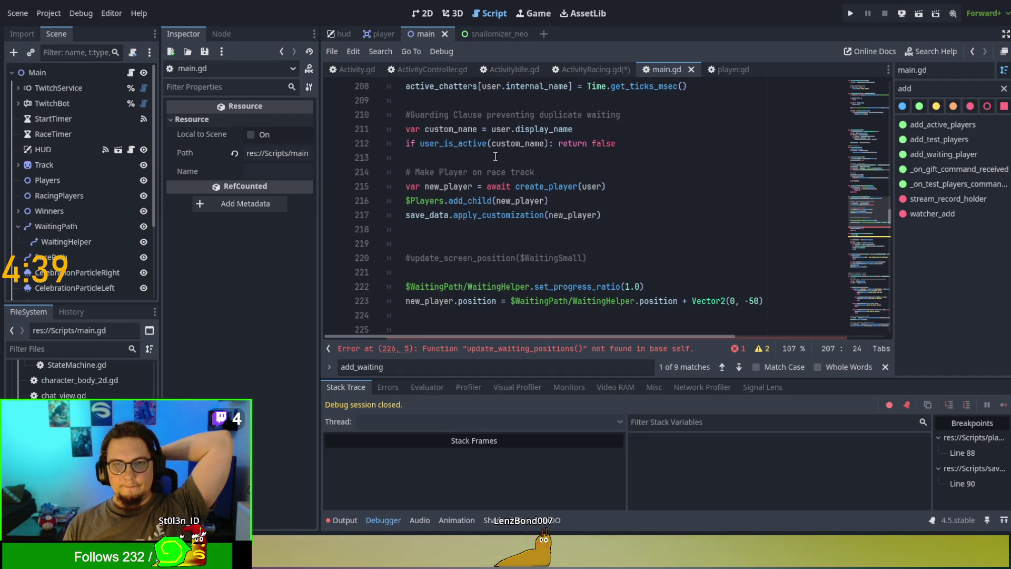
double_click(447, 147)
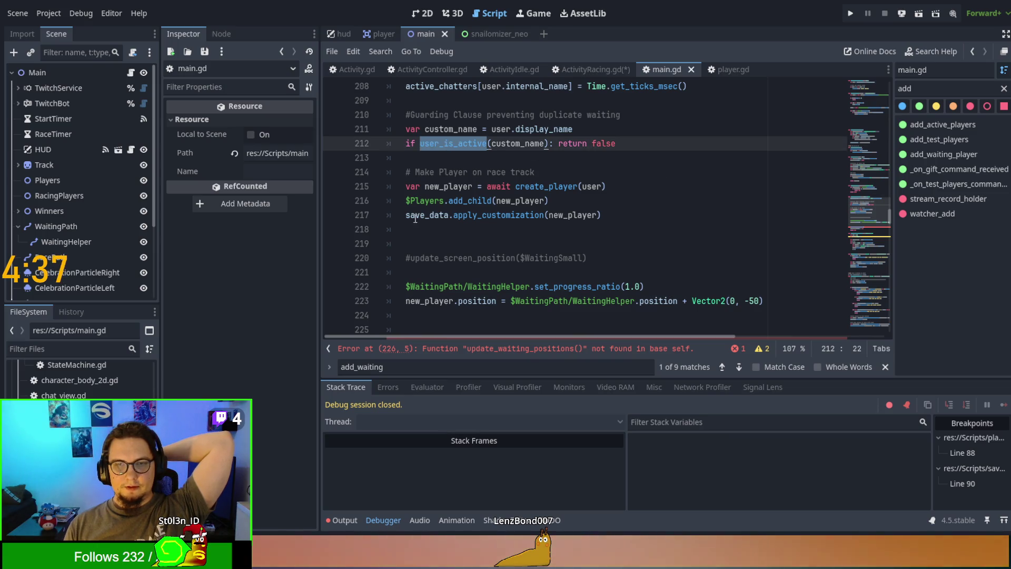
scroll(538, 225, down, 2)
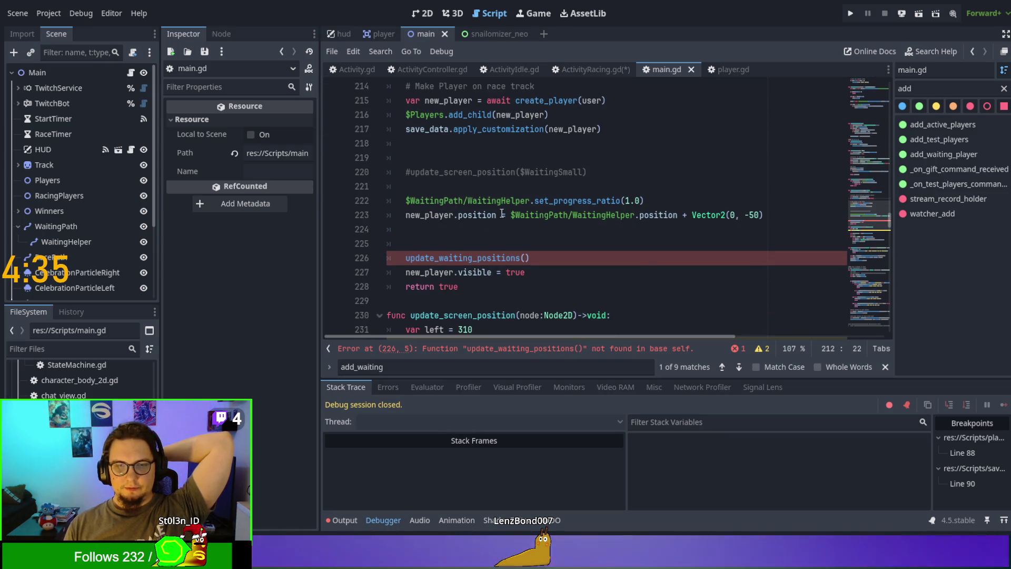
double_click(429, 215)
double_click(432, 258)
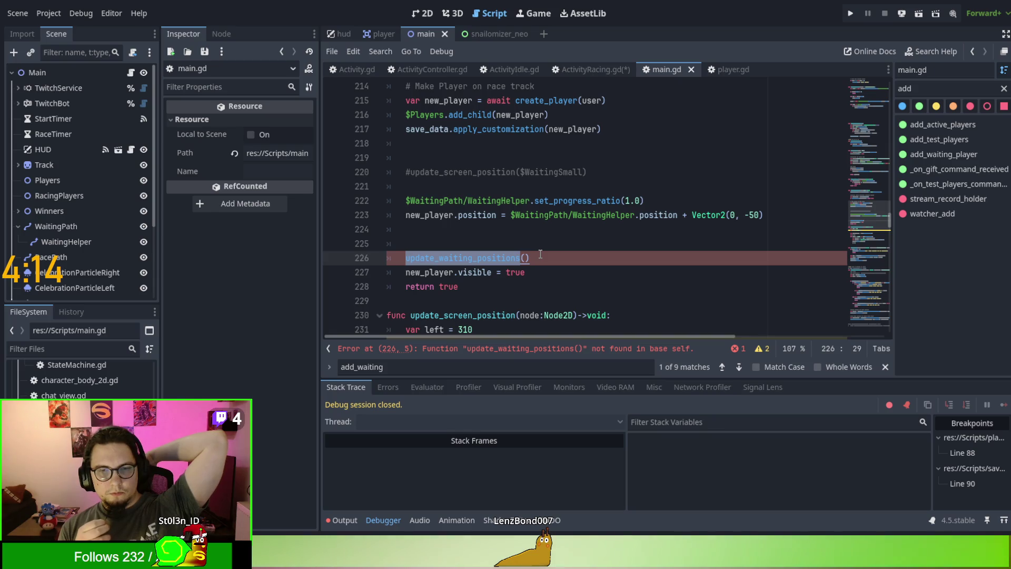
click(539, 255)
key(ctrl+x)
click(583, 69)
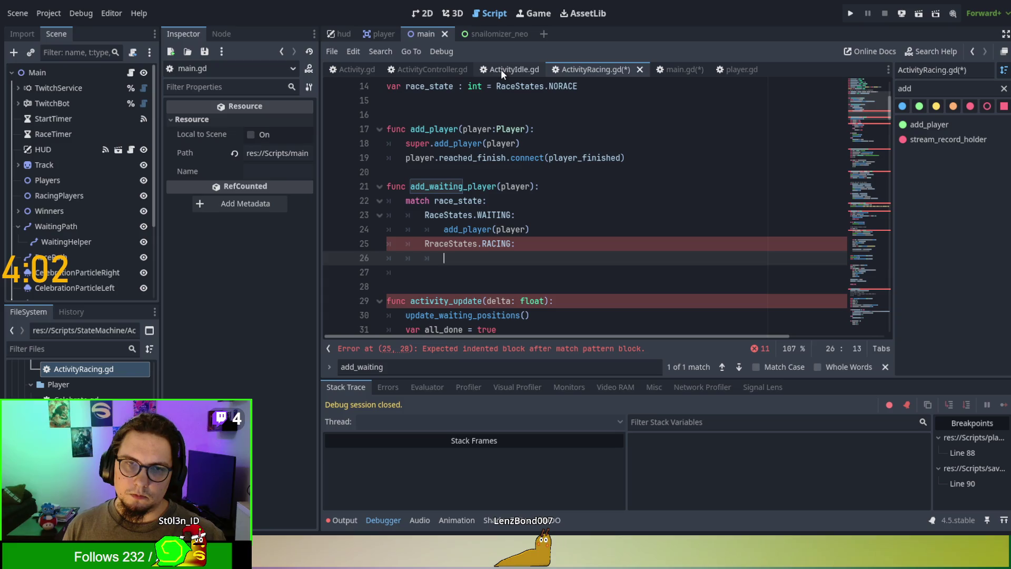
Step: Type ActivityController.gd's add_waiting_player parameter as ': Player'
click(357, 70)
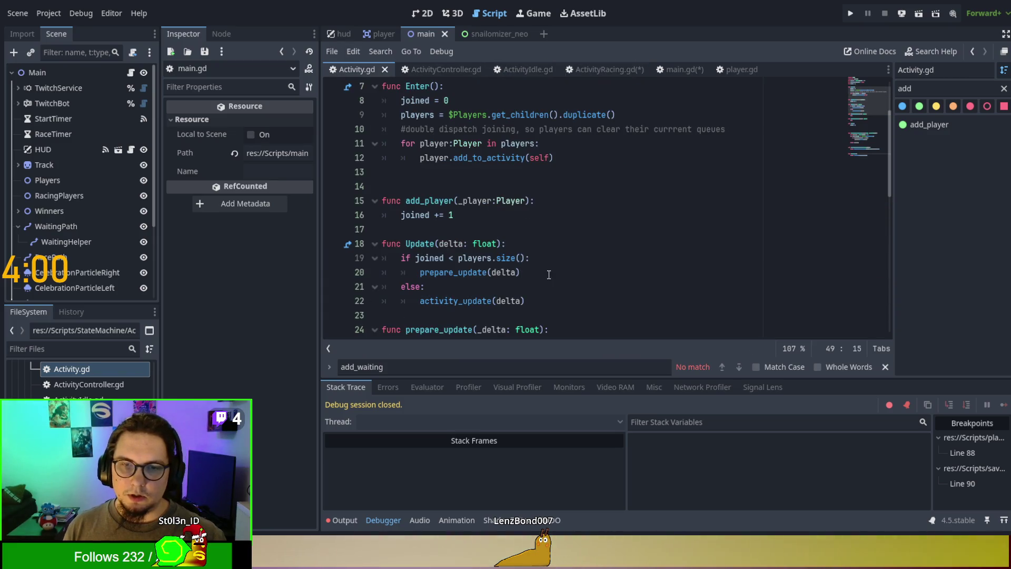
click(474, 69)
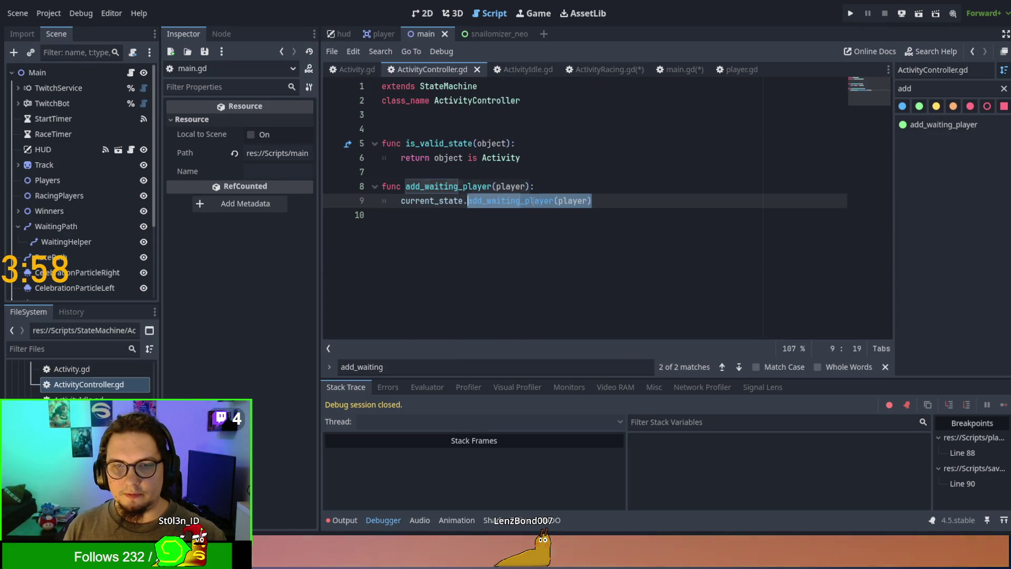
click(527, 186)
text(: Player)
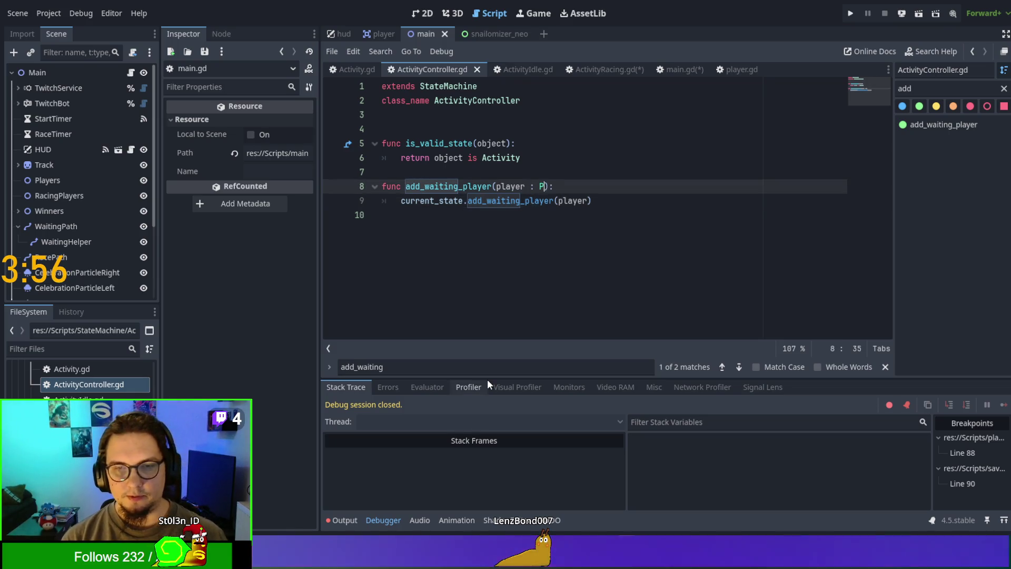
click(606, 157)
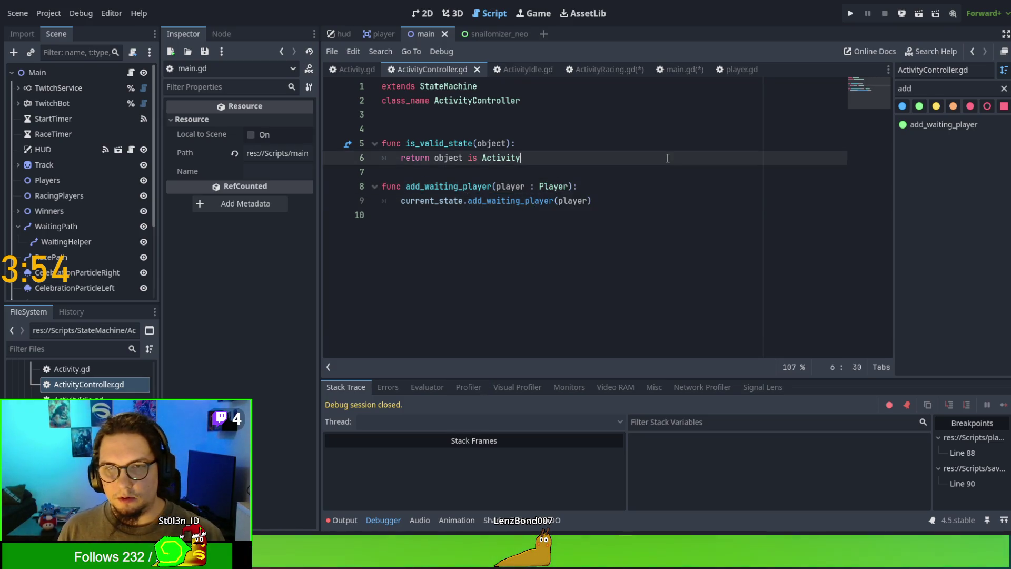
Step: Rename main.gd's add_waiting_player function on line 207 to add_player
click(604, 70)
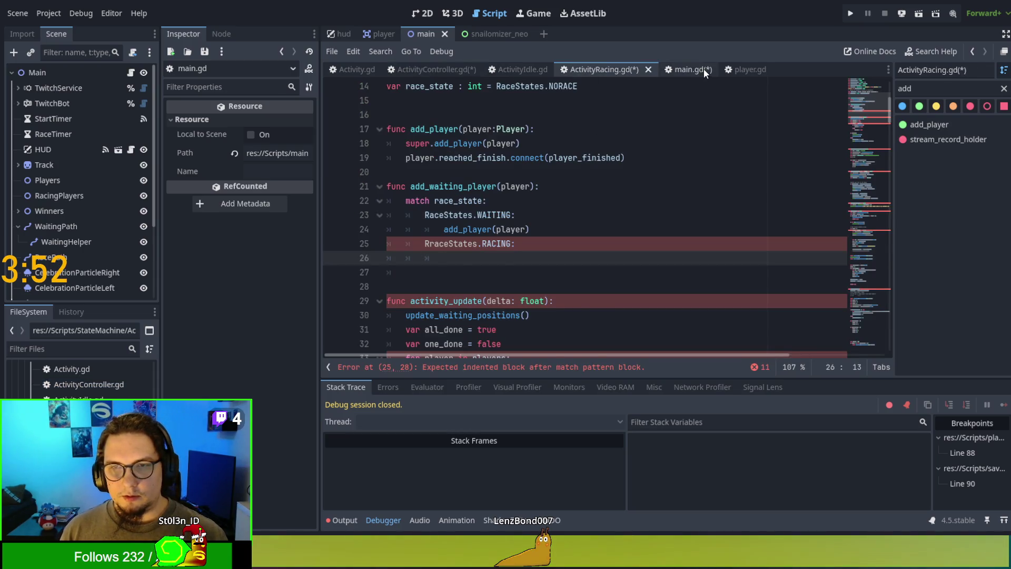
click(703, 70)
scroll(508, 313, up, 4)
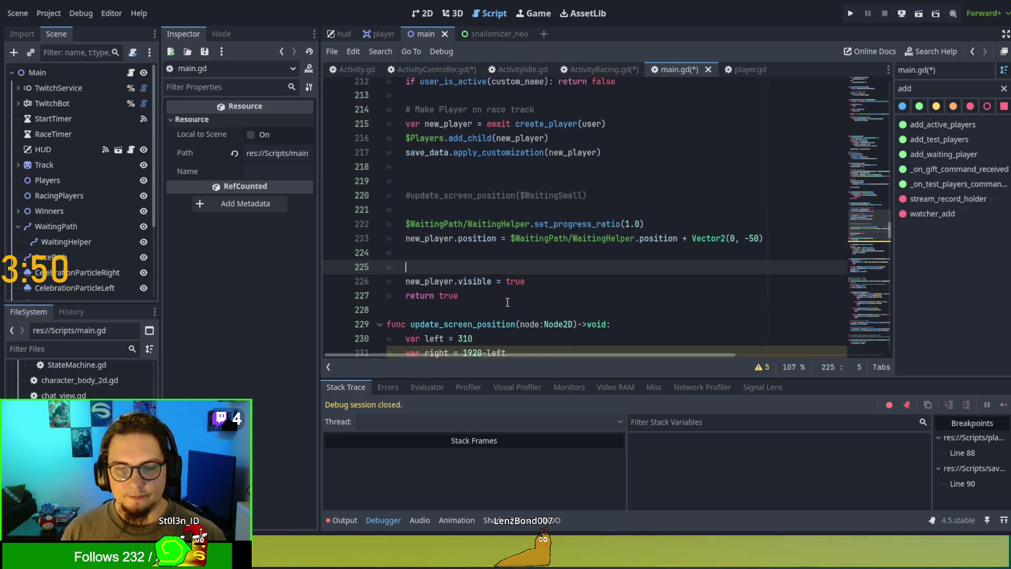
scroll(474, 263, up, 2)
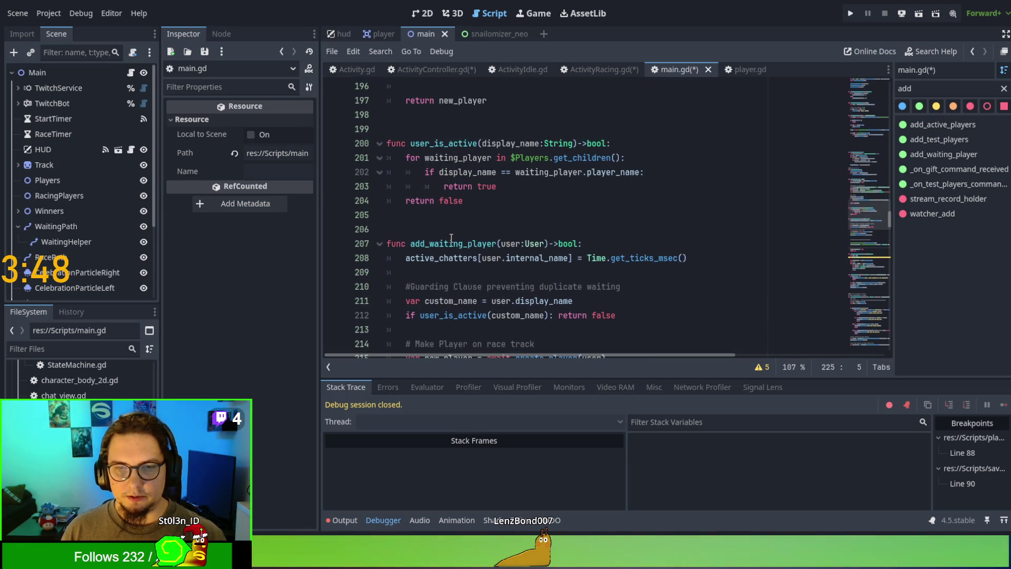
double_click(451, 241)
drag(429, 243, 468, 243)
key(BackSpace)
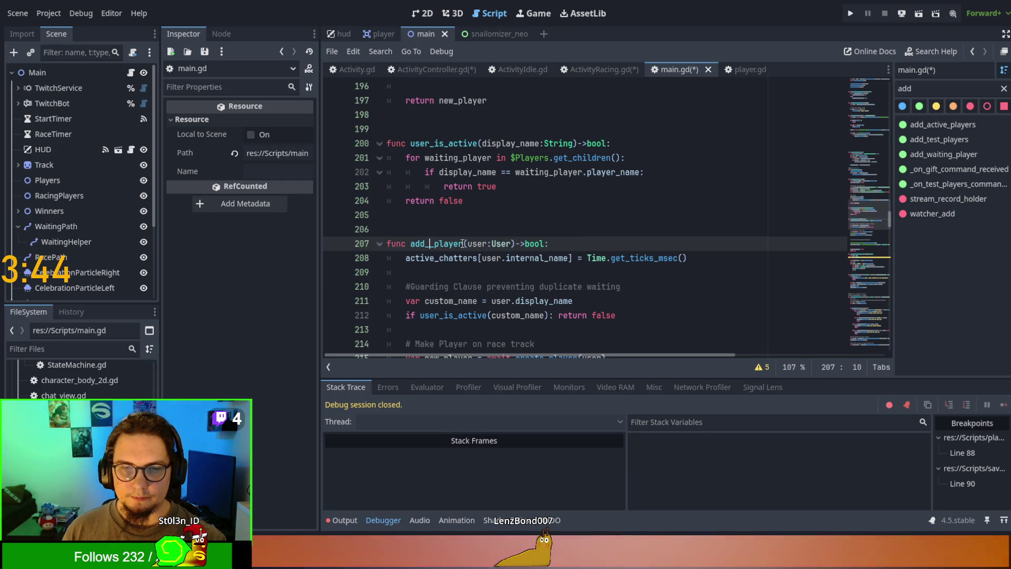
click(451, 244)
double_click(451, 244)
click(923, 158)
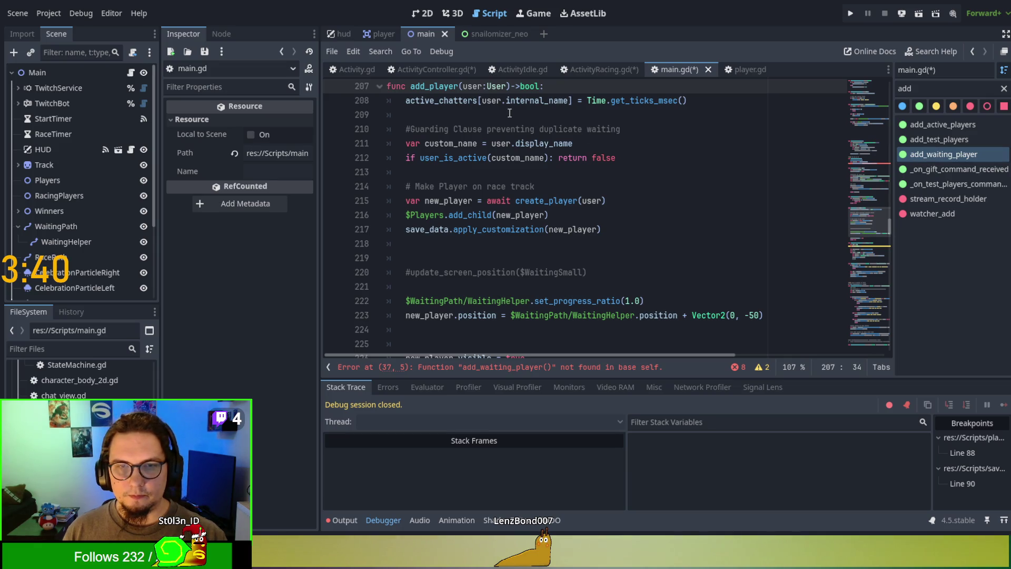
Step: Replace the add_waiting_player test calls on lines 374-381 with add_player
key(ctrl+f)
text(aa)
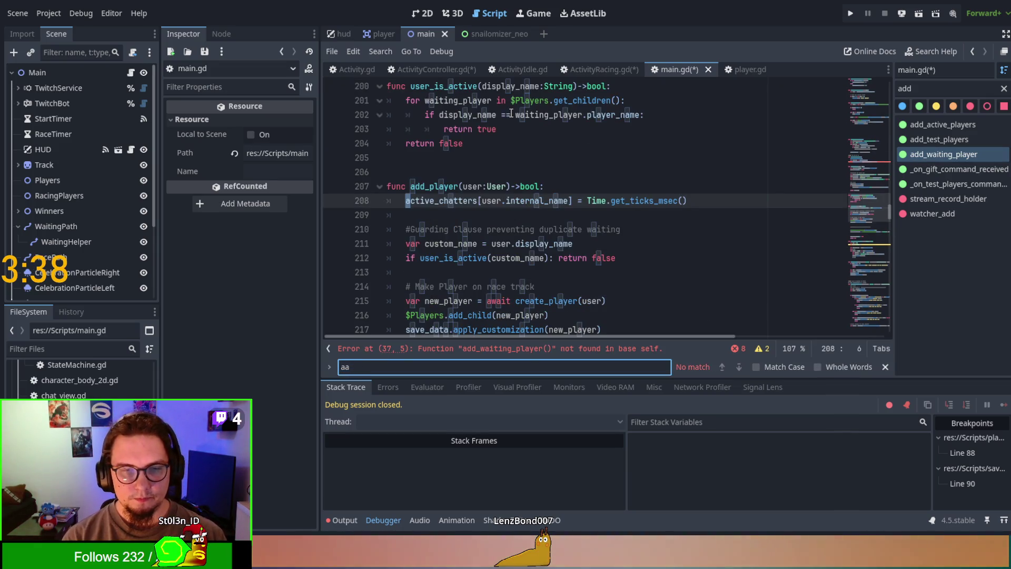
key(BackSpace)
key(BackSpace)
key(BackSpace)
text(add_waiting_player)
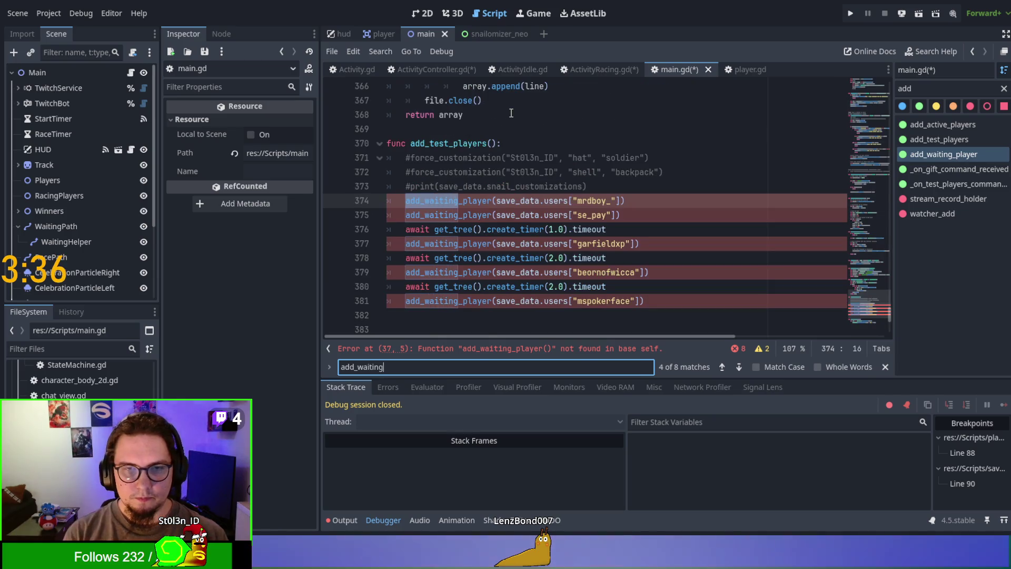
key(Escape)
text(add_player)
click(443, 215)
double_click(444, 215)
key(ctrl+v)
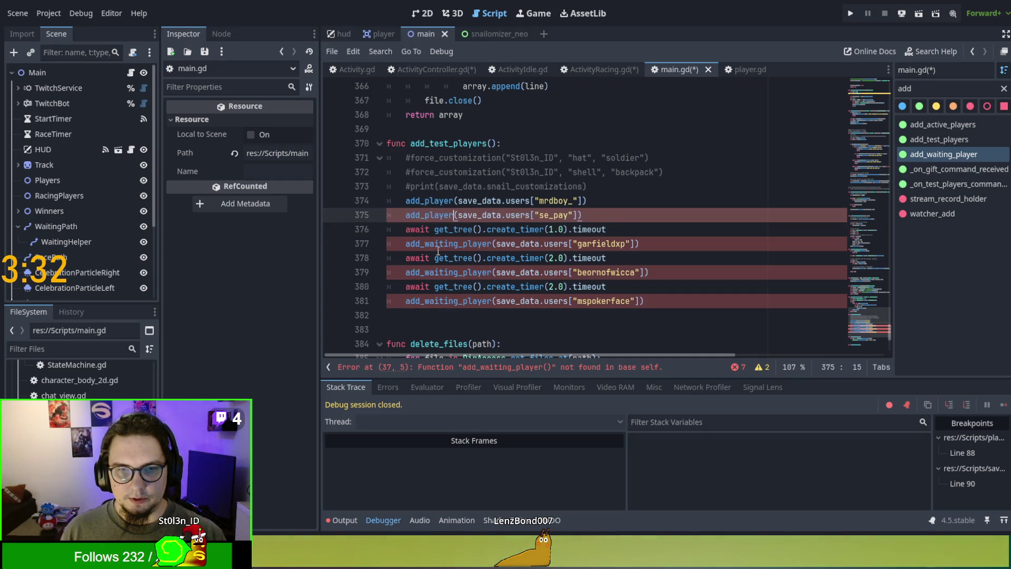
double_click(437, 243)
key(ctrl+v)
double_click(431, 272)
key(ctrl+v)
double_click(428, 301)
key(ctrl+v)
click(505, 329)
Step: Change the remaining add_waiting_player calls on lines 37 and 120 to add_player
key(ctrl+f)
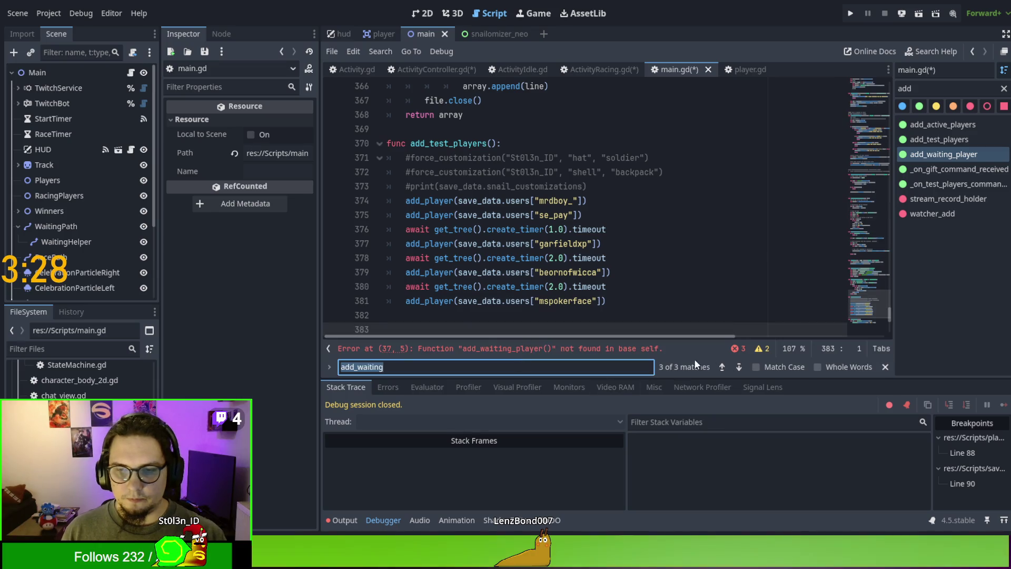
click(739, 367)
key(Escape)
double_click(448, 201)
key(ctrl+v)
key(ctrl+f)
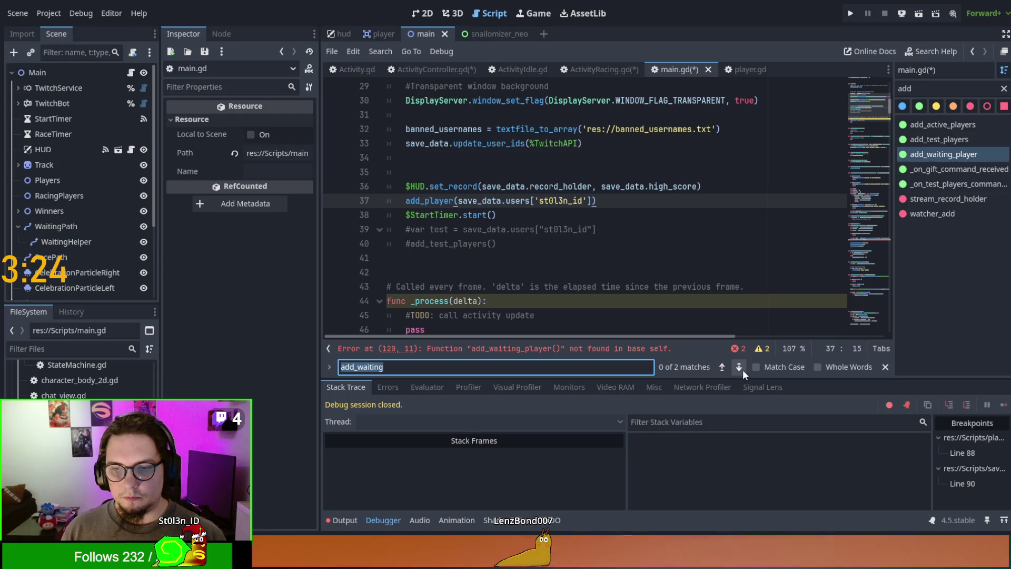
click(739, 367)
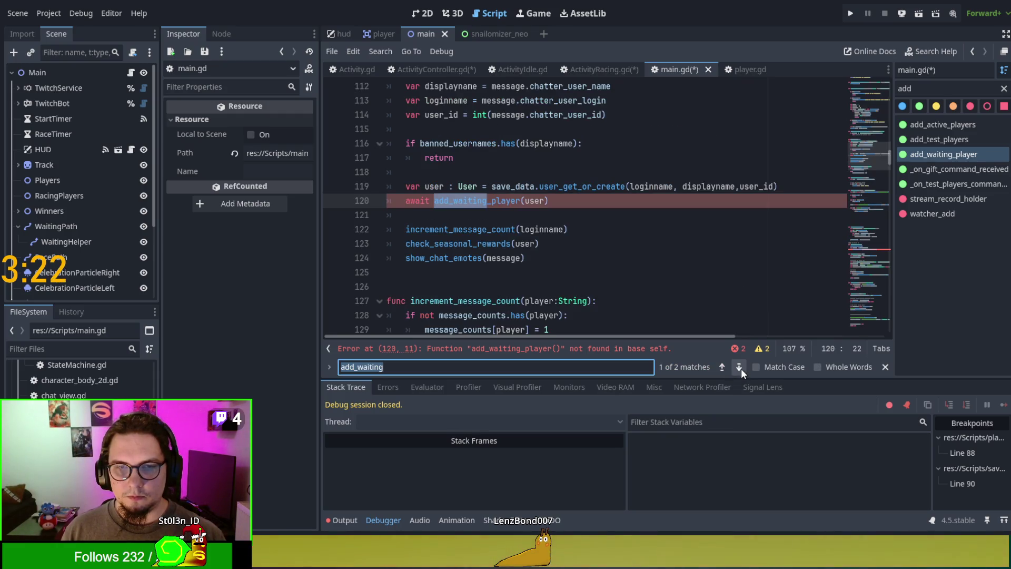
double_click(474, 201)
scroll(550, 259, up, 3)
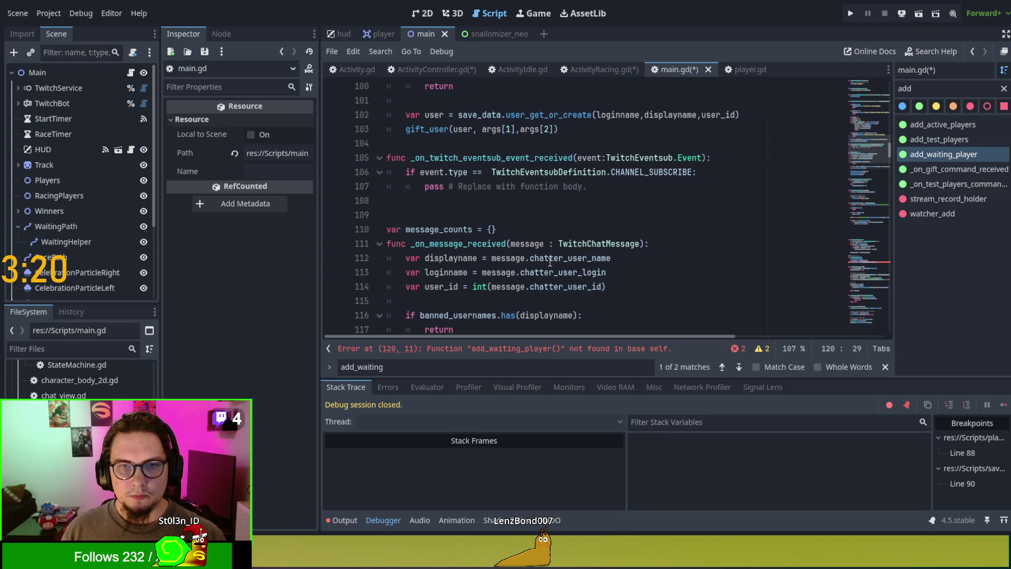
scroll(550, 259, down, 2)
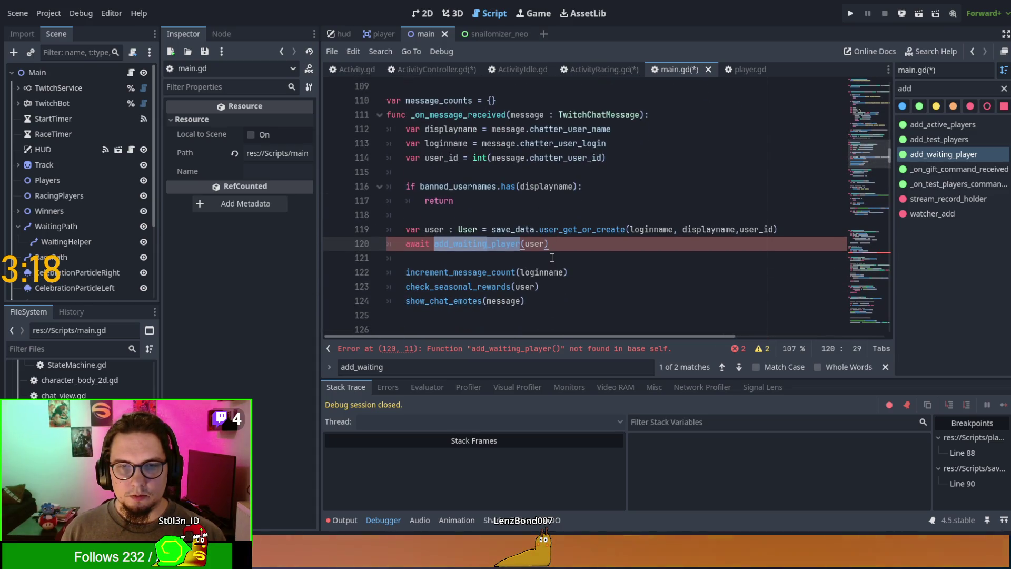
text(add_player)
click(719, 363)
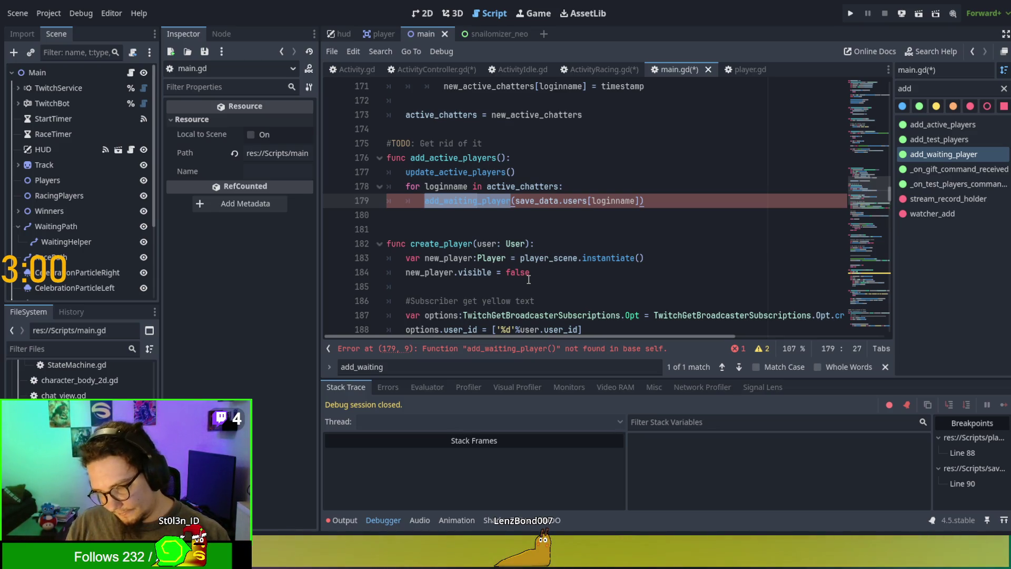
Step: Delete main.gd's add_active_players function and its TODO, returning to ActivityRacing.gd
scroll(528, 279, up, 2)
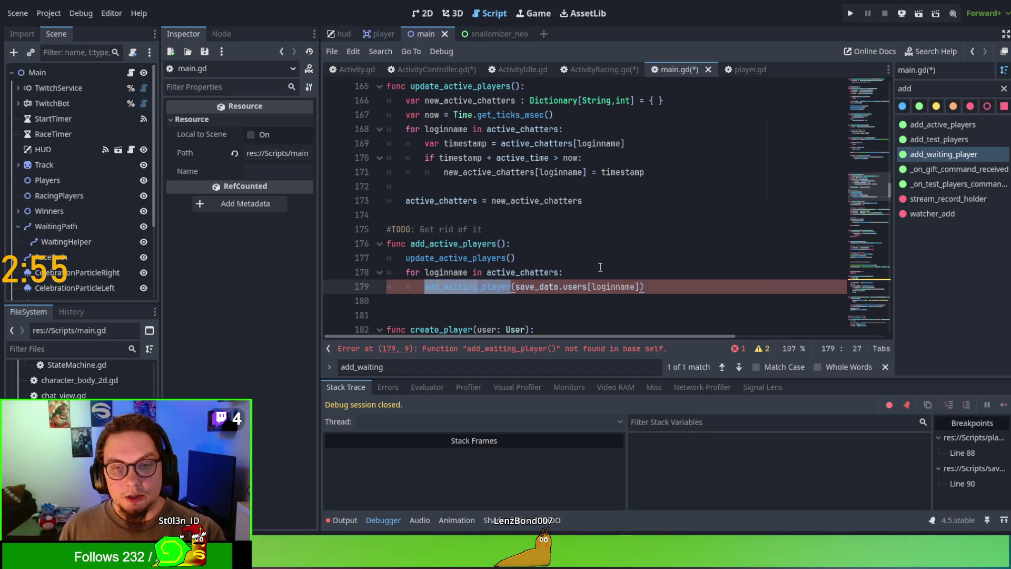
drag(667, 287, 328, 246)
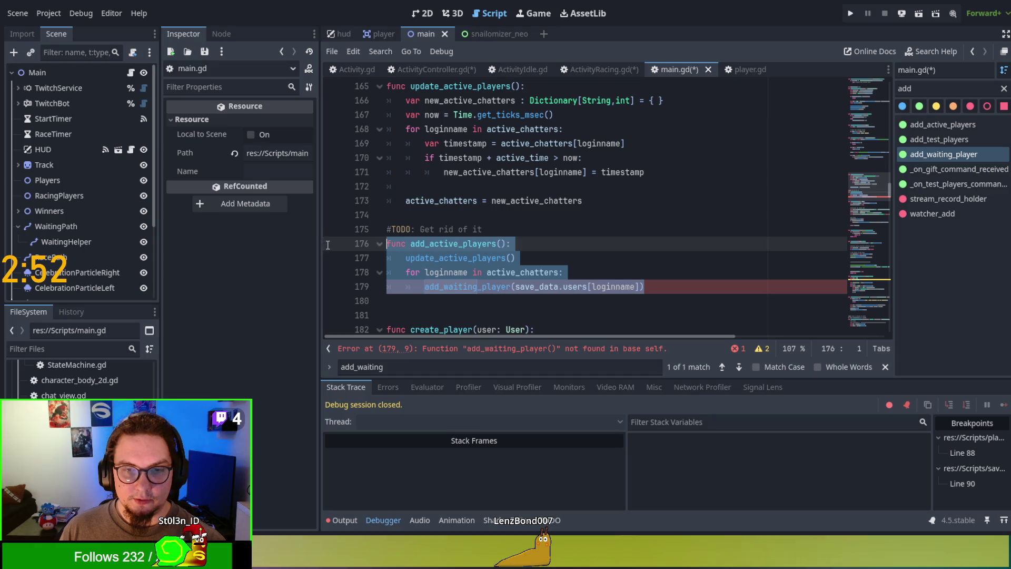
double_click(471, 243)
key(shift+Home)
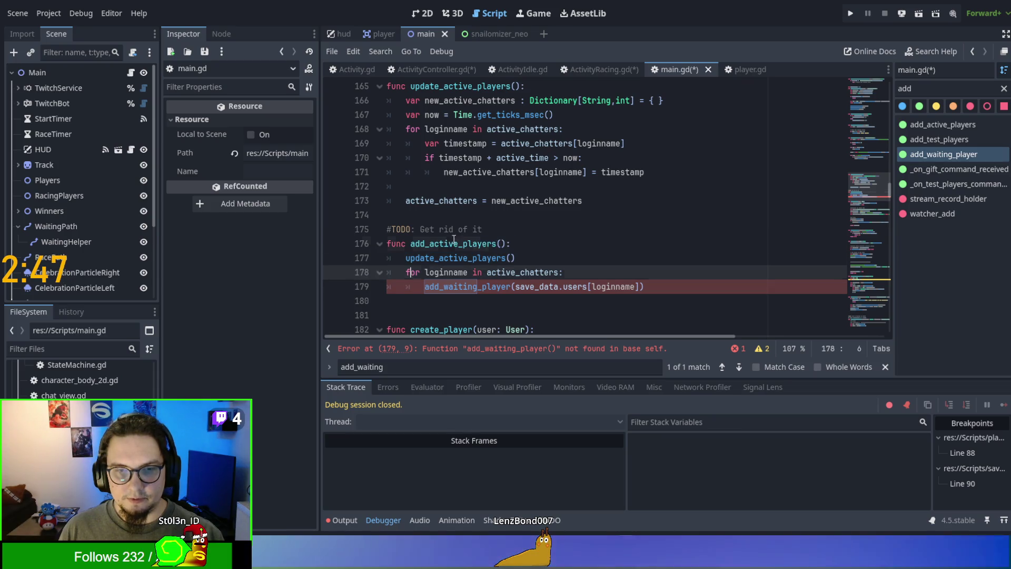
key(ctrl+f)
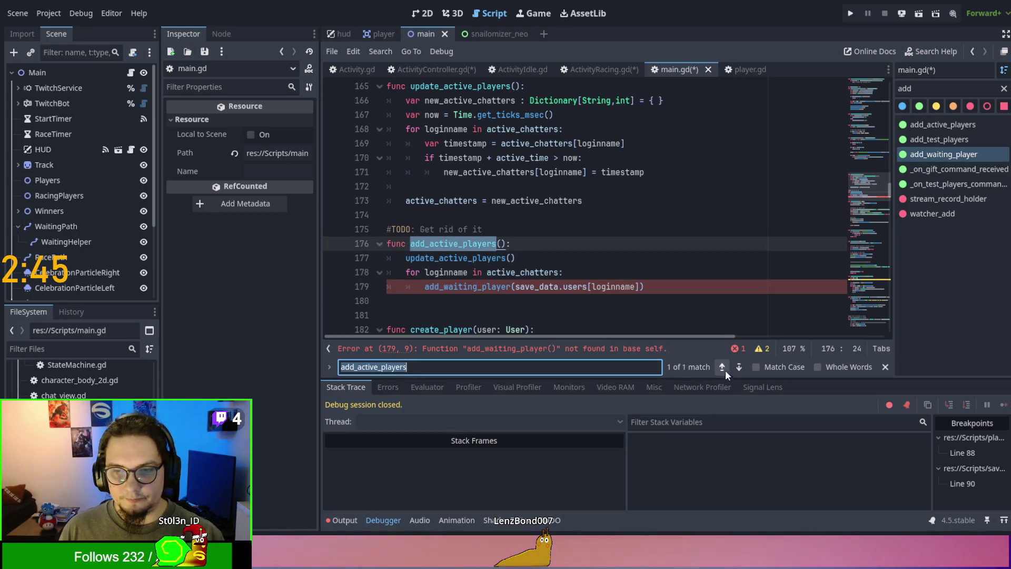
click(692, 290)
mouse_move(691, 289)
mouse_down()
mouse_move(337, 241)
mouse_move(340, 228)
mouse_up()
key(BackSpace)
key(BackSpace)
key(BackSpace)
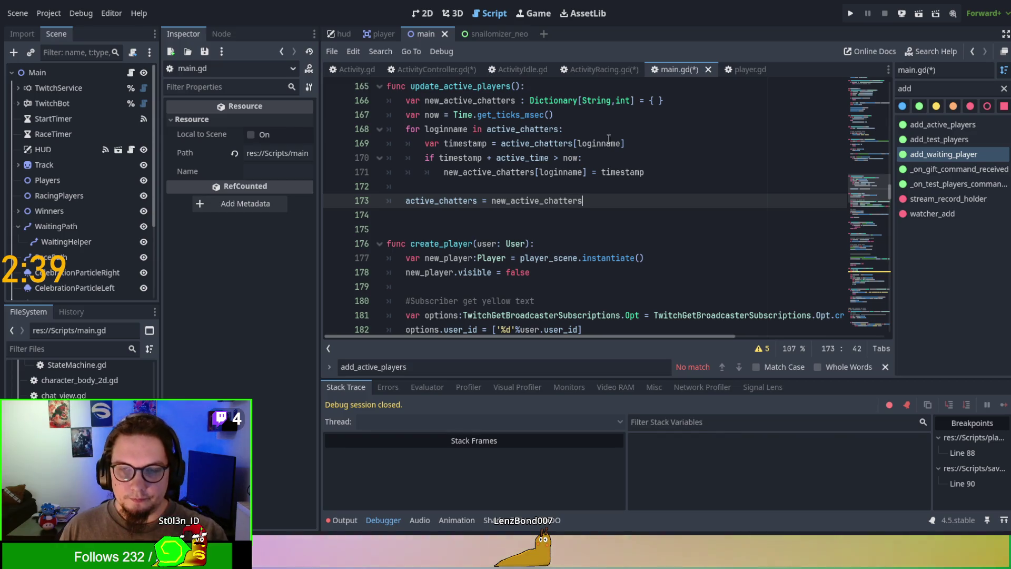
click(611, 69)
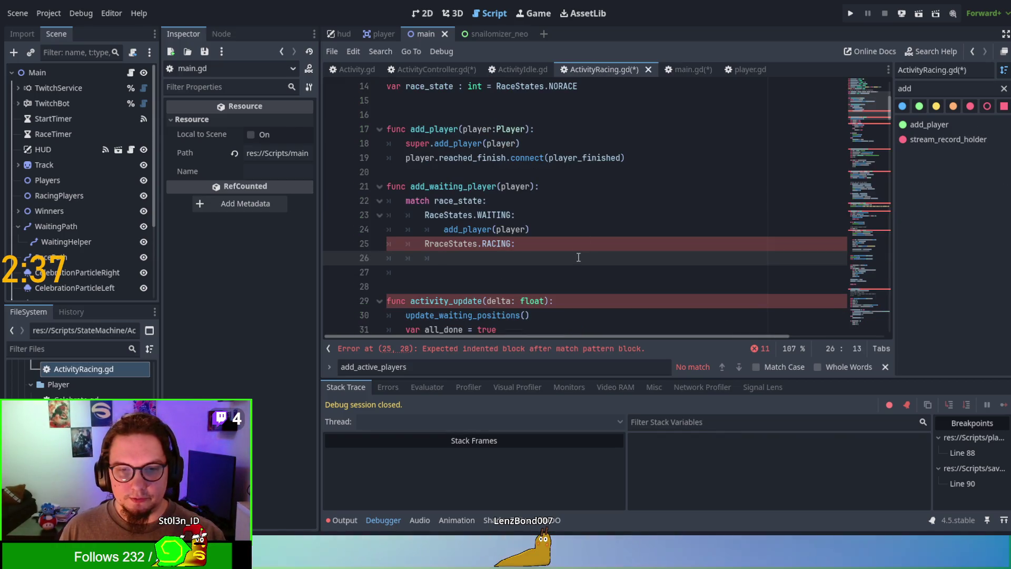
Step: Fix the RraceStates typo on line 25 to RaceStates
click(434, 243)
key(BackSpace)
click(479, 258)
text(add_player)
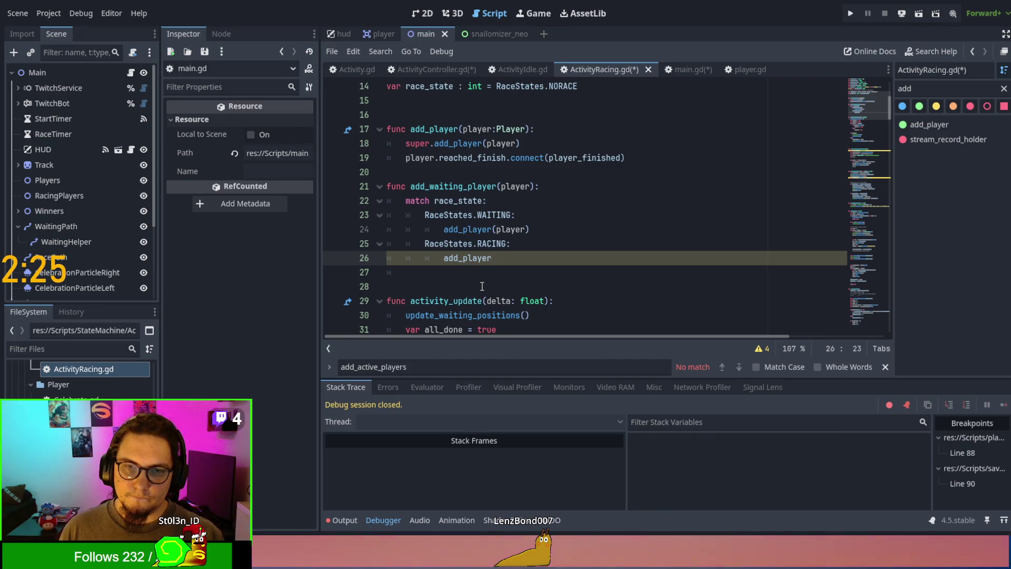
Step: Type add_waiting_player's parameter as :Player and make the RACING case call add_spectator(player)
click(531, 186)
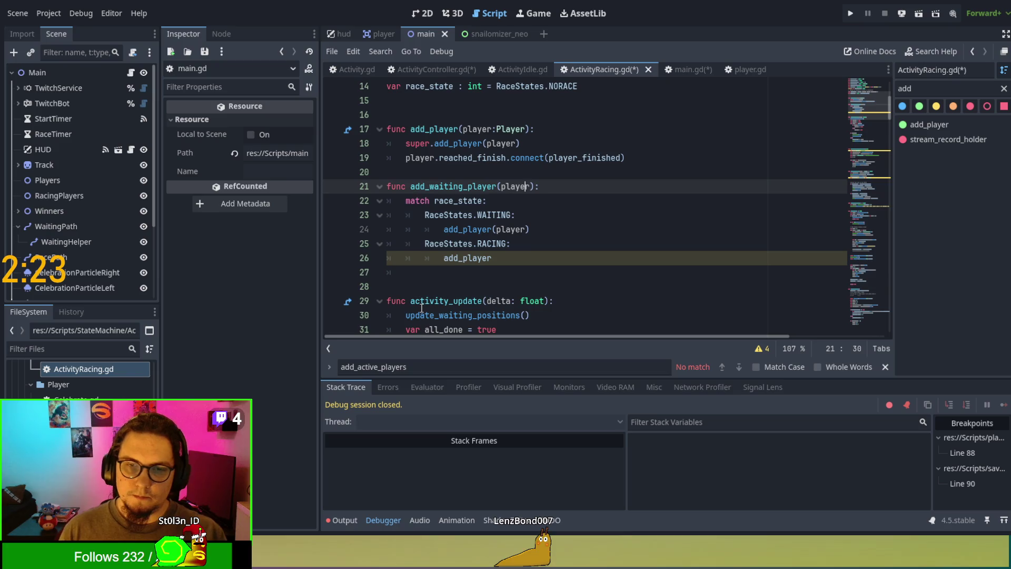
text(:Playe)
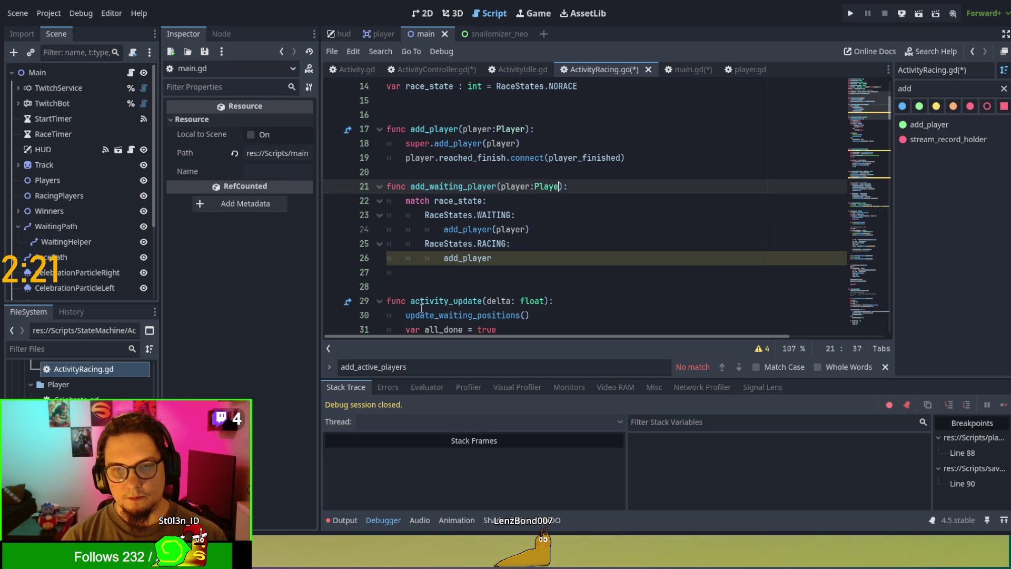
text(r)
key(Escape)
click(421, 273)
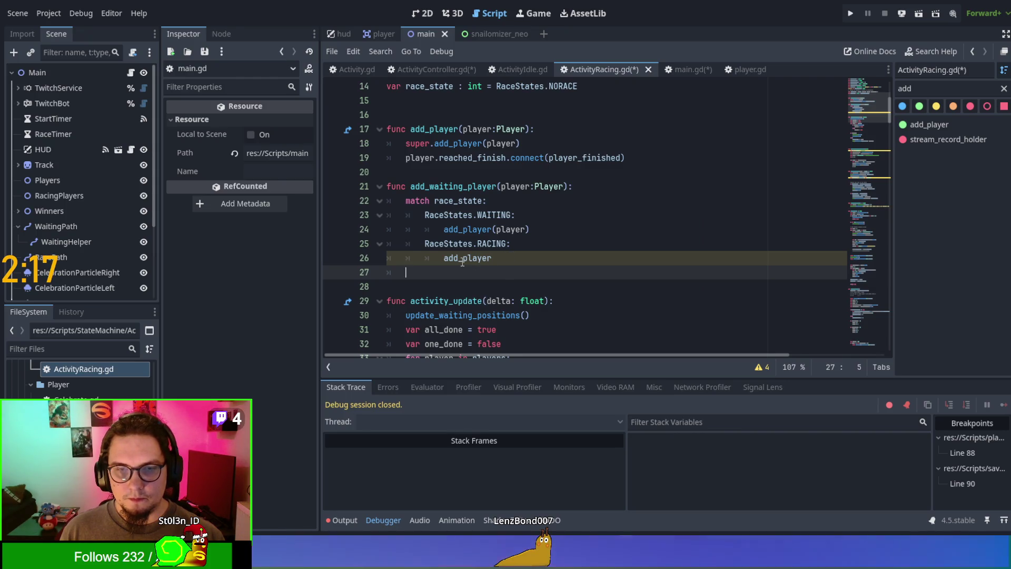
drag(463, 258, 501, 262)
text(spec)
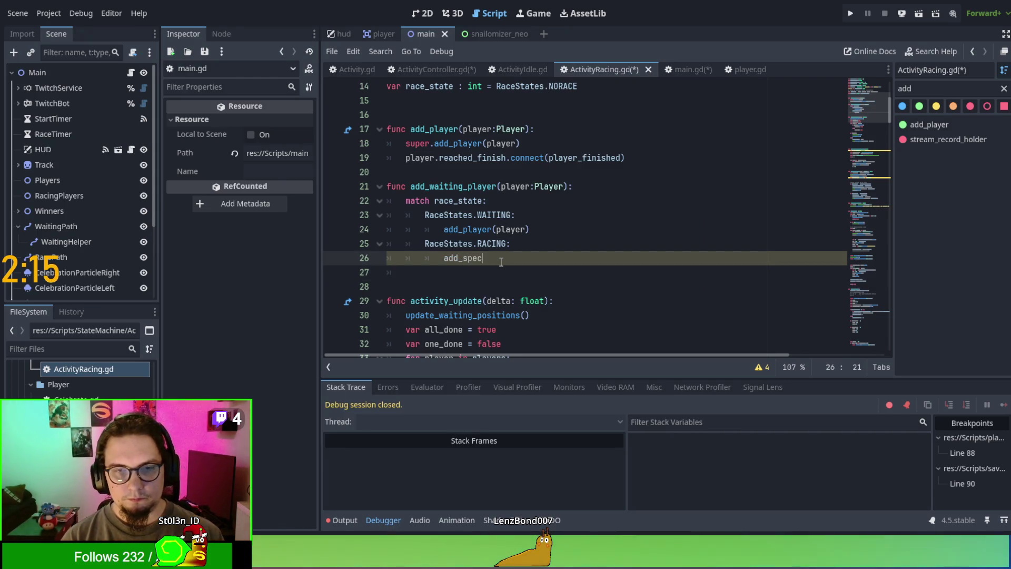
text(tator(player)
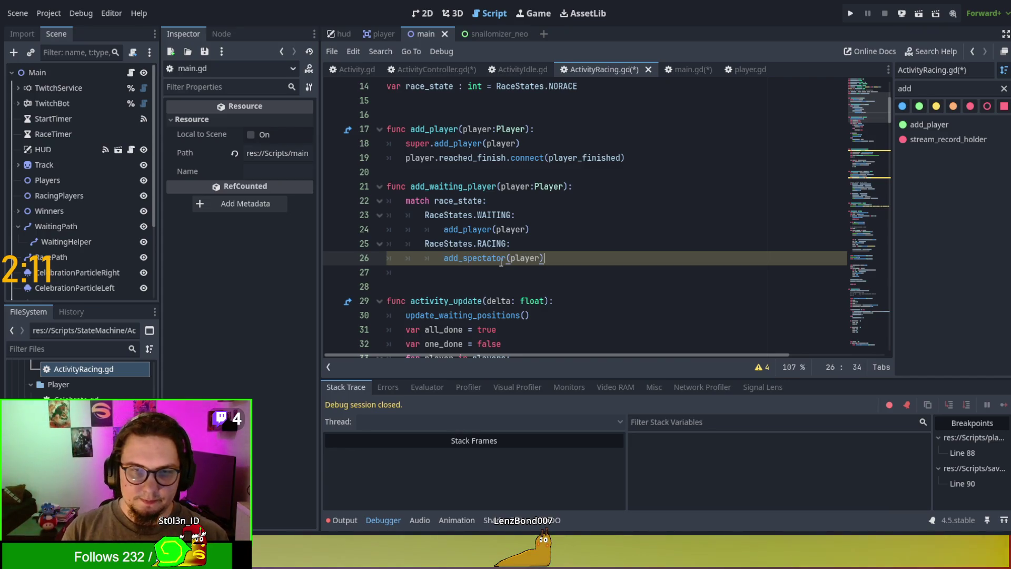
scroll(474, 211, up, 1)
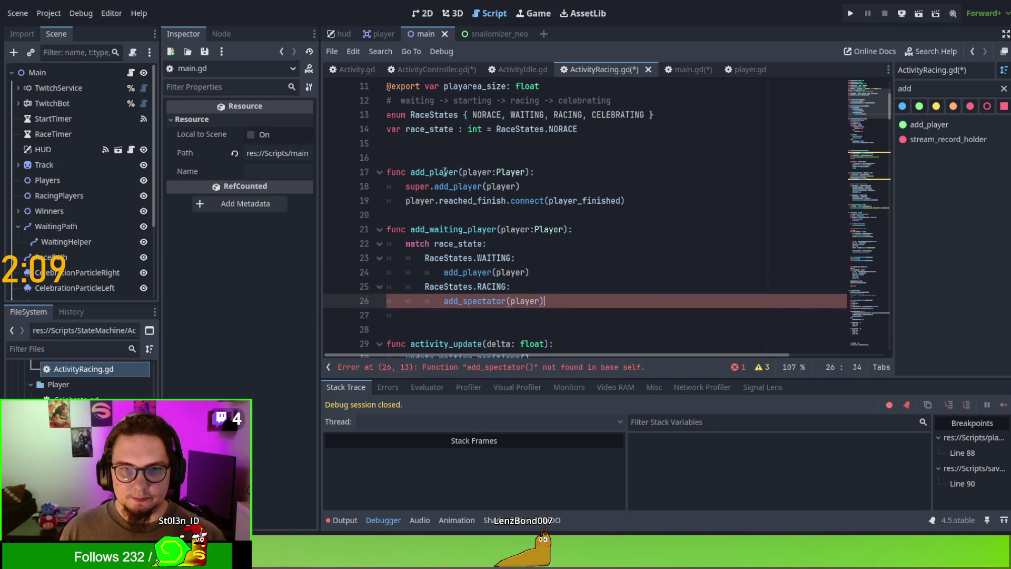
Step: Add func add_spectator(player:Player) whose body calls $Players.add_child(player)
click(437, 147)
key(Return)
text(func add_specta)
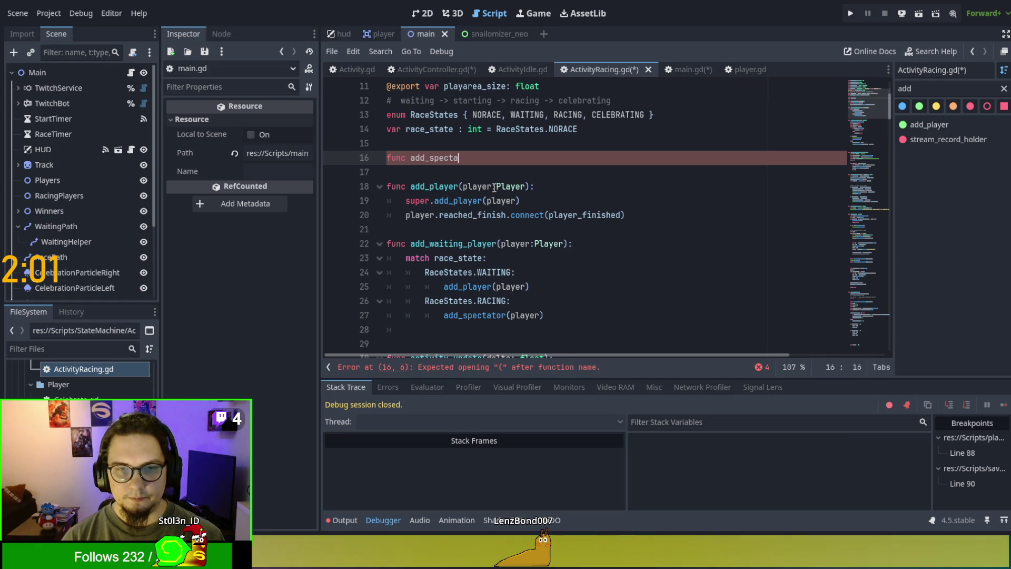
text(or )
text(player:)
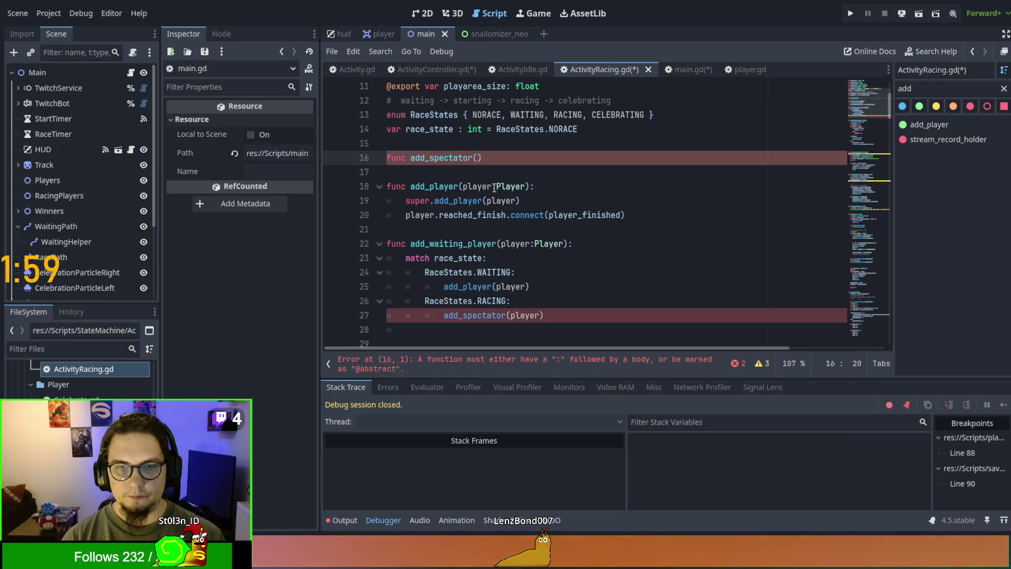
text(Player):)
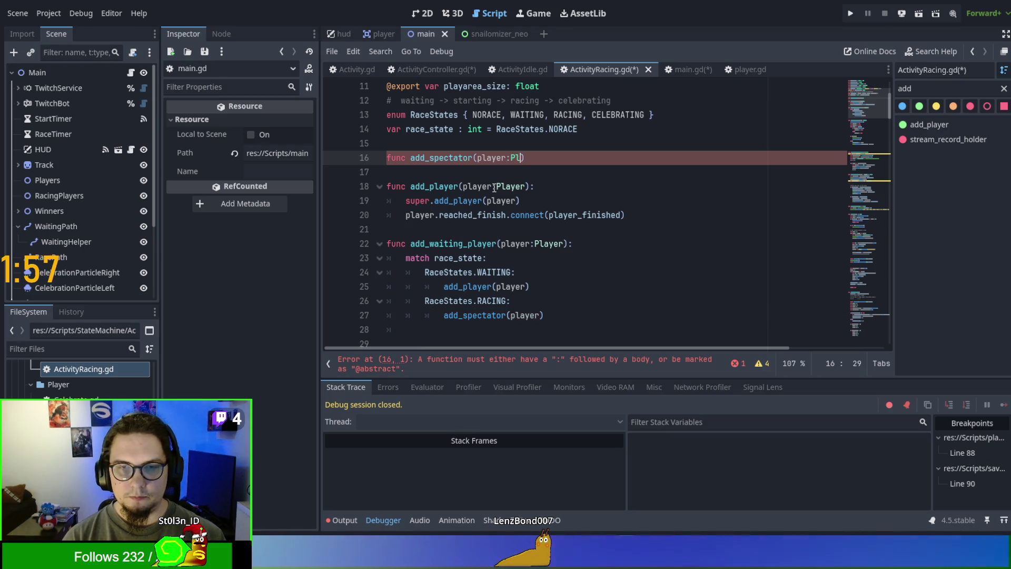
key(Return)
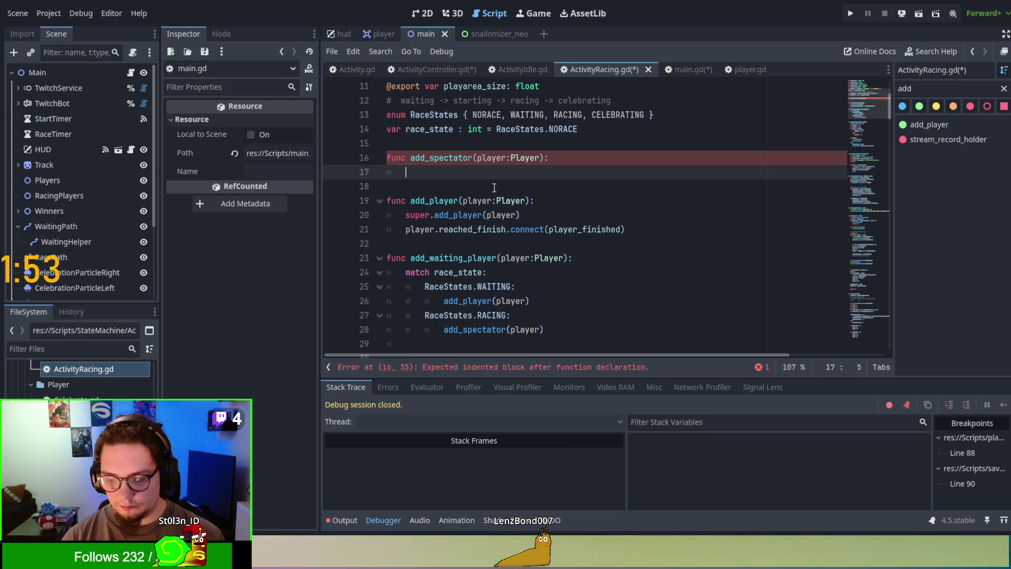
text(Waiti)
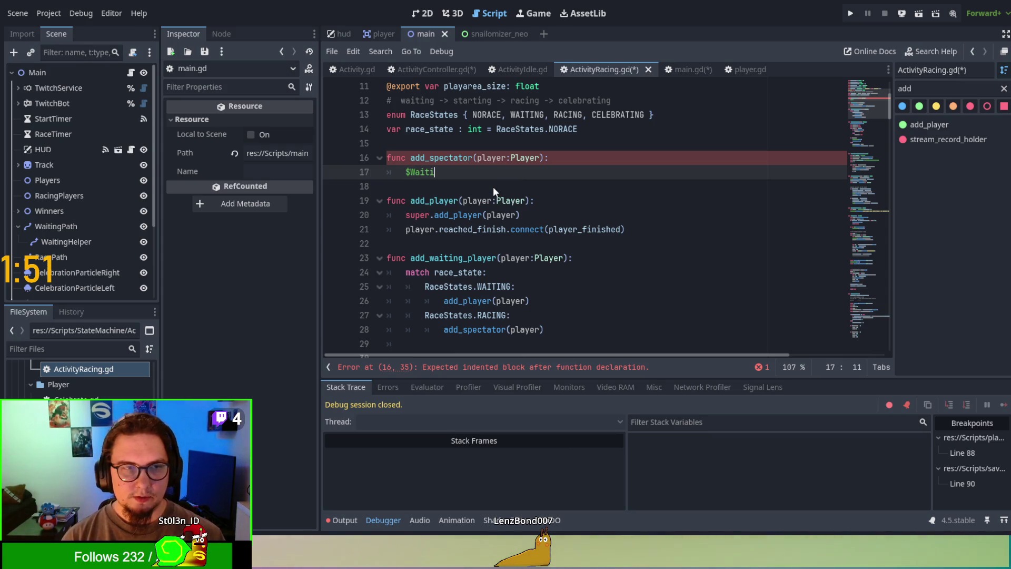
text(ngPlayers)
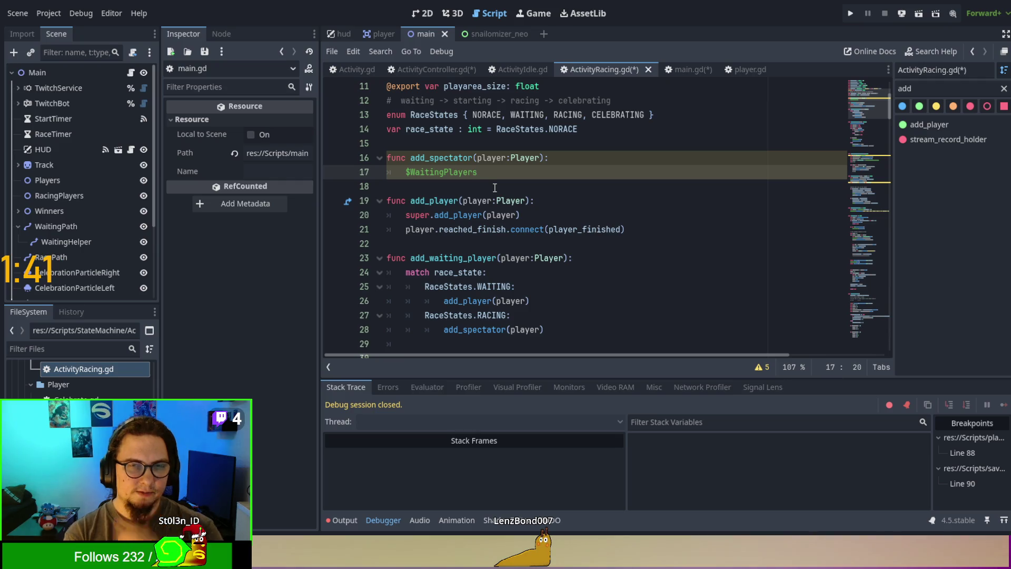
key(BackSpace)
key(BackSpace)
key(BackSpace)
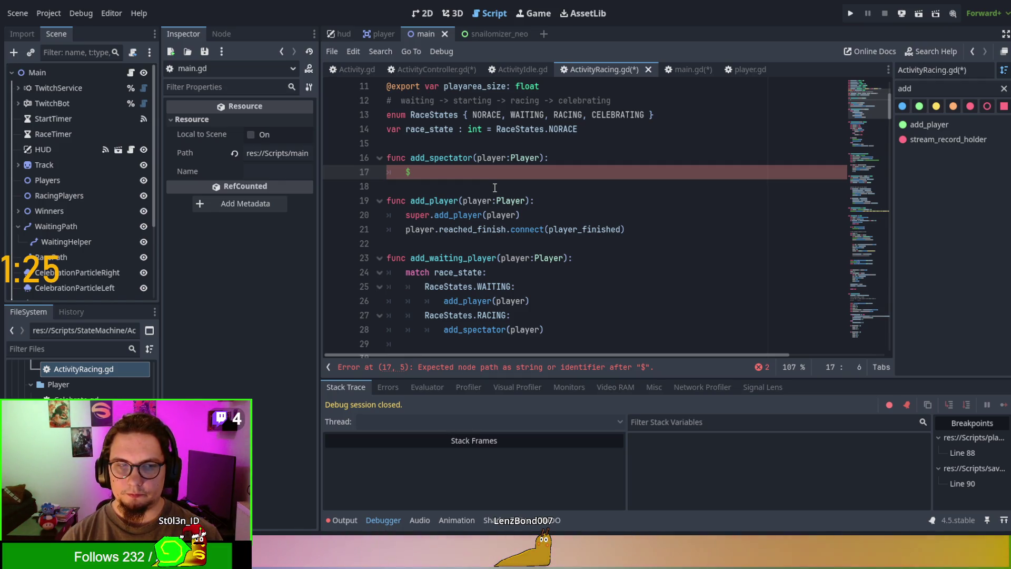
text(Players)
text(.add)
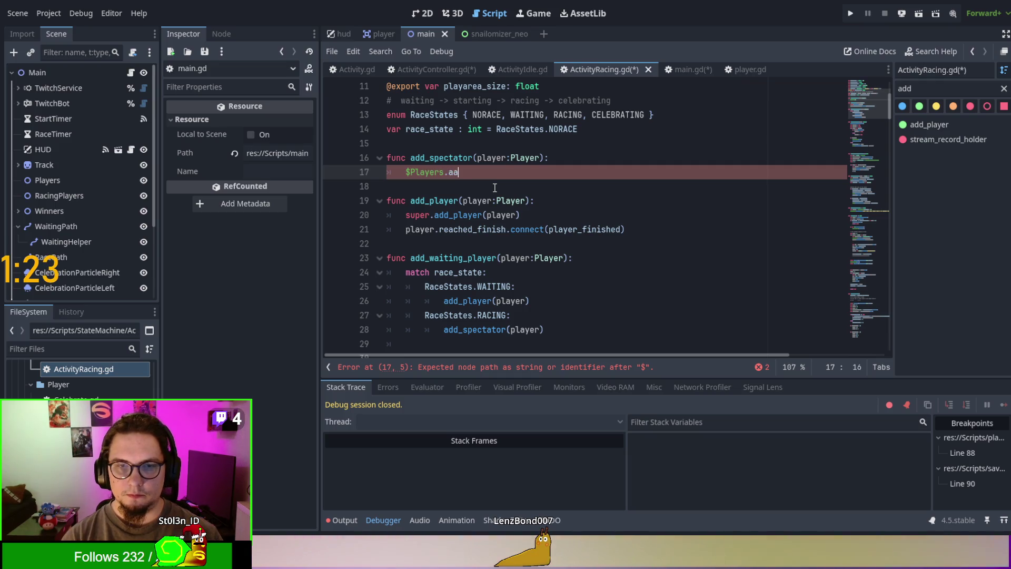
key(Return)
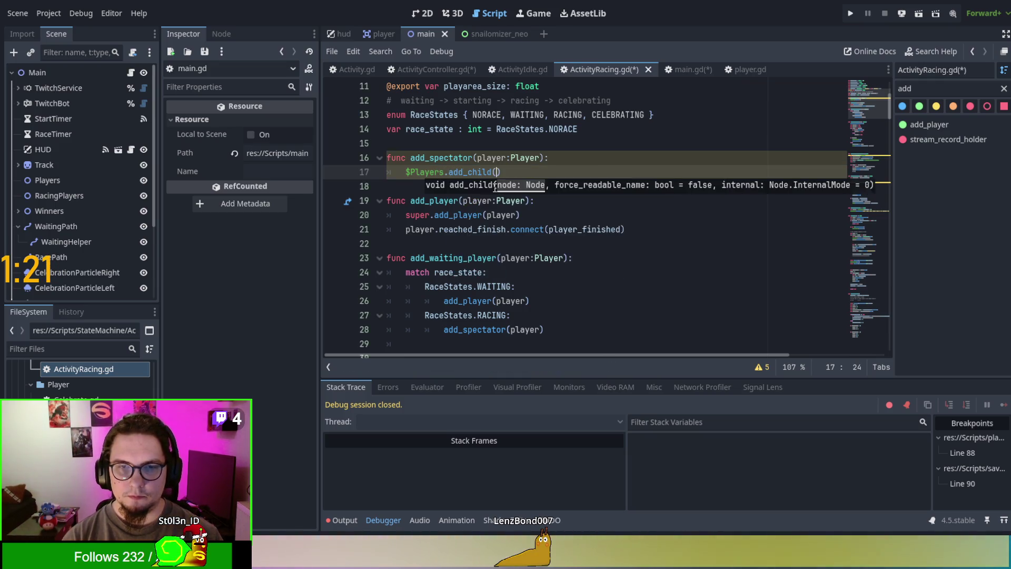
text(p)
text())
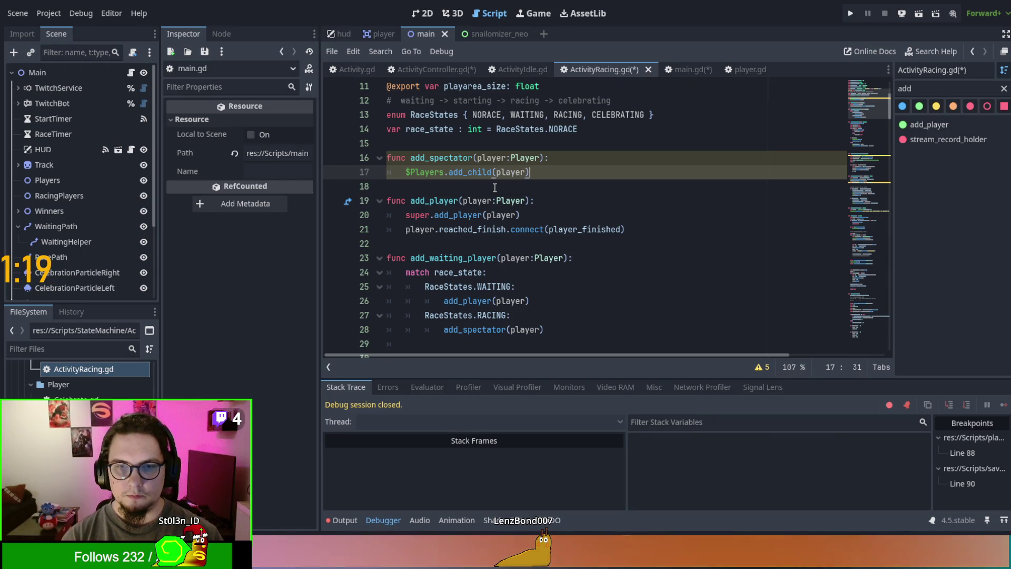
key(Down)
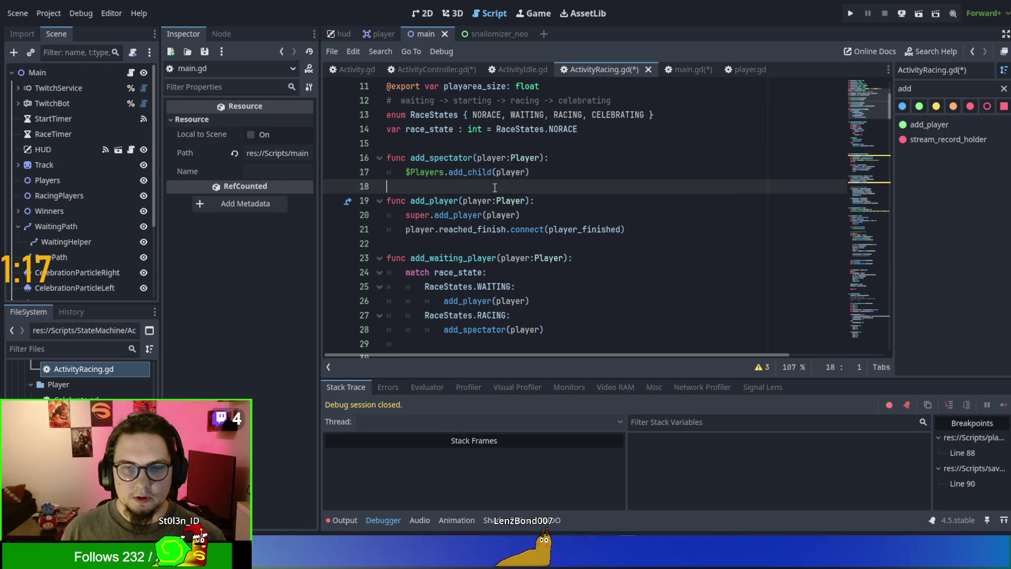
Step: Move update_waiting_positions() from activity_update into add_spectator, with a blank line between functions
scroll(495, 188, down, 6)
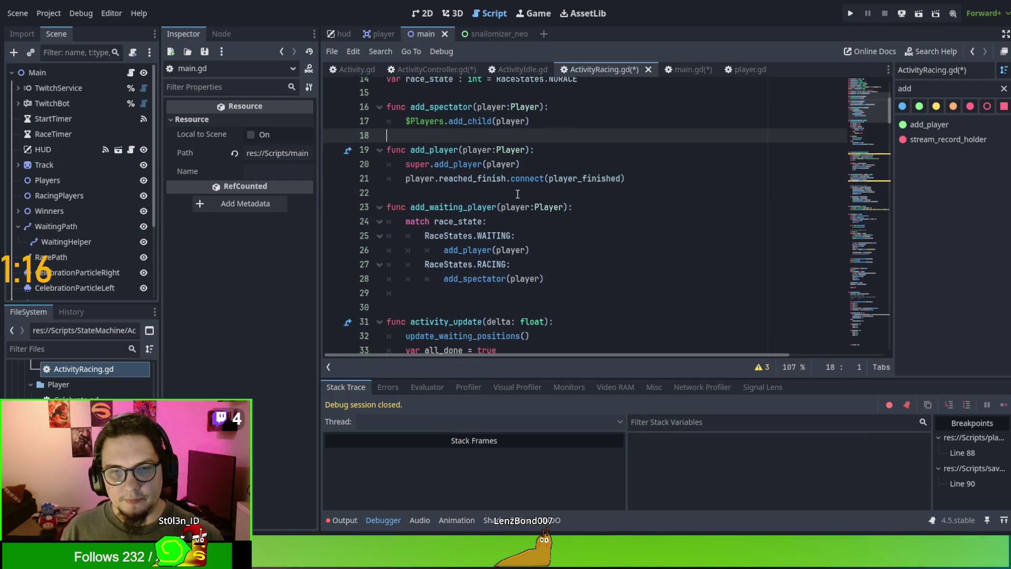
click(579, 109)
key(shift+Down)
key(BackSpace)
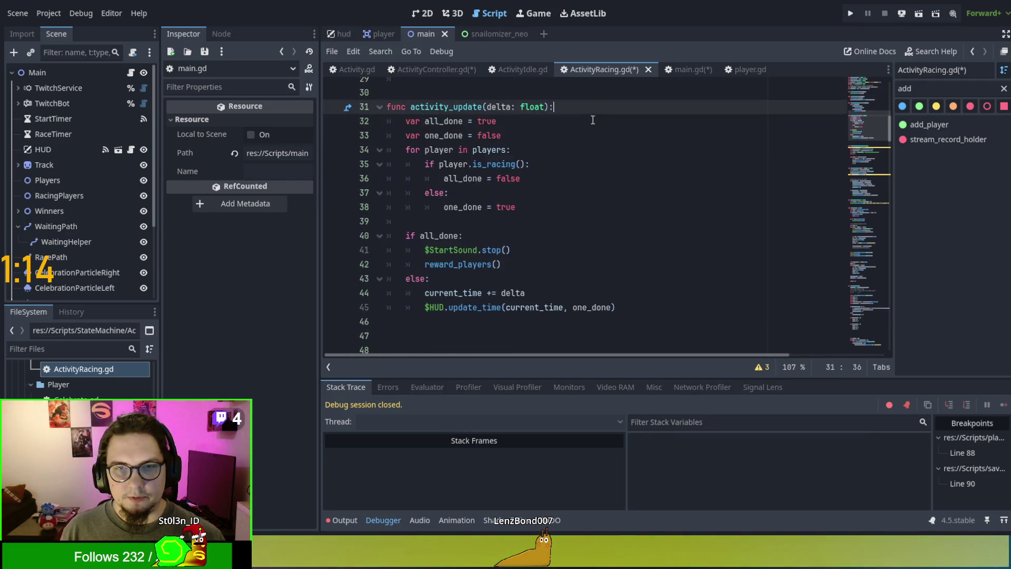
scroll(567, 138, up, 4)
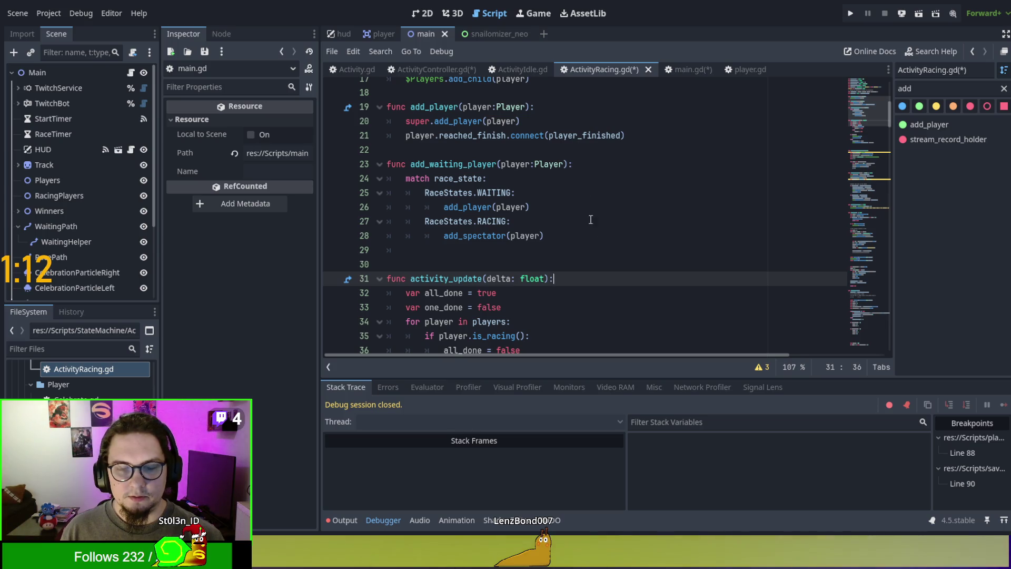
key(ctrl+z)
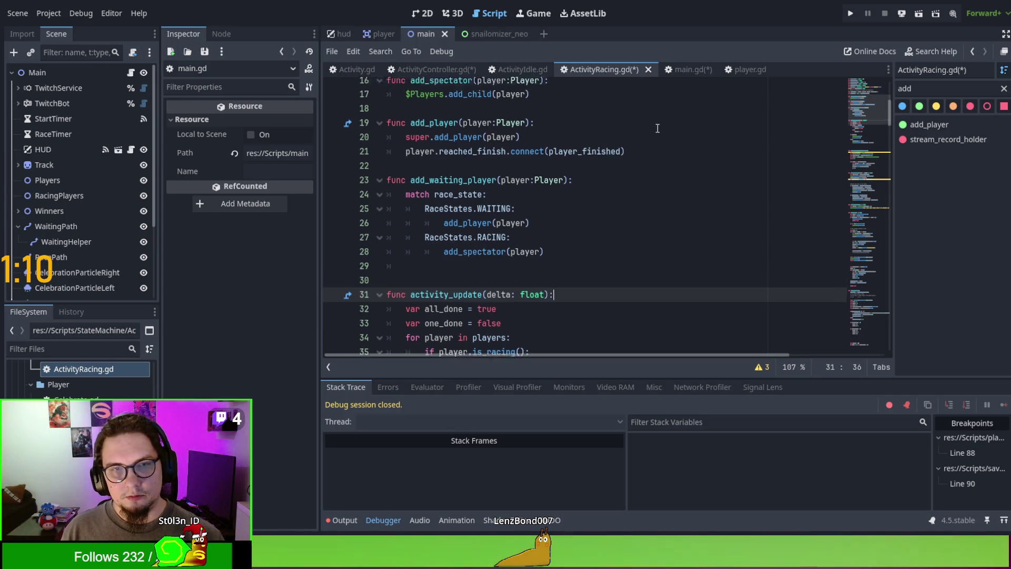
scroll(605, 168, up, 2)
click(573, 188)
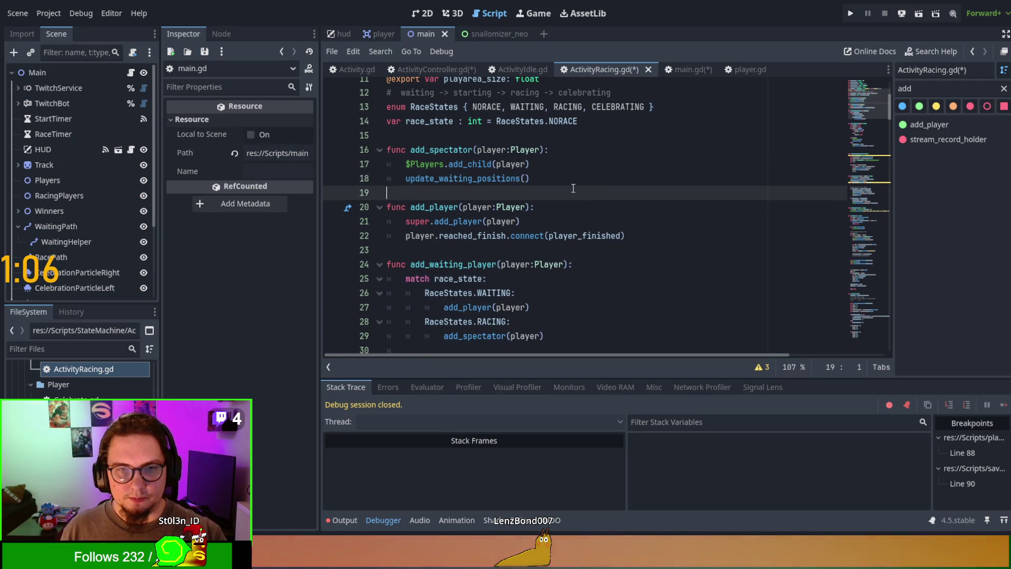
key(Return)
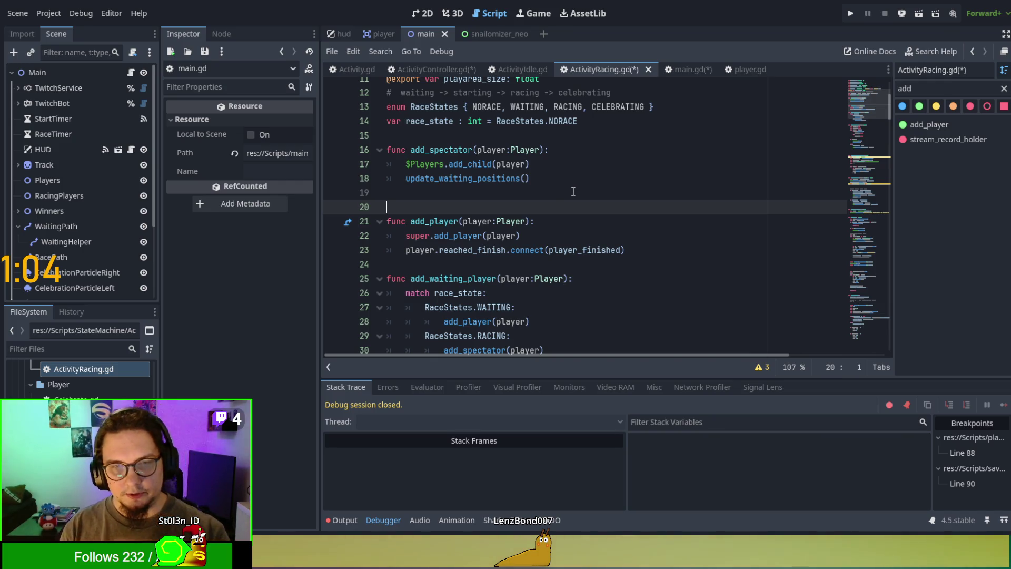
scroll(570, 188, down, 7)
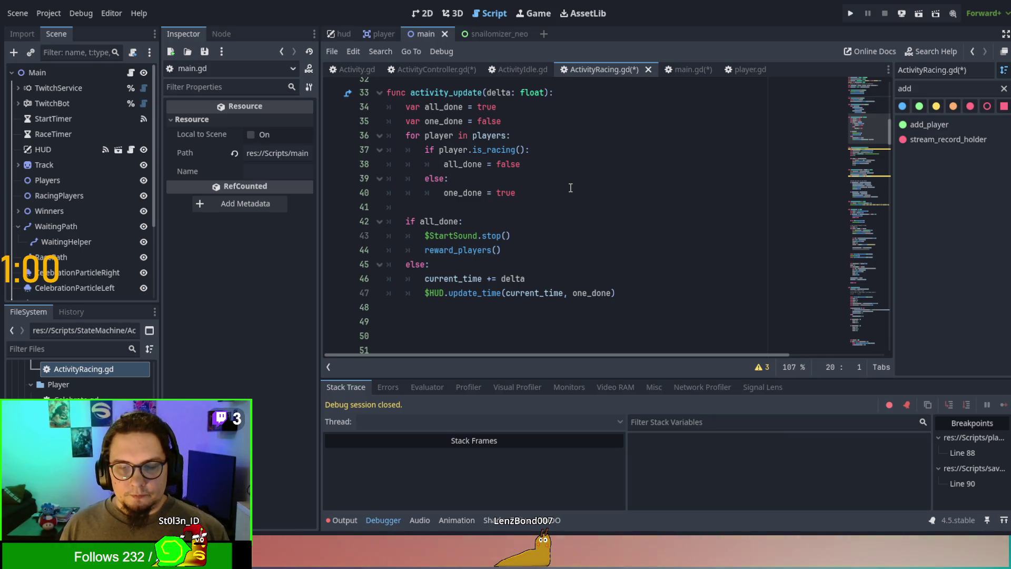
scroll(570, 188, down, 2)
scroll(570, 188, up, 4)
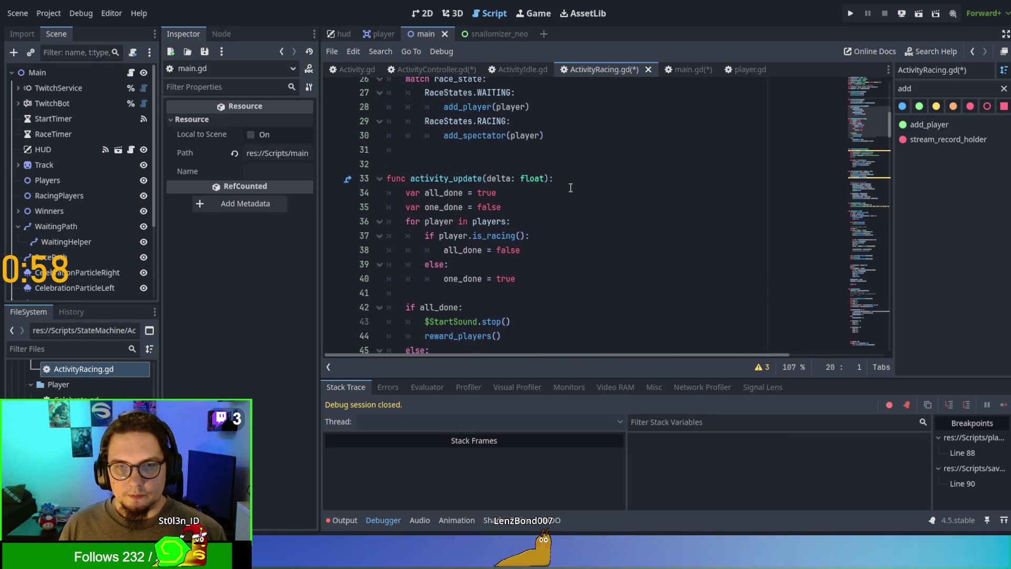
scroll(570, 191, down, 5)
scroll(569, 193, down, 7)
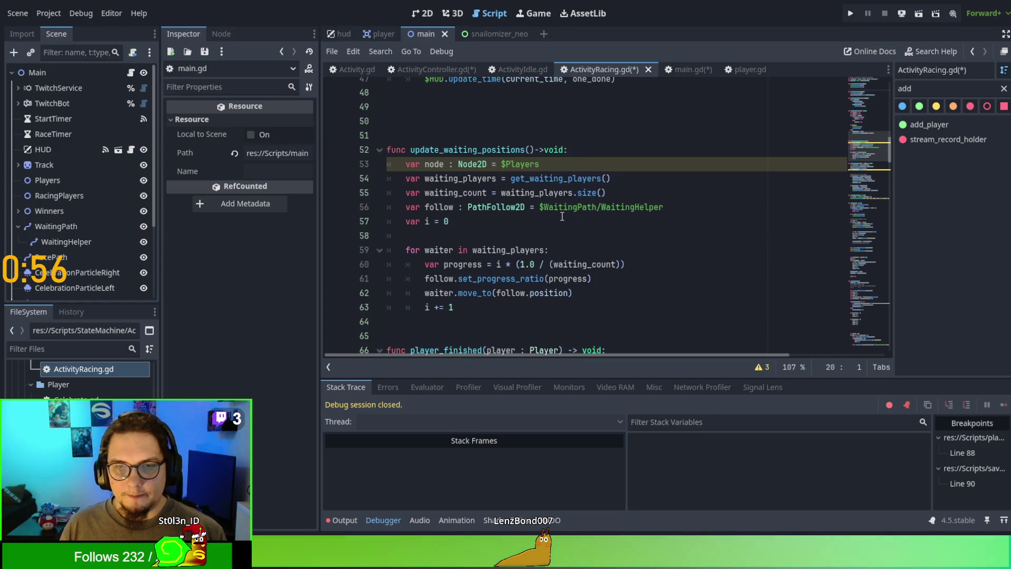
click(559, 211)
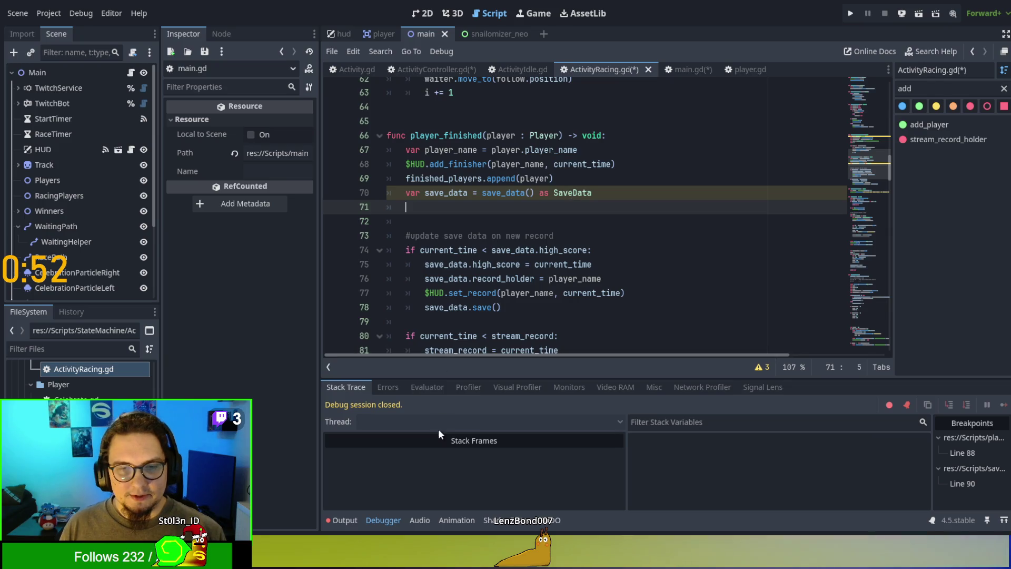
key(Down)
Step: Save the scripts and check the safe-save error in the Output and Debugger errors
key(ctrl+s)
click(349, 519)
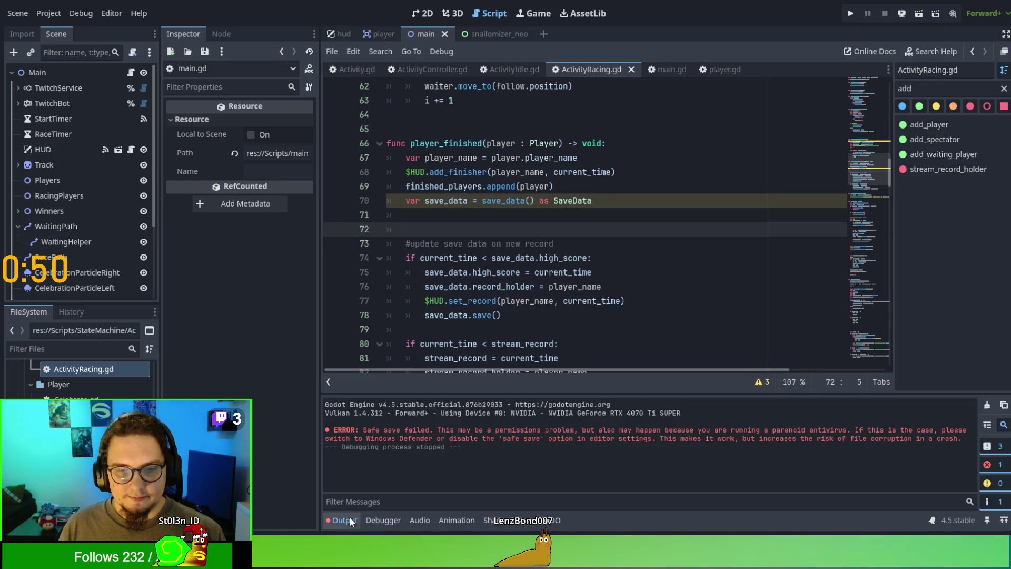
click(383, 520)
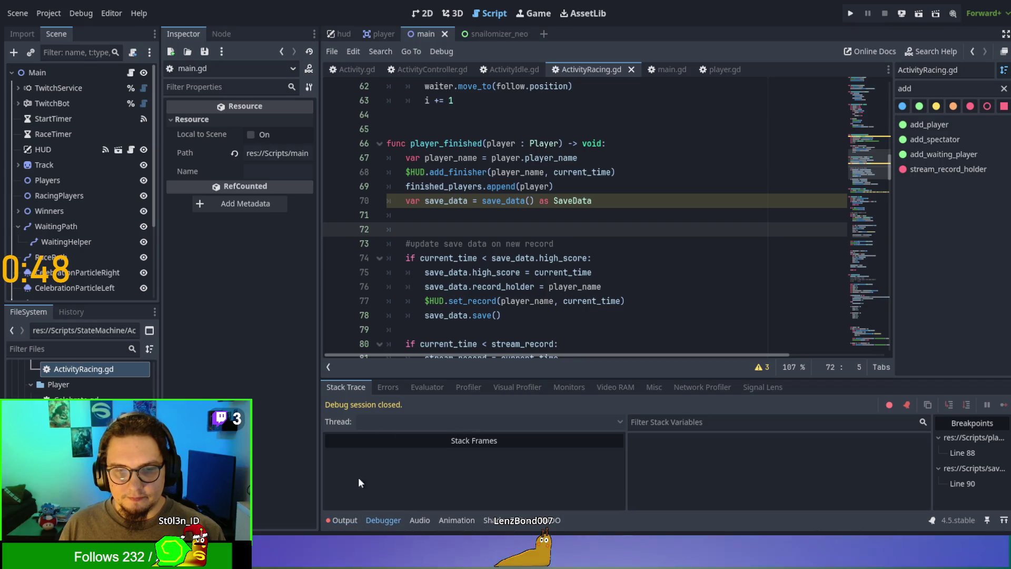
click(389, 387)
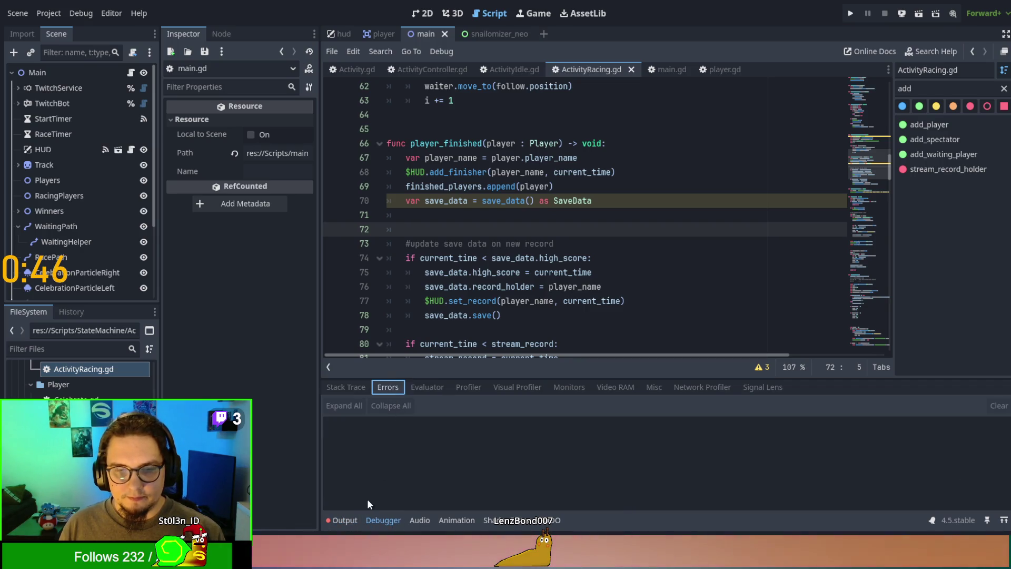
click(344, 520)
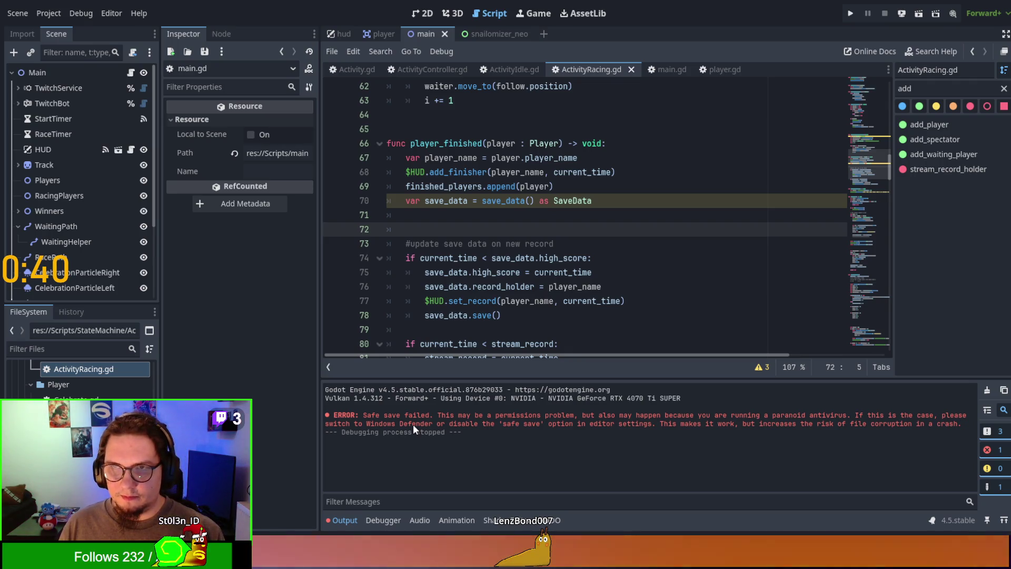
Step: Review line 70's save_data() assignment while cycling the bottom panels back to Output
click(538, 204)
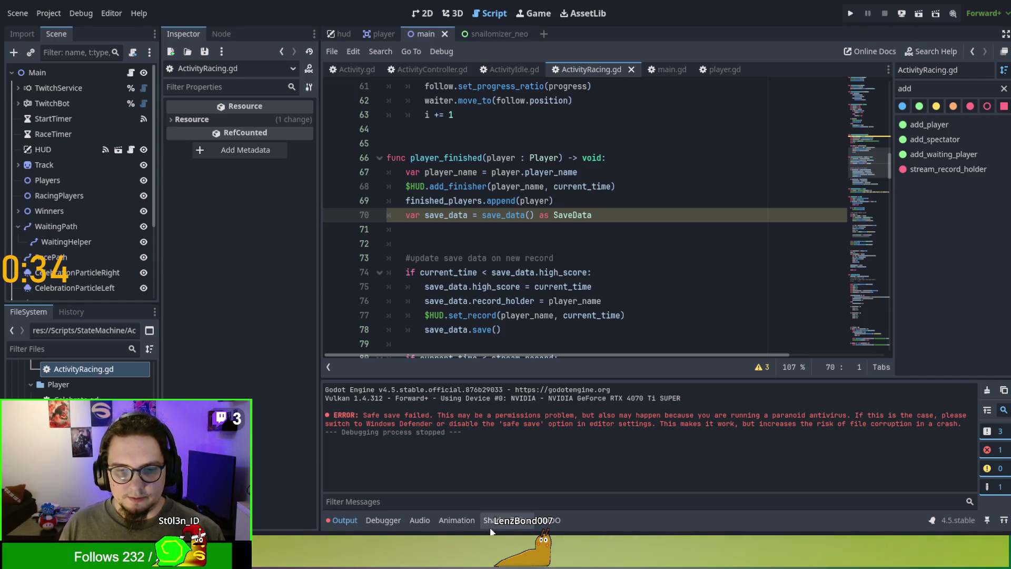
click(554, 521)
click(479, 519)
click(457, 520)
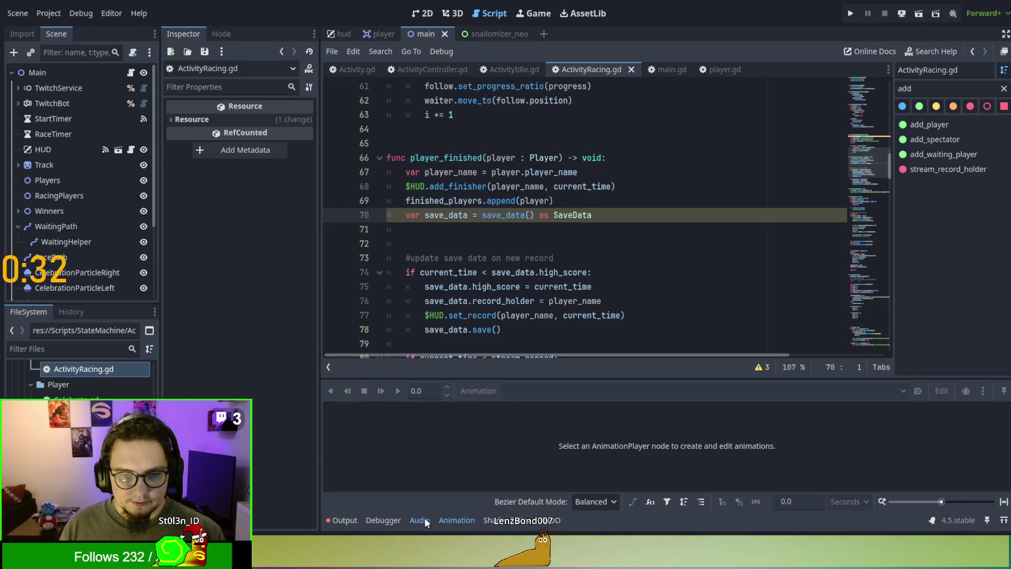
click(421, 519)
click(383, 519)
click(344, 520)
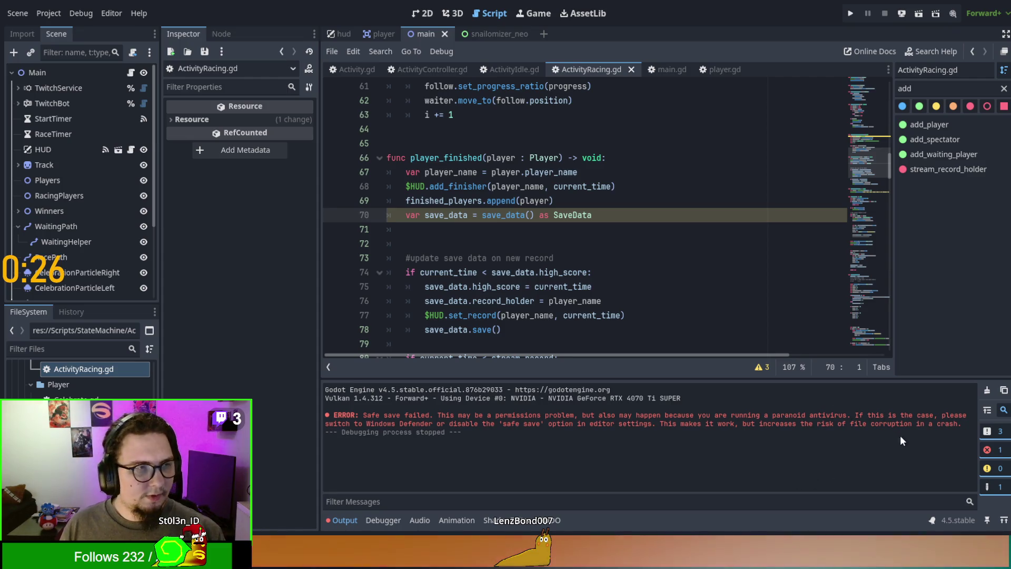
scroll(700, 284, down, 4)
scroll(701, 285, down, 3)
scroll(700, 285, up, 7)
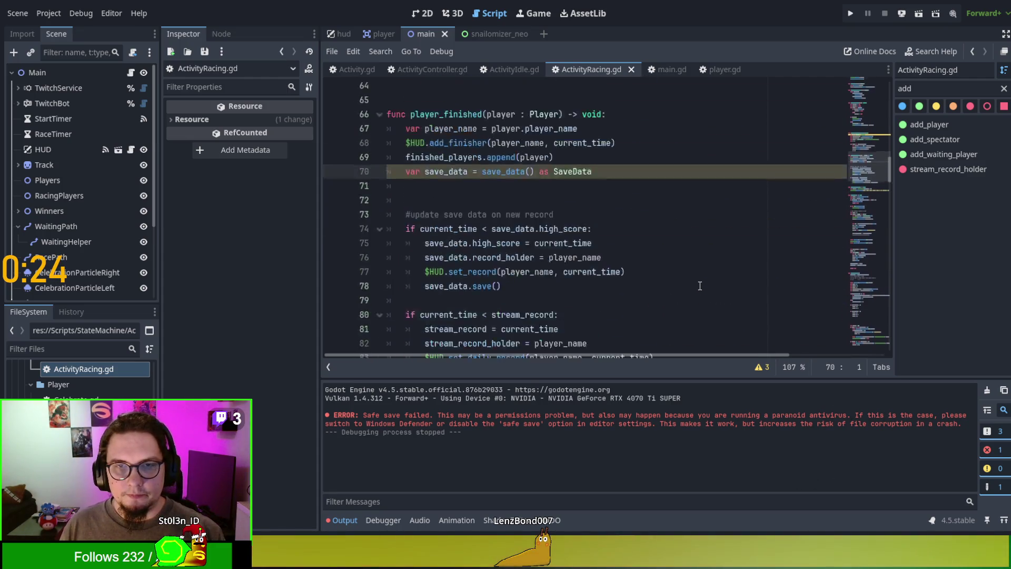
click(506, 247)
Step: Try deleting the 'as SaveData' cast on line 70, then undo it and check the Array append docs
drag(534, 246, 592, 247)
key(BackSpace)
click(608, 266)
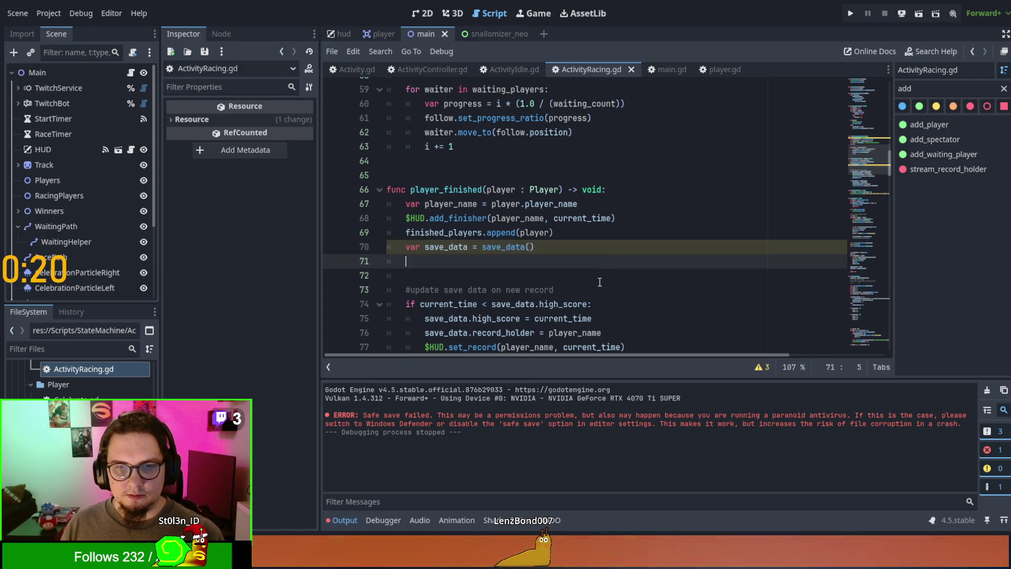
key(ctrl+z)
ctrl+click(503, 233)
key(alt+Left)
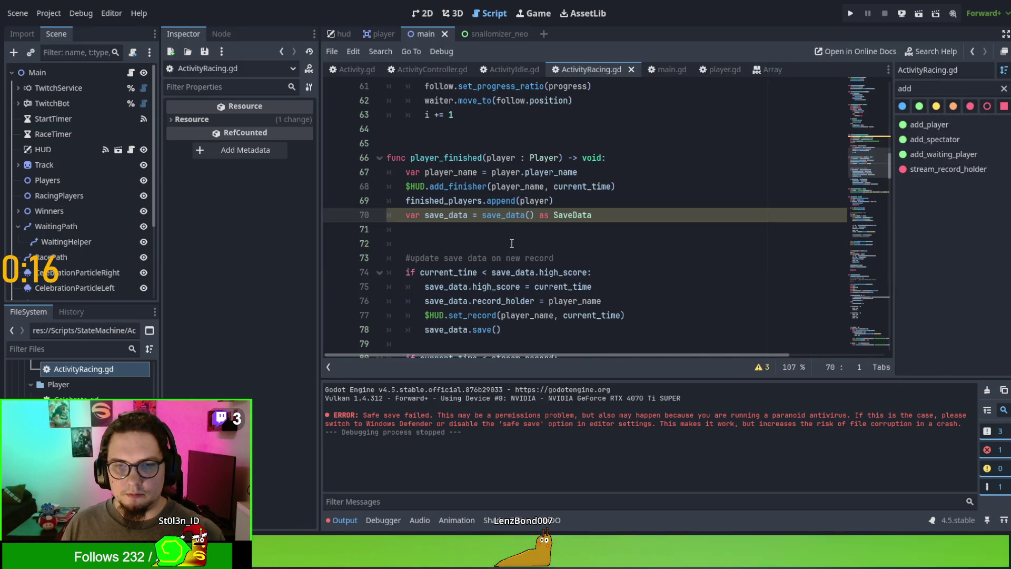
Step: Add a '-> SaveData' return type to save_data() in Activity.gd and save it
ctrl+click(500, 221)
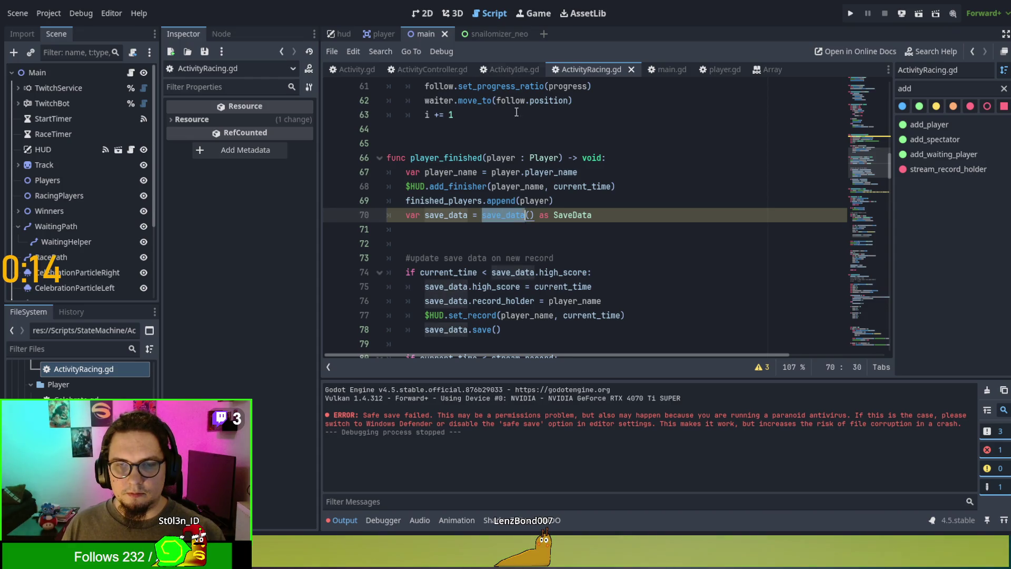
click(360, 71)
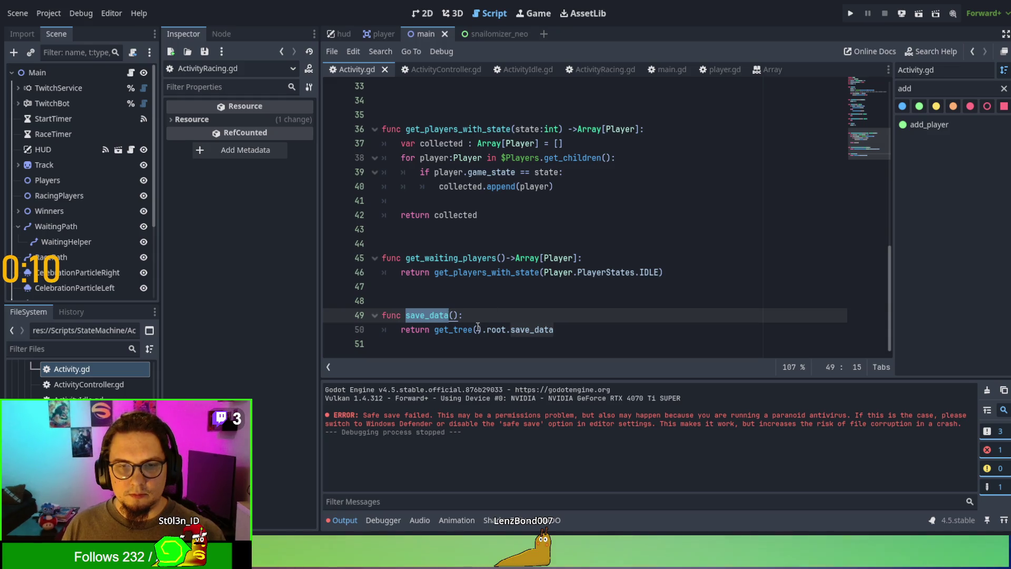
key(Right)
key(Right)
key(Right)
text(-> SaveD)
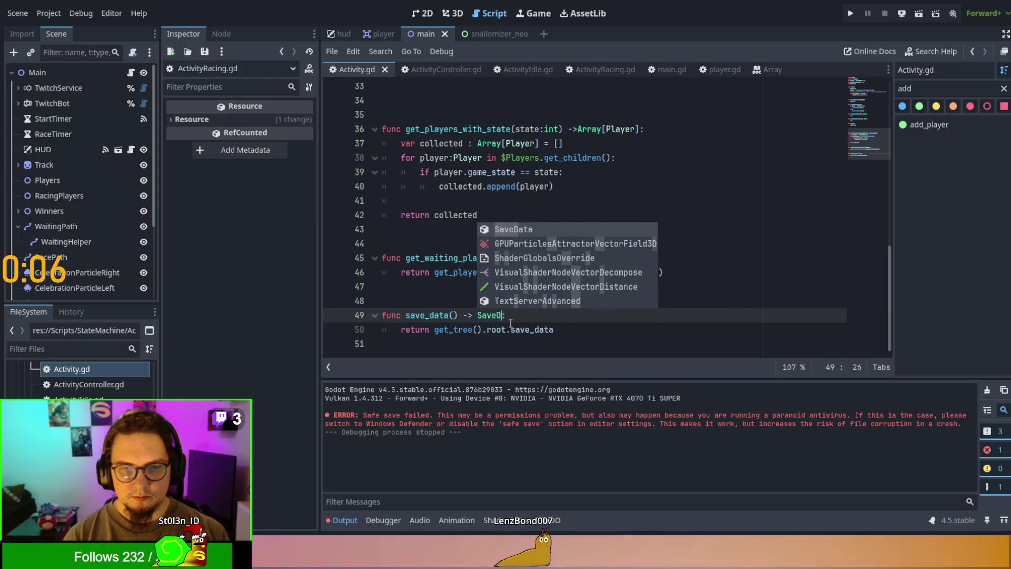
text(aatata)
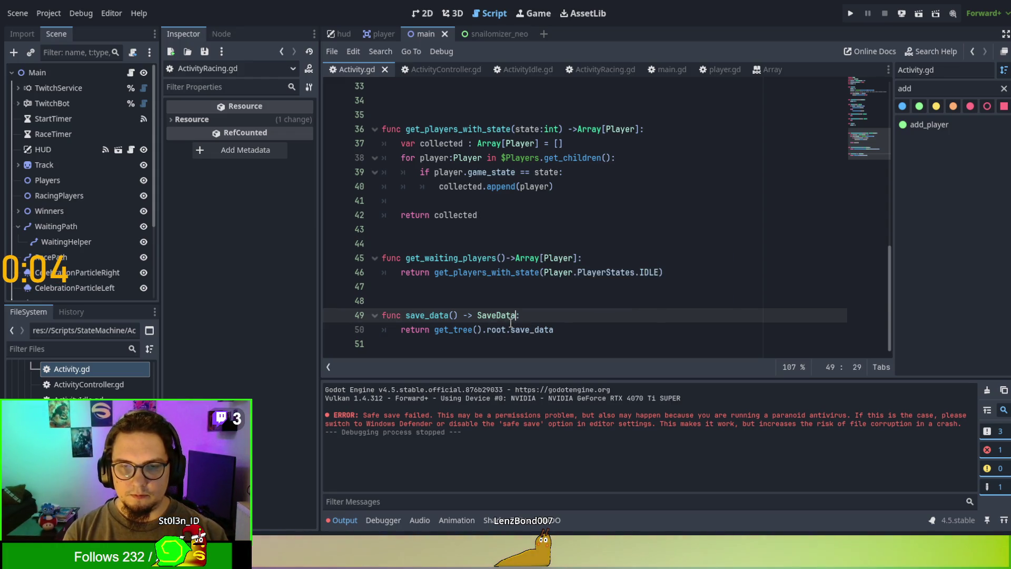
click(576, 289)
key(ctrl+s)
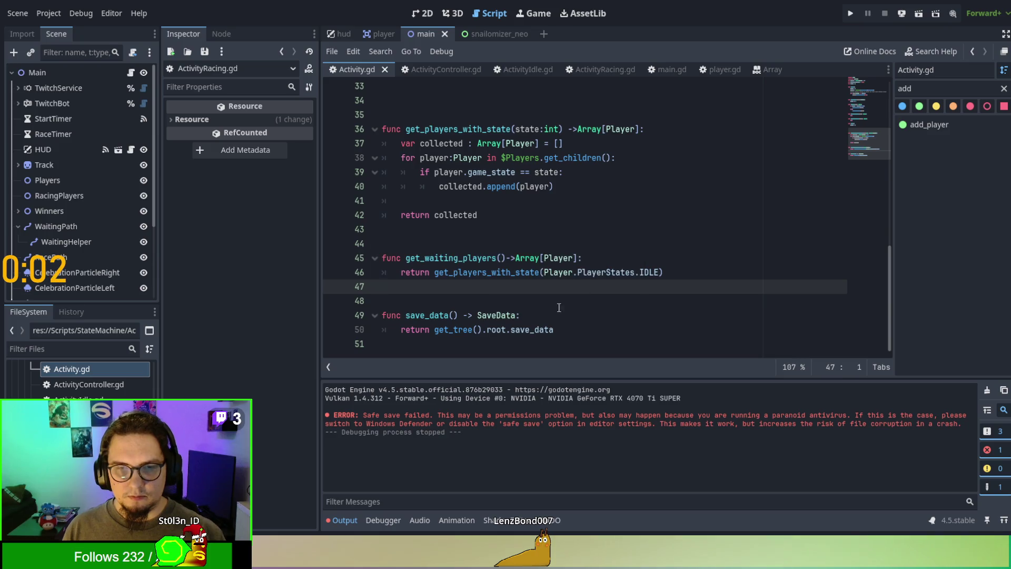
Step: Change line 70 of ActivityRacing.gd to 'var save_data:SaveData = save_data()' and save
click(606, 68)
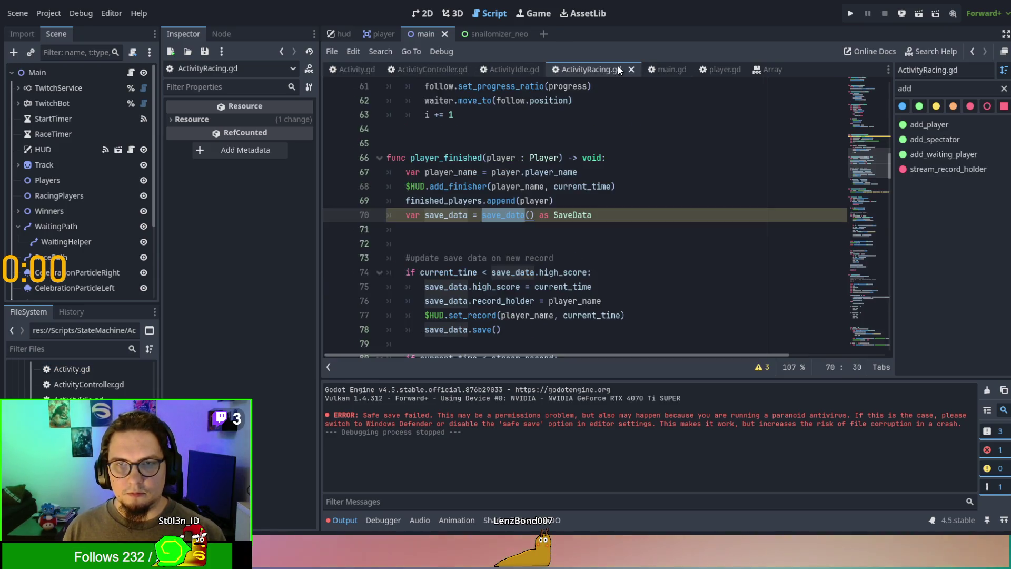
double_click(562, 214)
key(BackSpace)
key(BackSpace)
key(BackSpace)
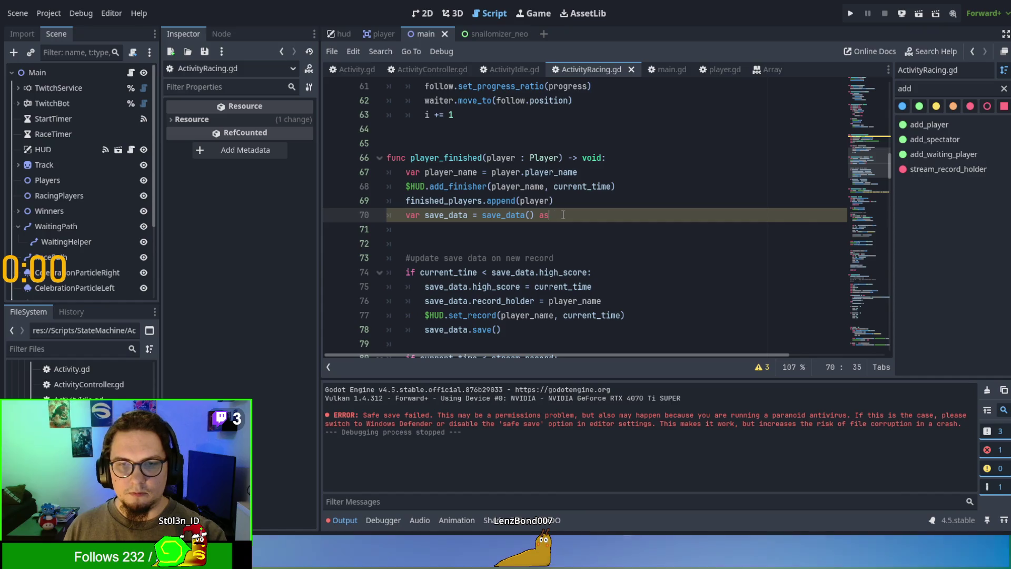
click(562, 247)
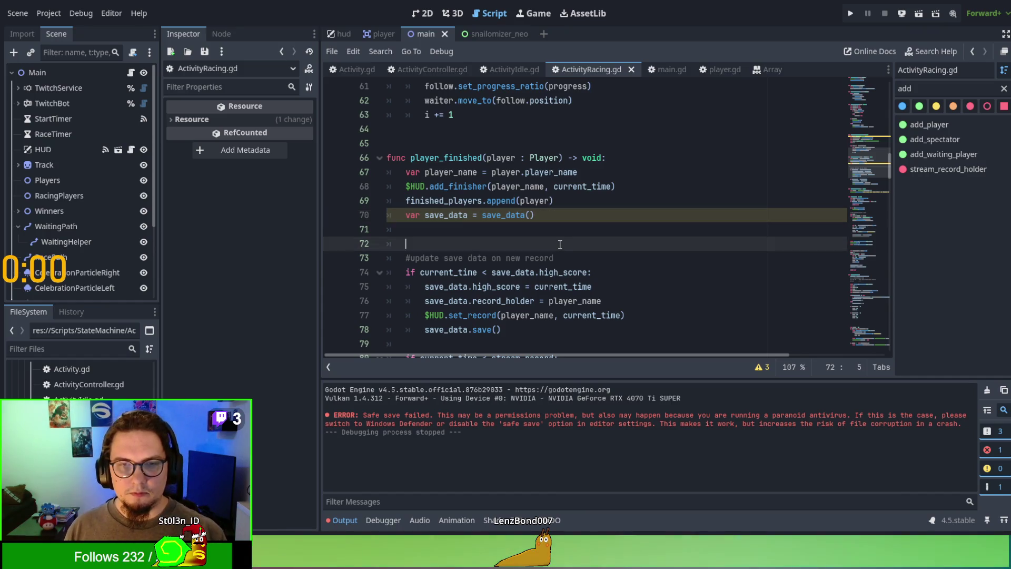
click(469, 215)
text(:SaveD)
key(BackSpace)
click(522, 245)
key(ctrl+s)
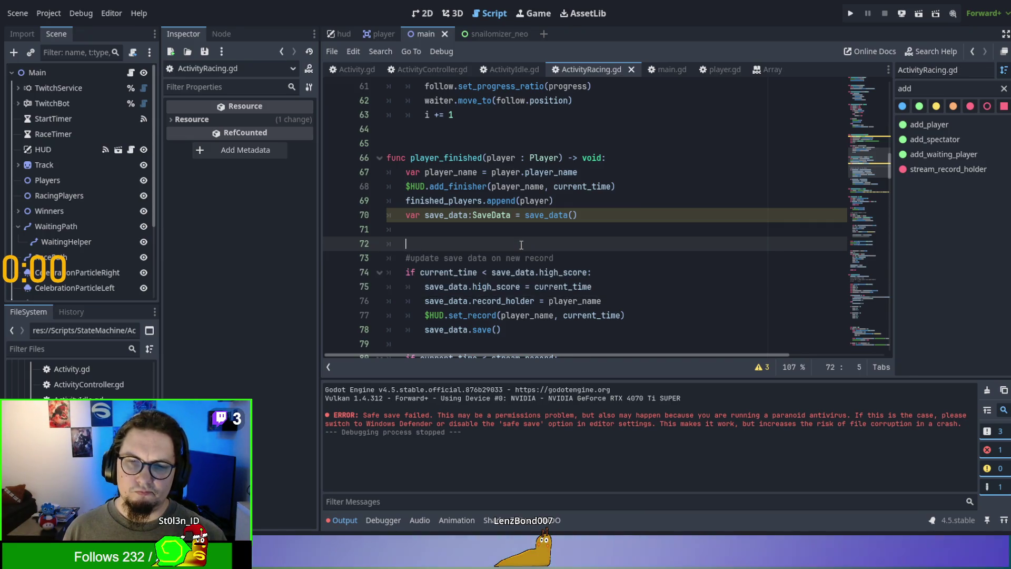
double_click(448, 215)
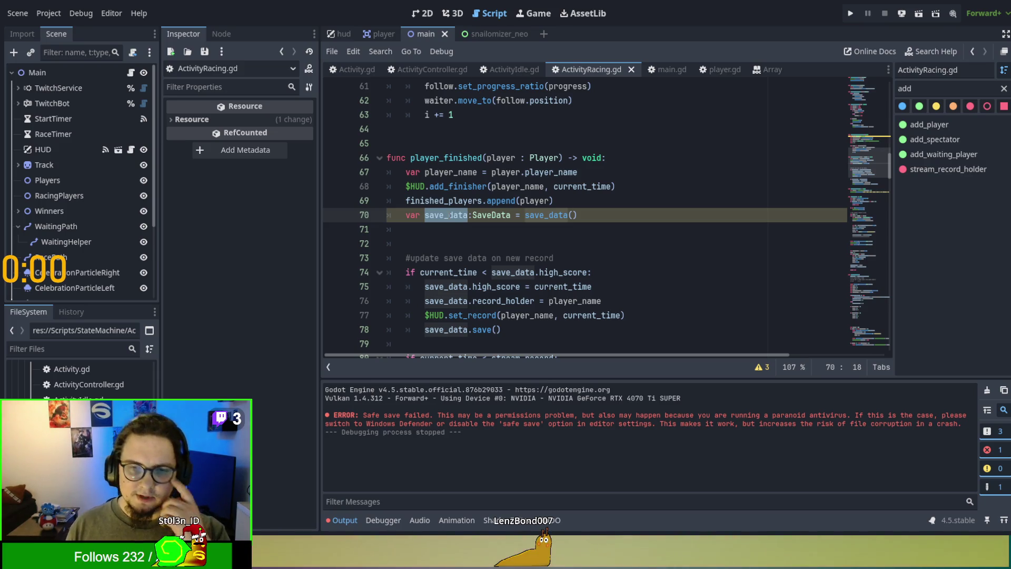
scroll(536, 226, up, 20)
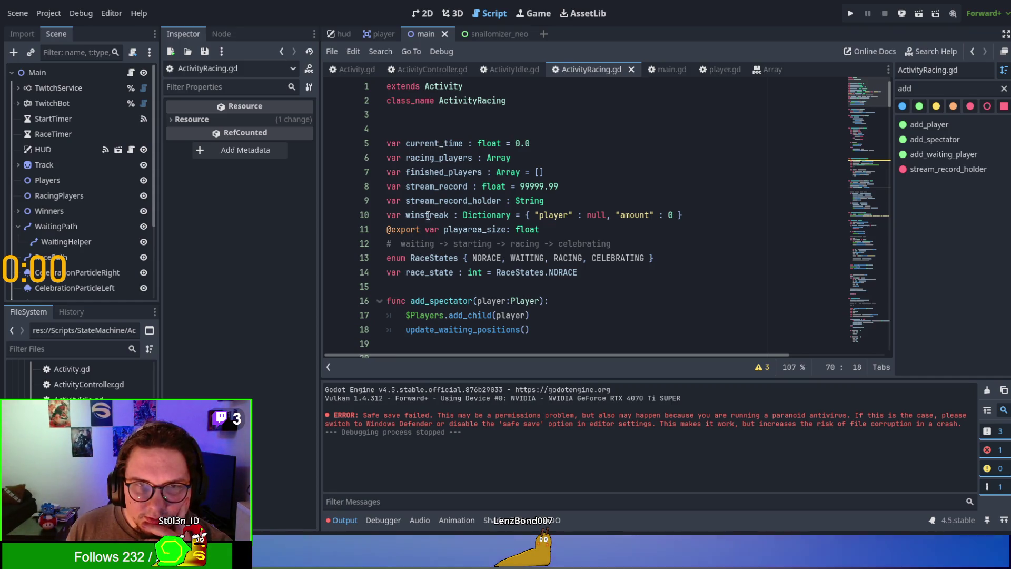
Step: Glance over Activity.gd and ActivityIdle.gd, then return to ActivityRacing.gd and scroll down
click(363, 69)
scroll(410, 199, up, 10)
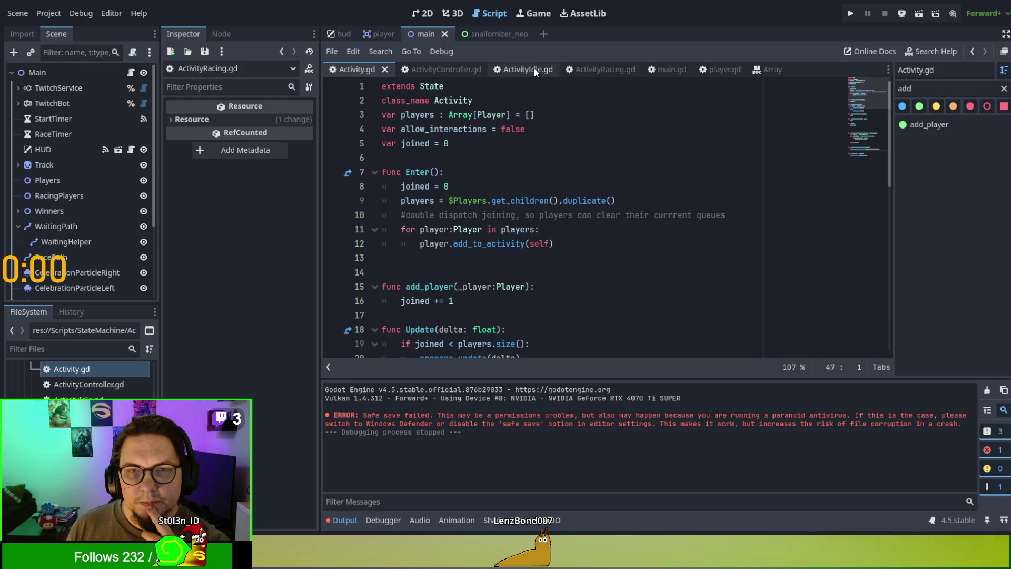
click(594, 68)
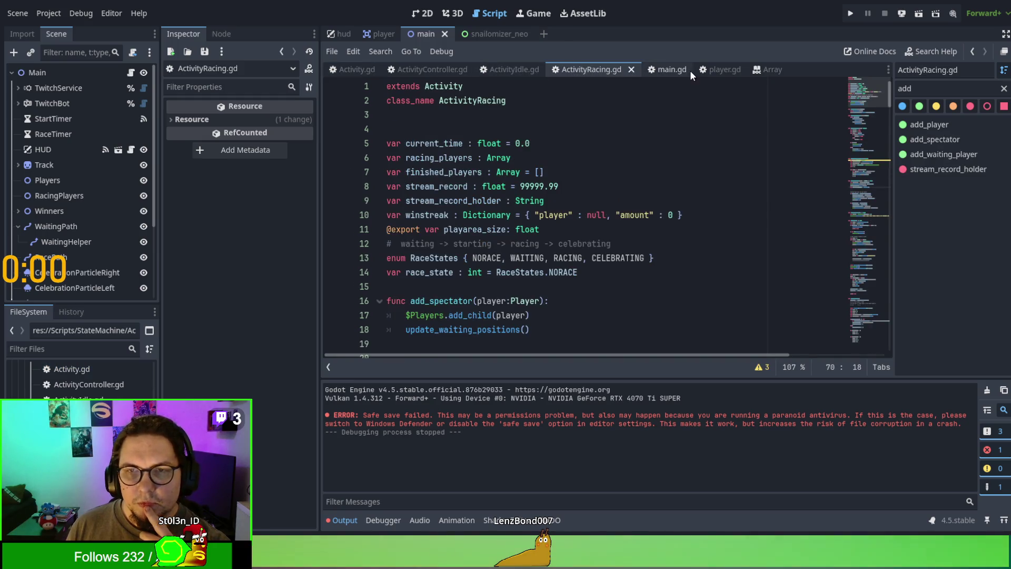
click(507, 69)
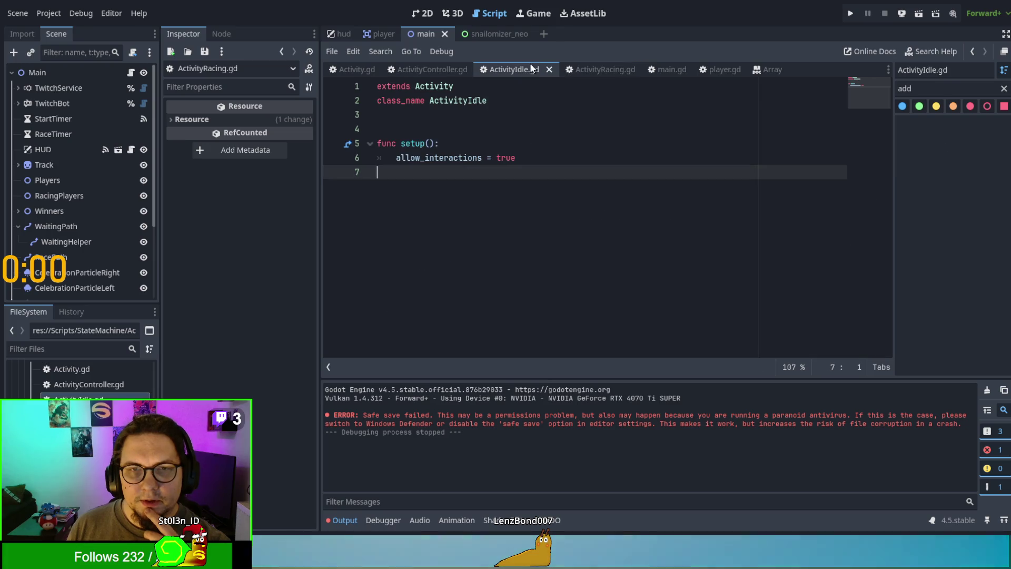
click(602, 65)
scroll(586, 183, down, 3)
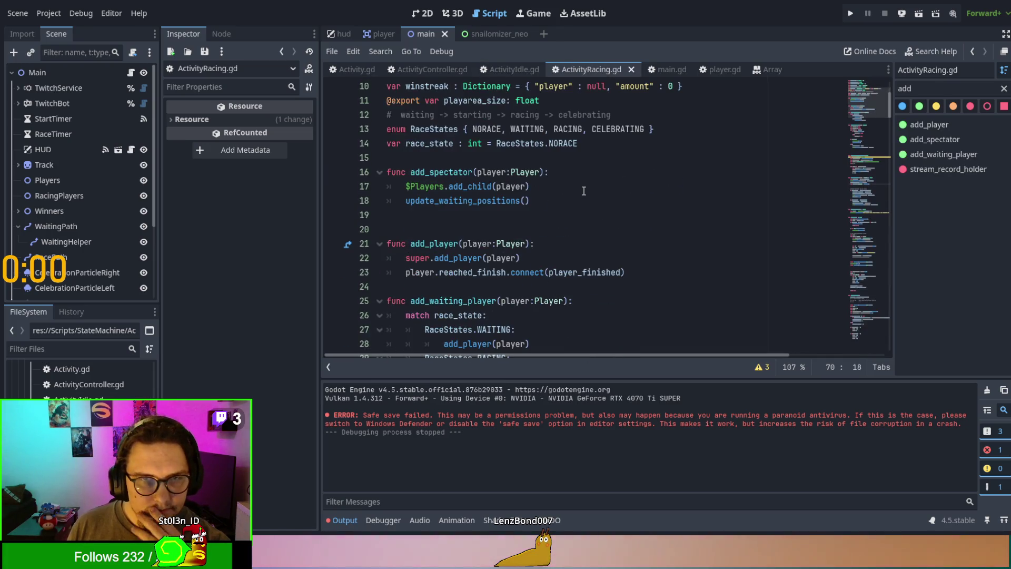
scroll(583, 190, down, 5)
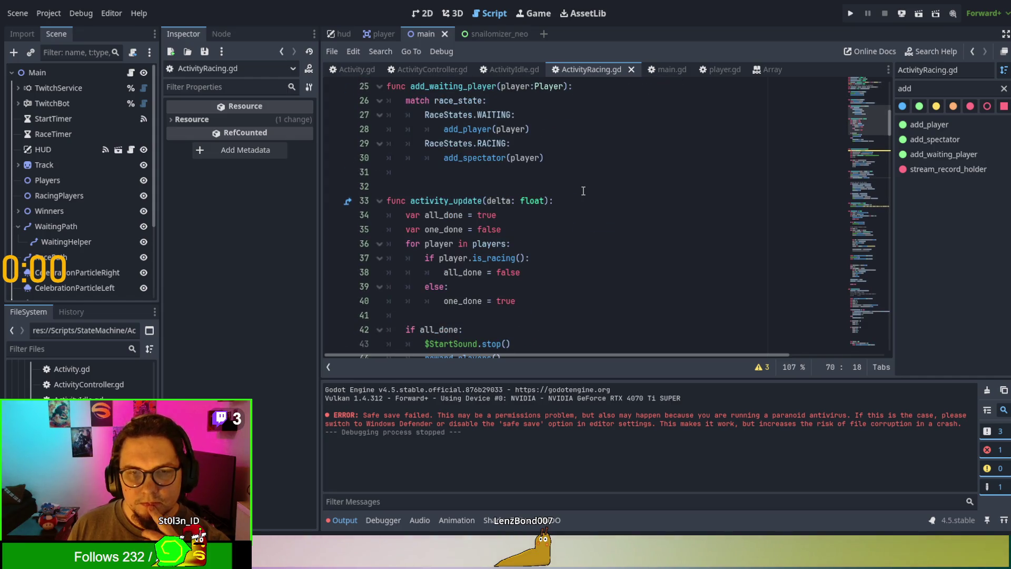
scroll(583, 191, down, 7)
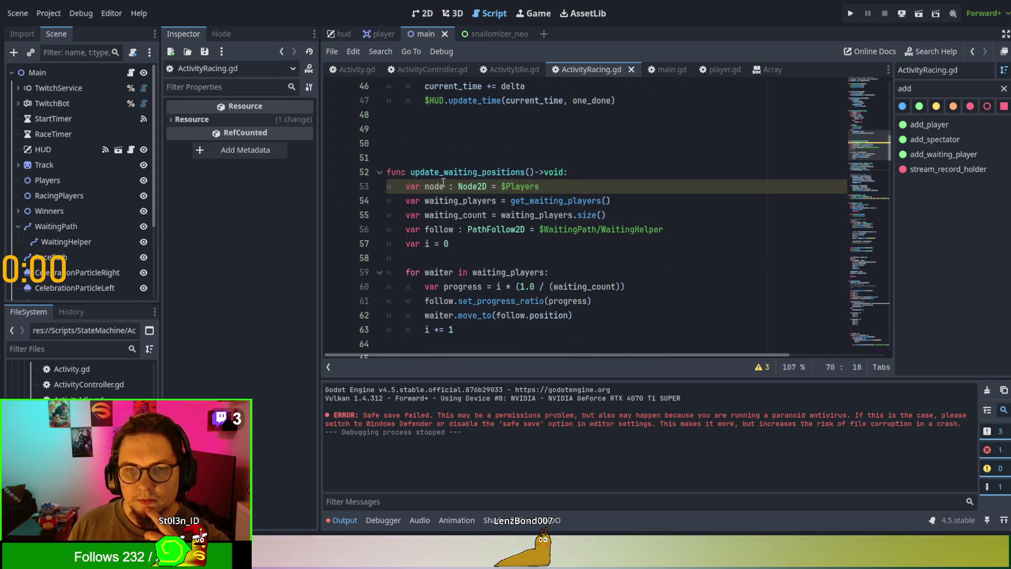
Step: Comment out 'var node : Node2D = $Players' on line 53 and save the script
double_click(425, 186)
scroll(453, 190, down, 6)
scroll(453, 190, up, 4)
scroll(562, 182, up, 2)
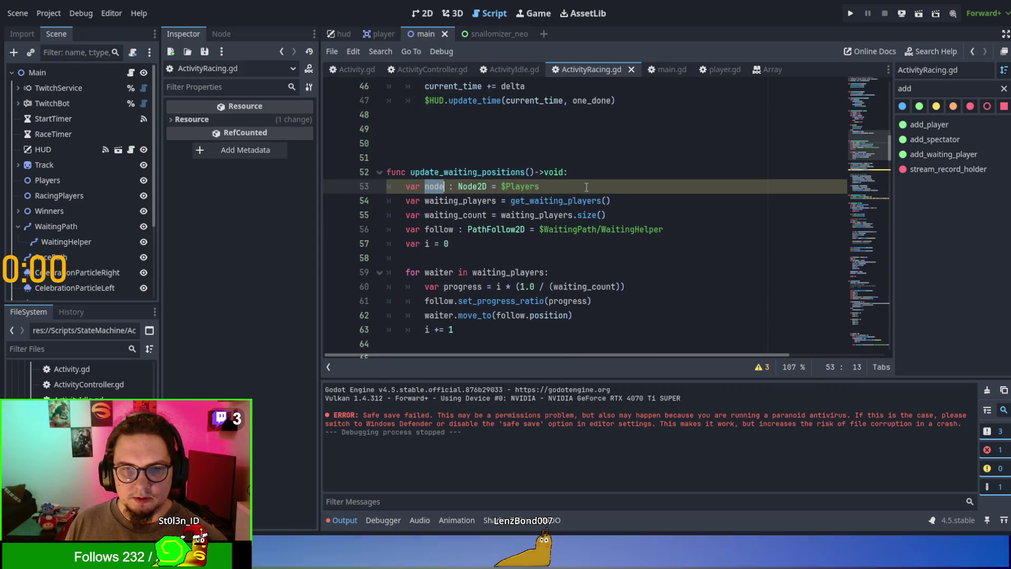
click(407, 187)
text(#)
click(597, 229)
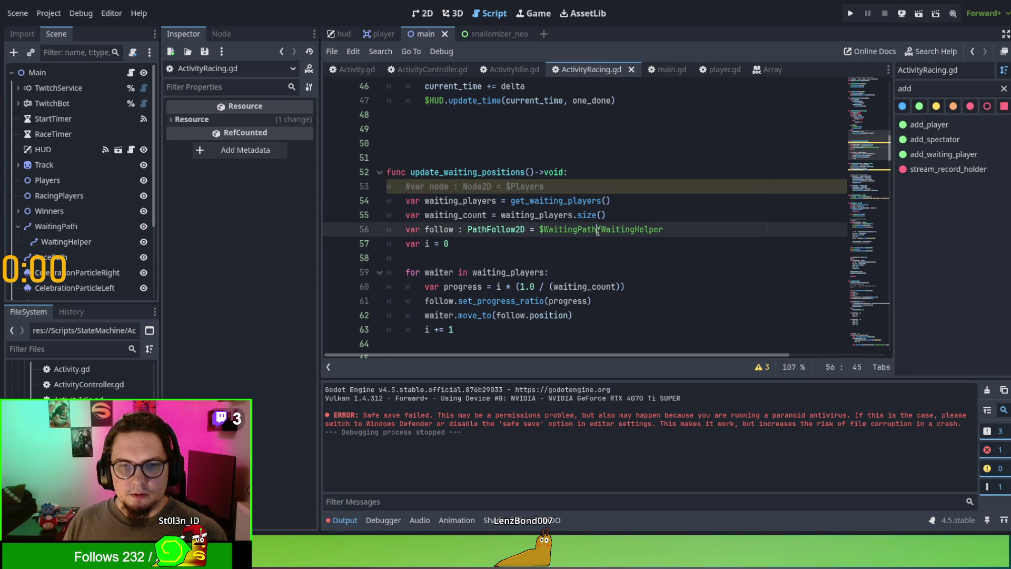
scroll(599, 258, down, 1)
key(ctrl+s)
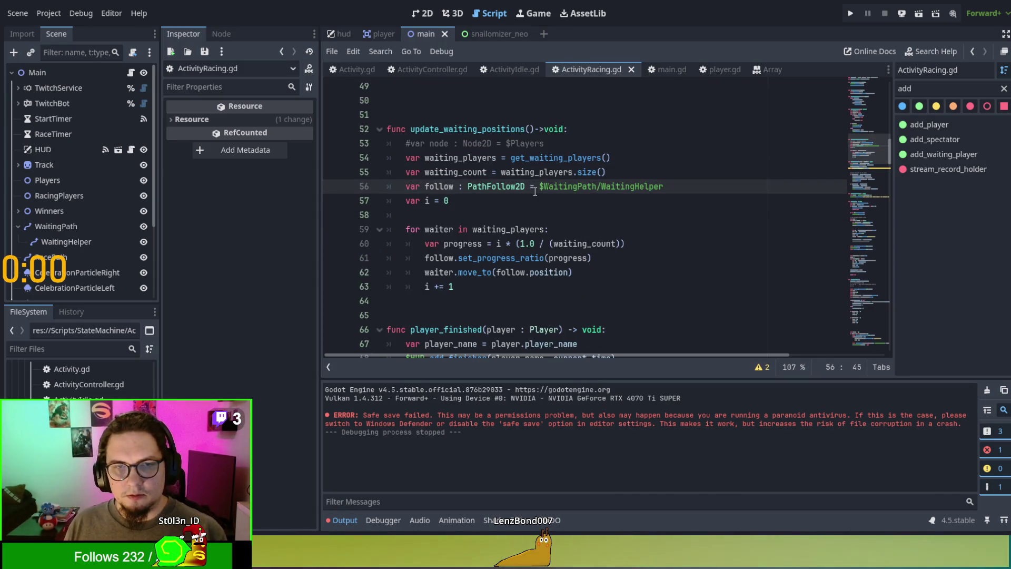
scroll(535, 191, down, 3)
double_click(448, 257)
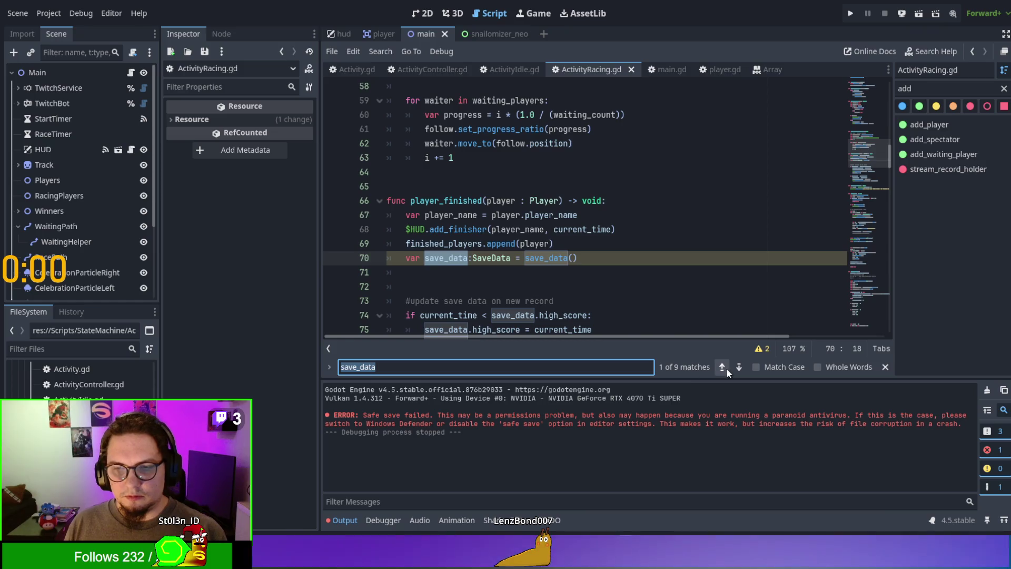
Step: Step through every save_data match in ActivityRacing.gd, then close the search
click(739, 367)
click(738, 367)
click(739, 367)
click(739, 367)
click(738, 367)
click(739, 367)
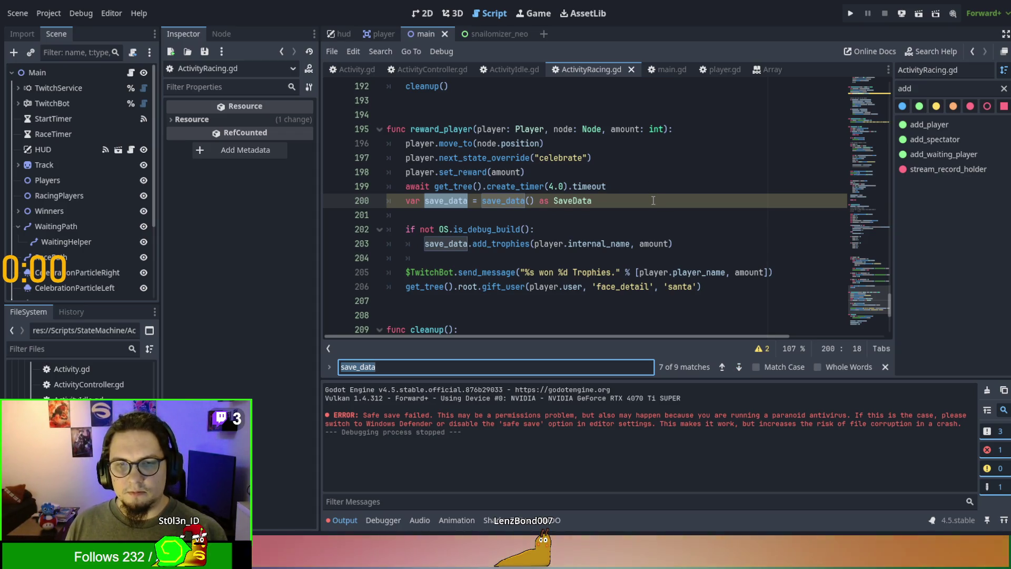
click(741, 368)
click(741, 369)
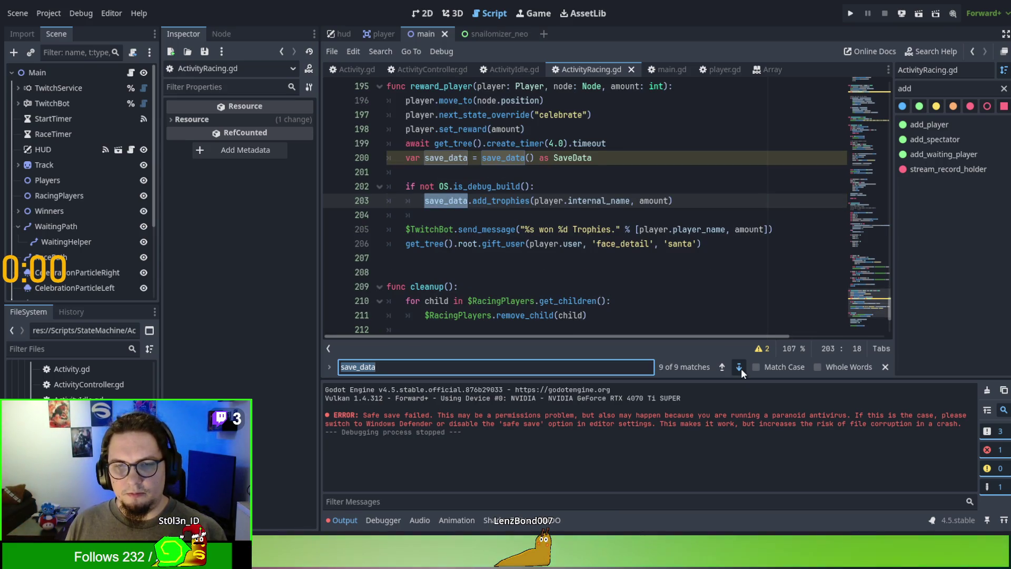
click(739, 367)
click(739, 367)
click(741, 368)
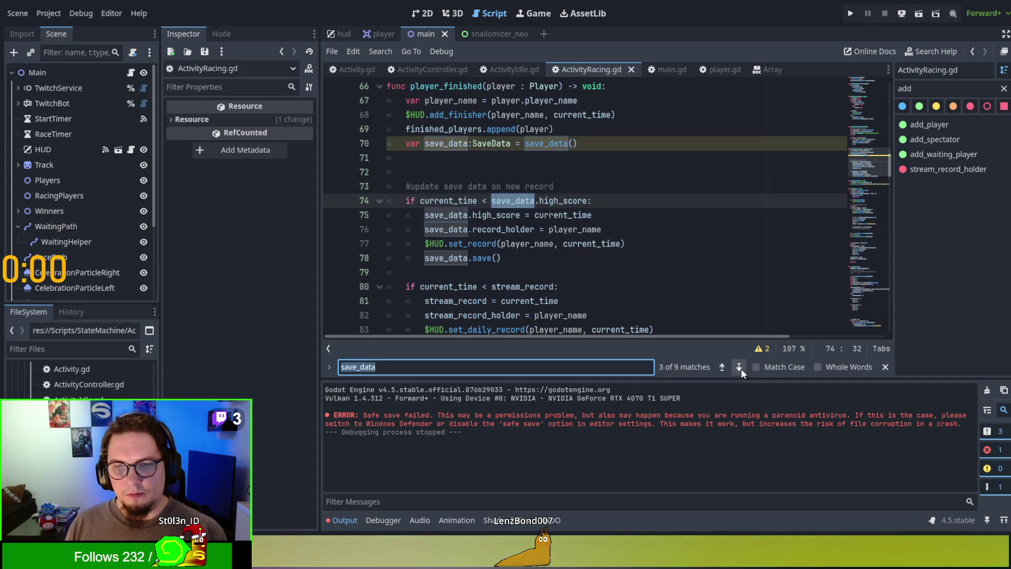
scroll(714, 245, up, 3)
click(713, 245)
key(Escape)
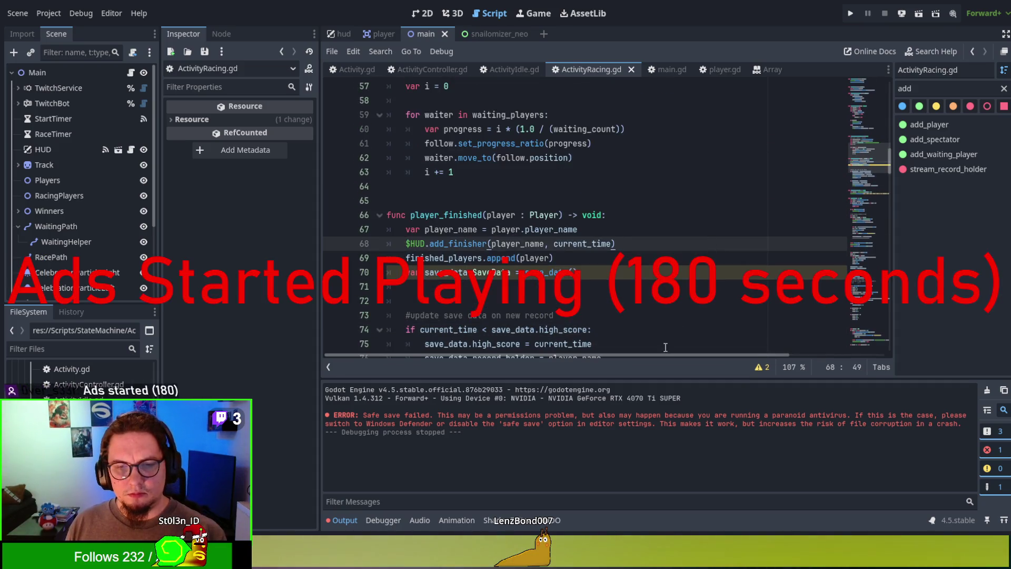
Step: Select the two waiting-path positioning lines in main.gd's add_player
click(995, 451)
click(995, 452)
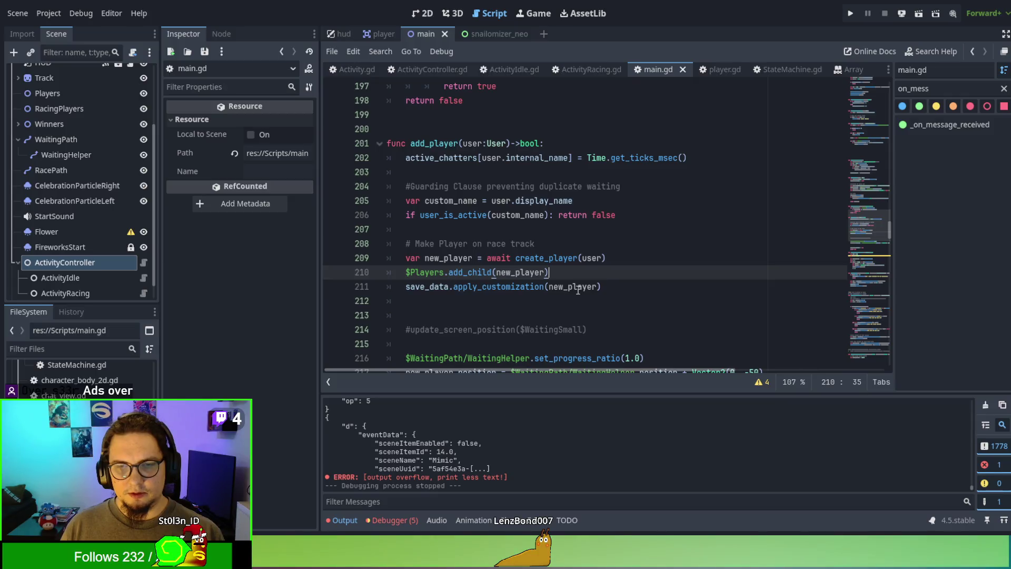
click(627, 291)
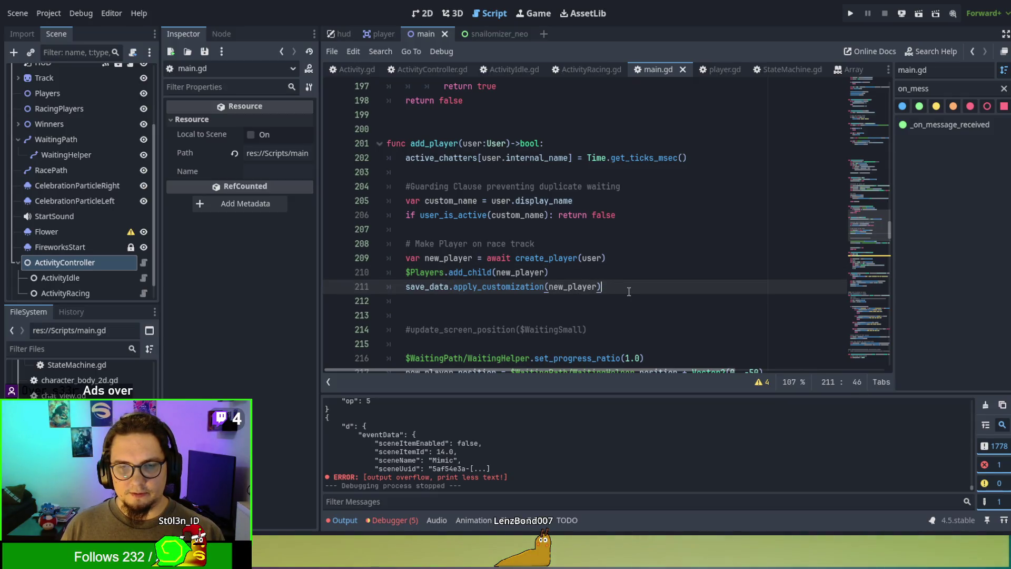
scroll(625, 288, down, 2)
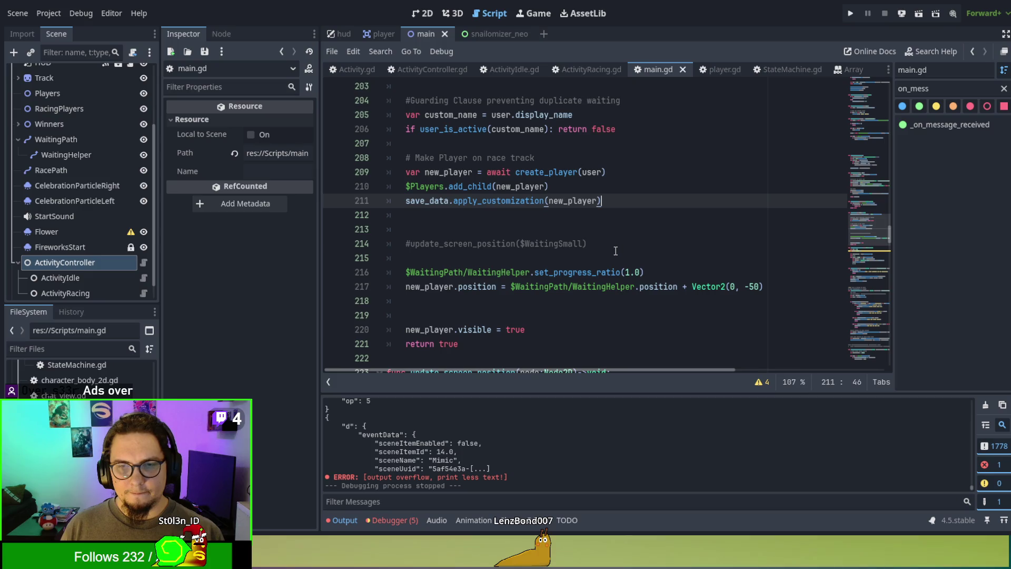
mouse_move(421, 257)
mouse_down()
mouse_move(526, 272)
mouse_move(869, 281)
mouse_up()
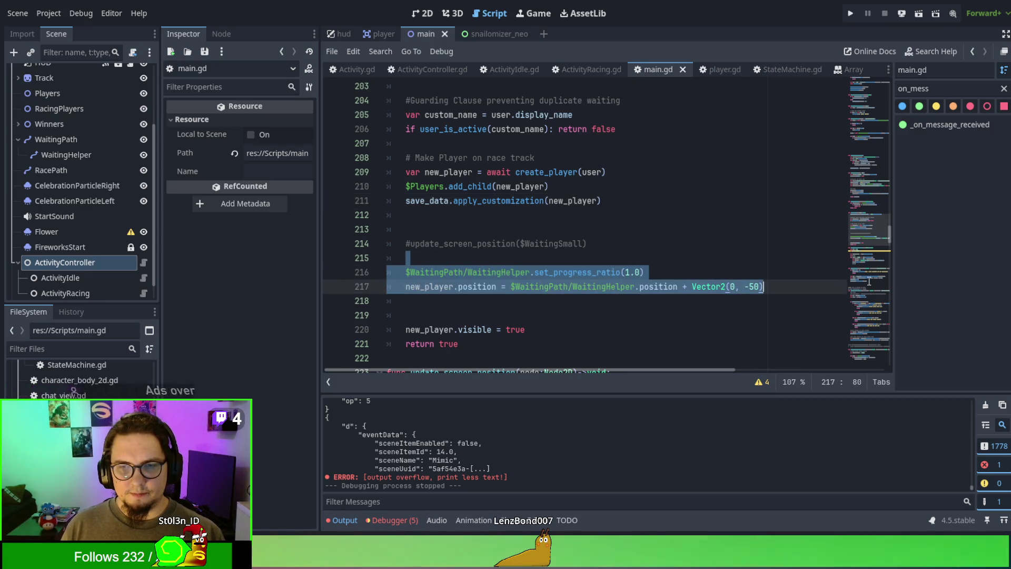
Step: Cut the positioning lines from main.gd and paste them at the top of add_spectator in ActivityRacing.gd
key(ctrl+x)
click(586, 66)
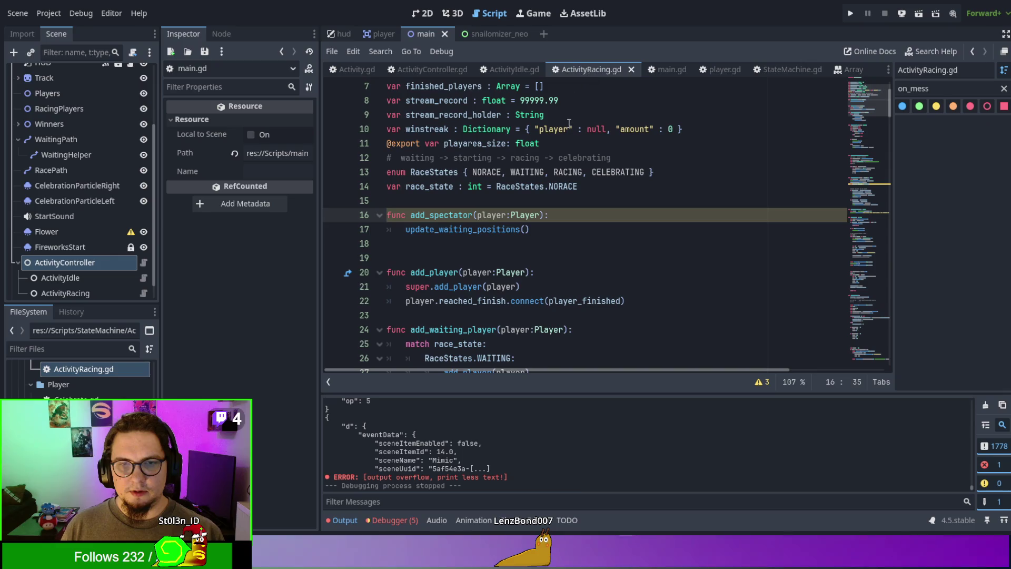
click(579, 229)
key(ctrl+v)
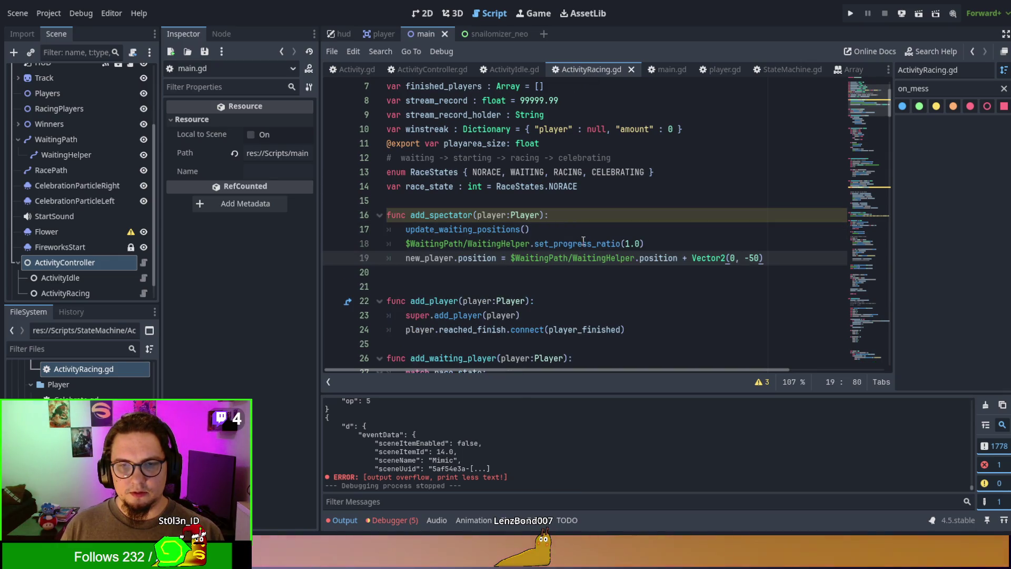
key(ctrl+z)
click(581, 216)
key(ctrl+v)
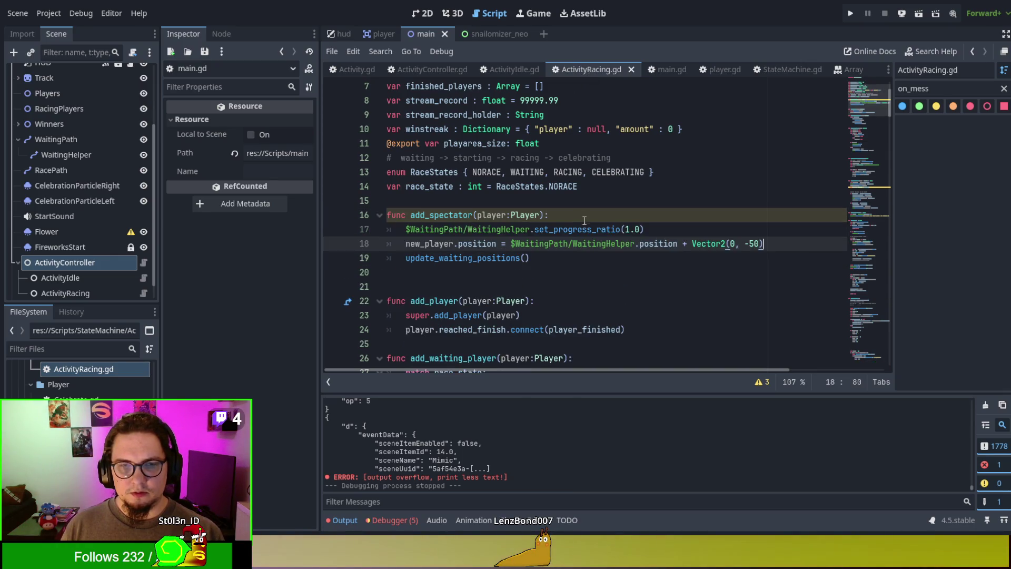
Step: Delete the leftover blank lines and the #update_screen_position comment in main.gd
click(664, 71)
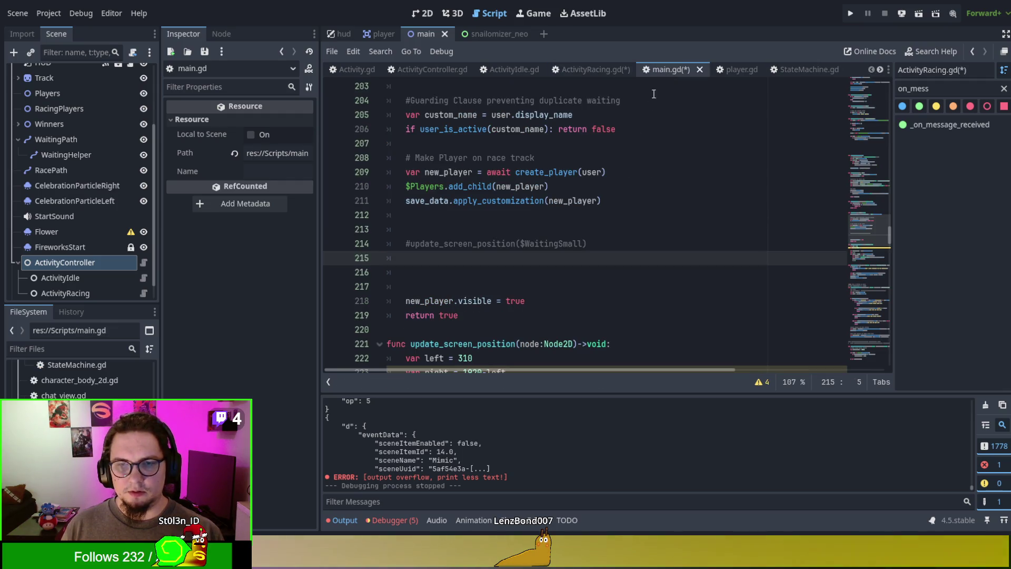
click(561, 291)
key(BackSpace)
key(BackSpace)
key(BackSpace)
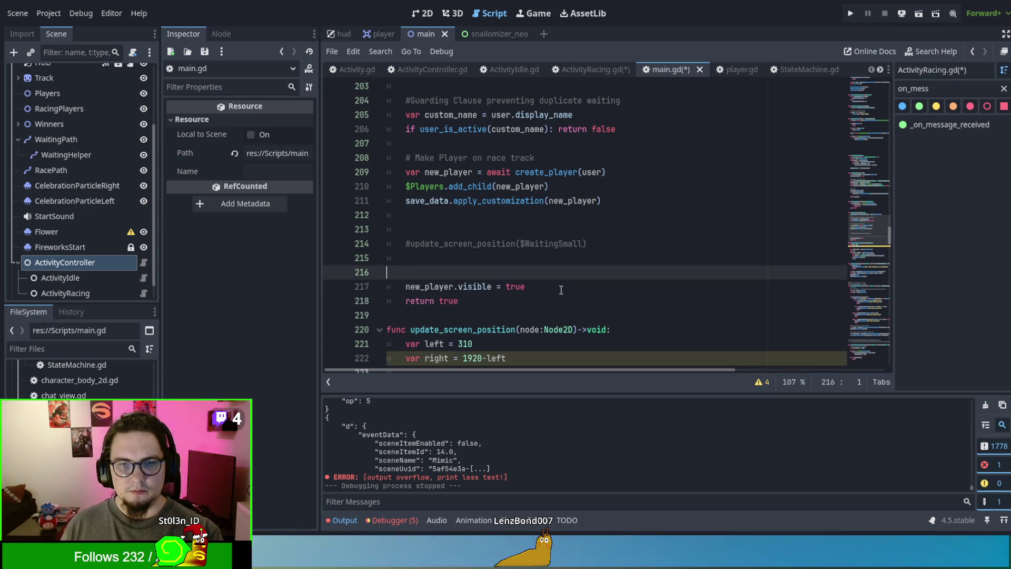
shift+click(619, 229)
key(BackSpace)
key(BackSpace)
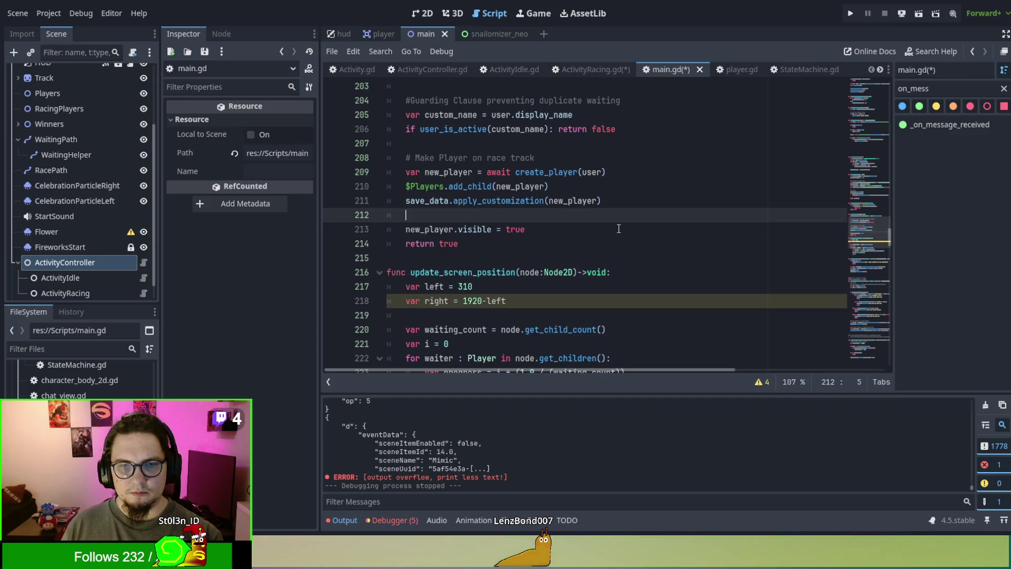
scroll(542, 274, up, 1)
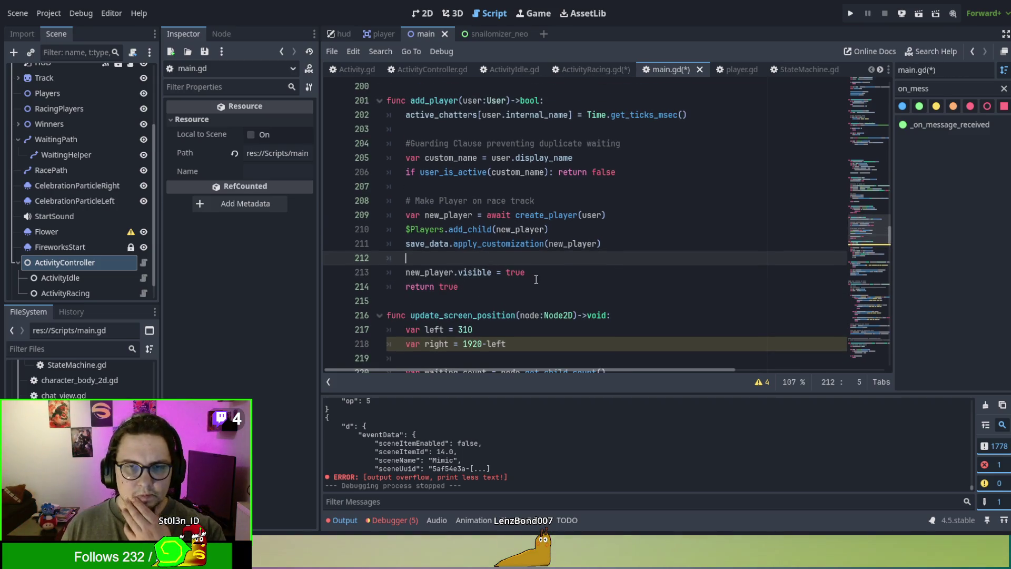
Step: Add a new line after new_player.visible = true containing ActivityController
click(546, 273)
key(Return)
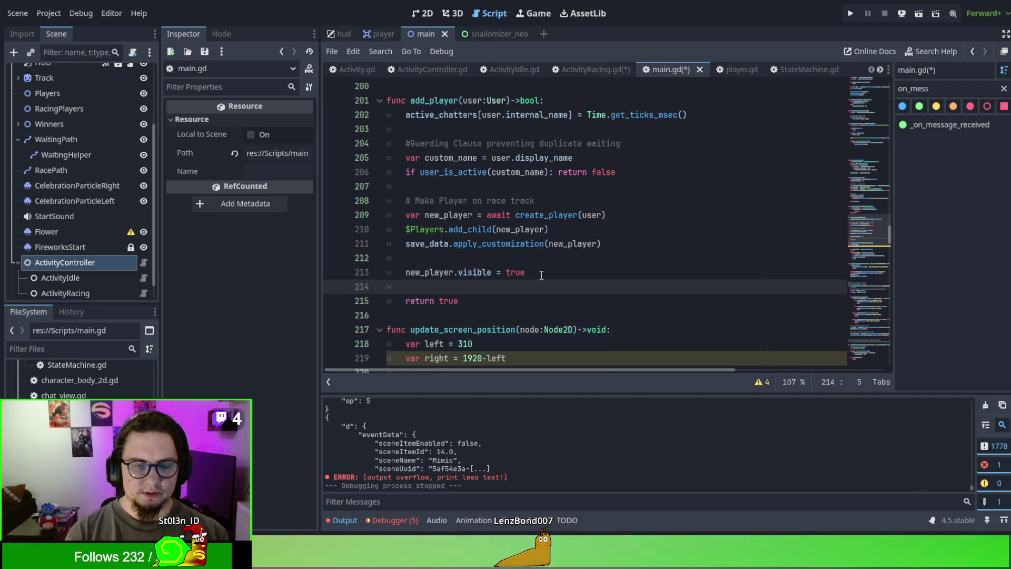
key(Return)
key(Up)
text(Activity)
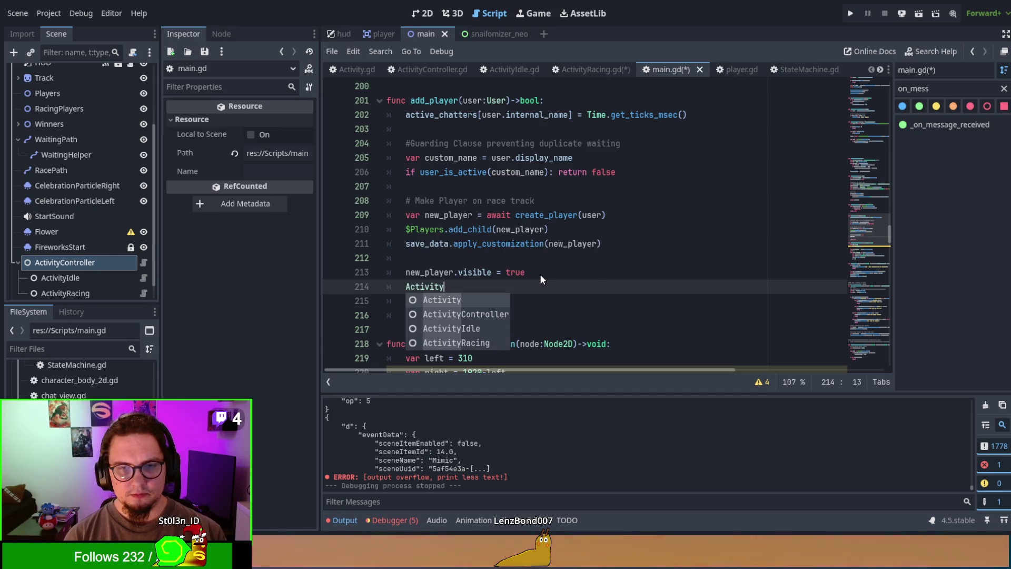
key(Down)
key(Return)
text(.c)
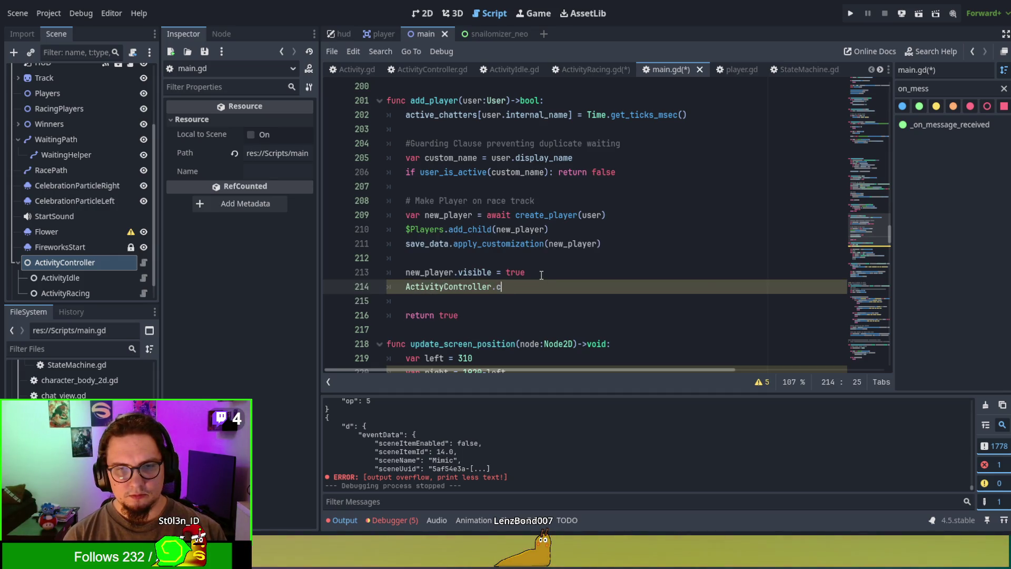
text(urrent_stat)
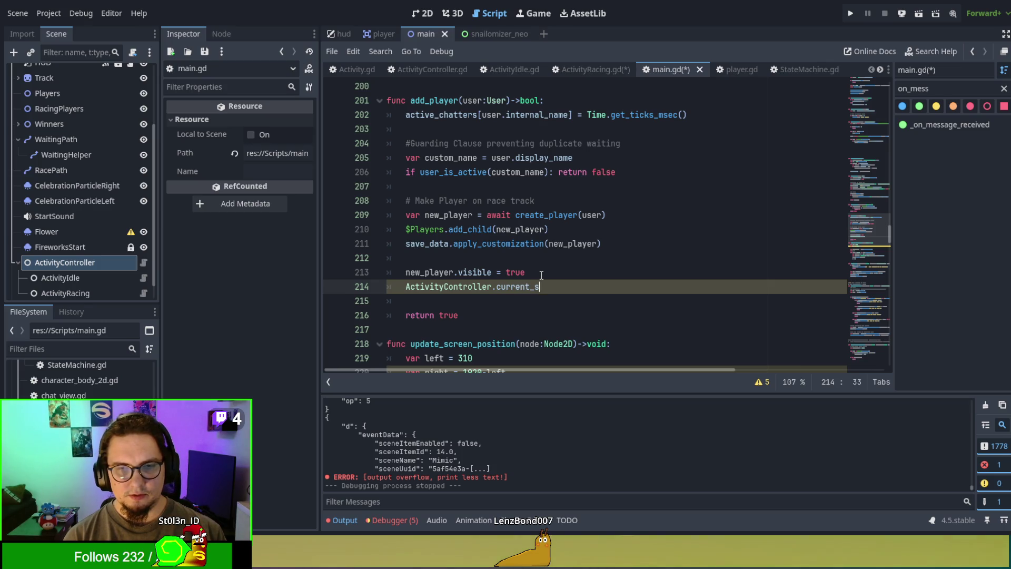
key(BackSpace)
key(BackSpace)
key(BackSpace)
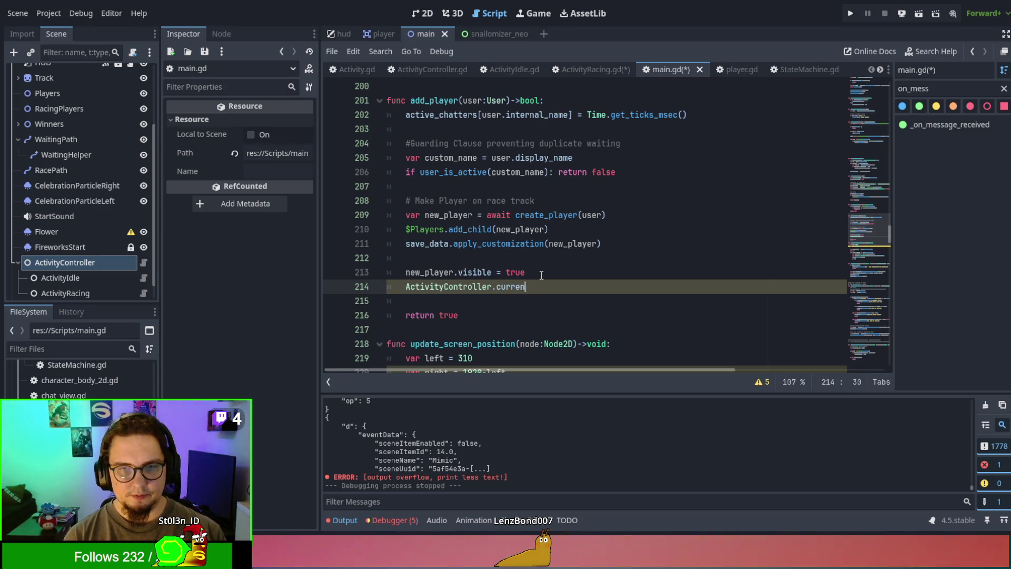
text(r.add_)
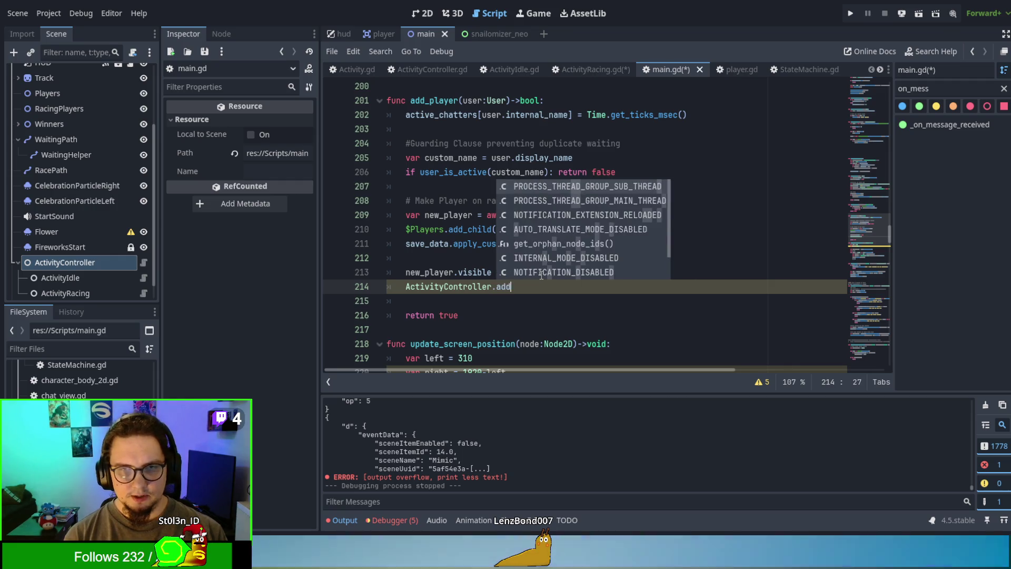
key(BackSpace)
key(BackSpace)
key(BackSpace)
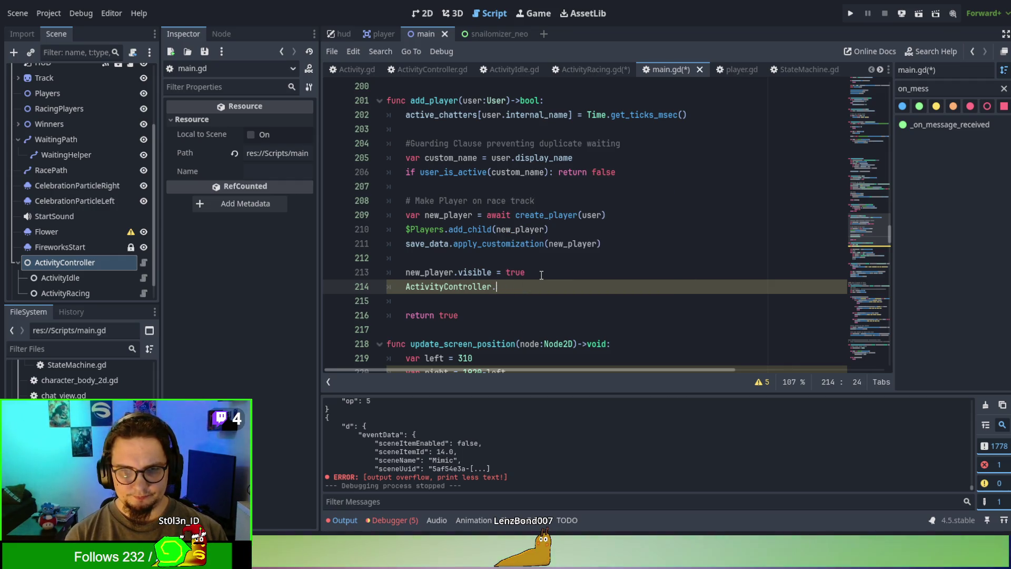
text(.)
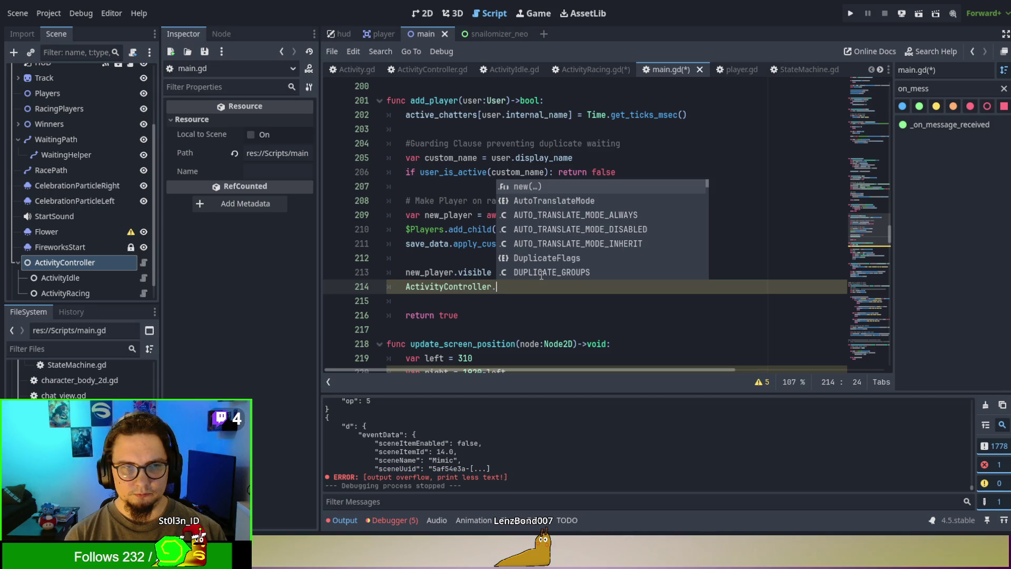
key(BackSpace)
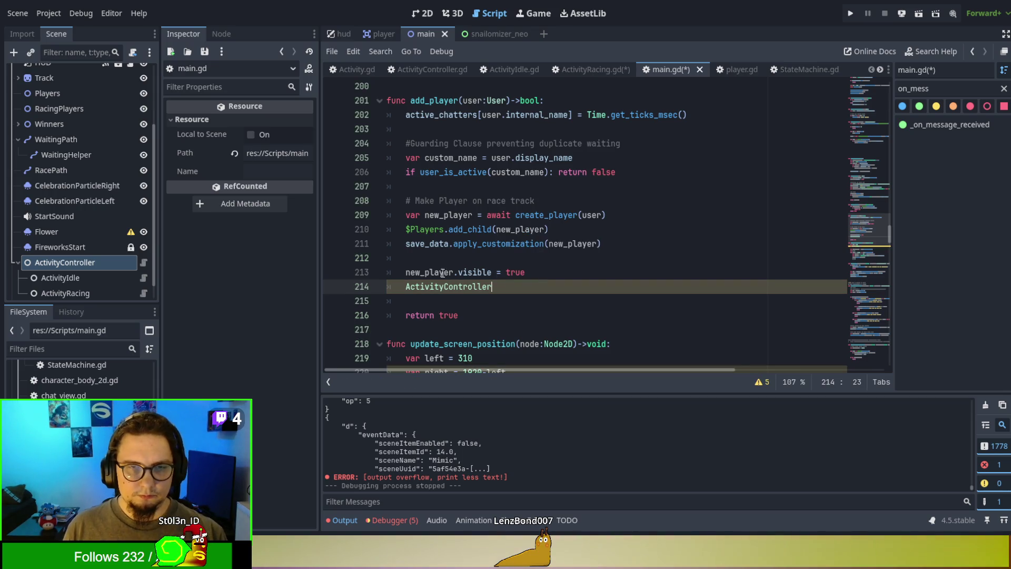
Step: Complete the line as $ActivityController.add_waiting_player(new_player)
click(403, 286)
text($)
click(526, 283)
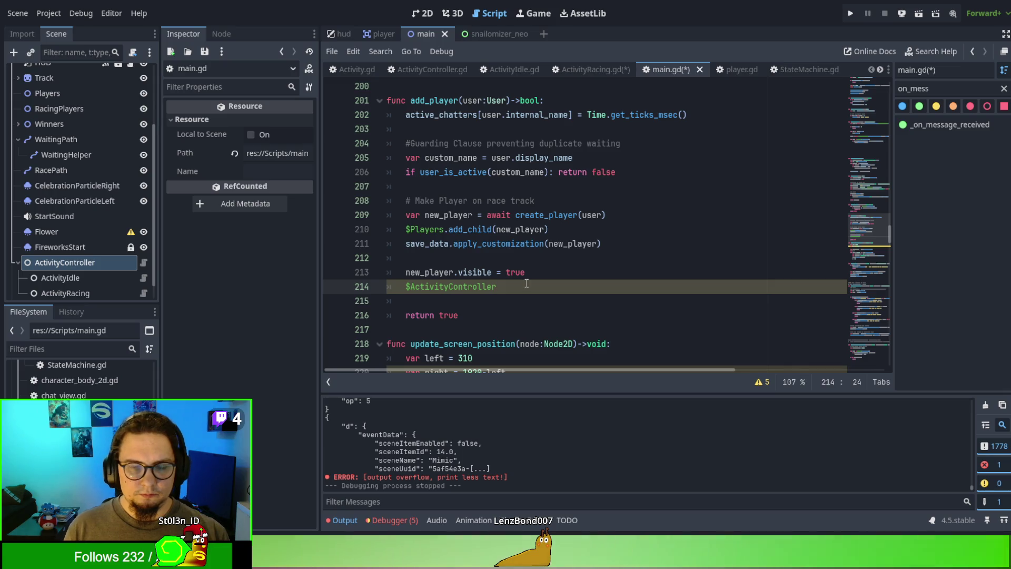
text(.add)
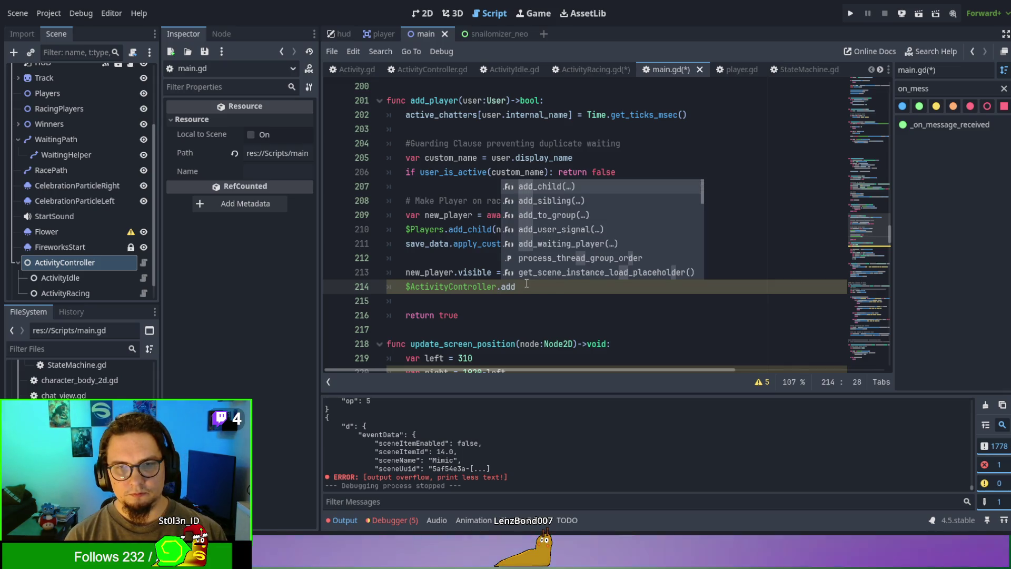
text(_player)
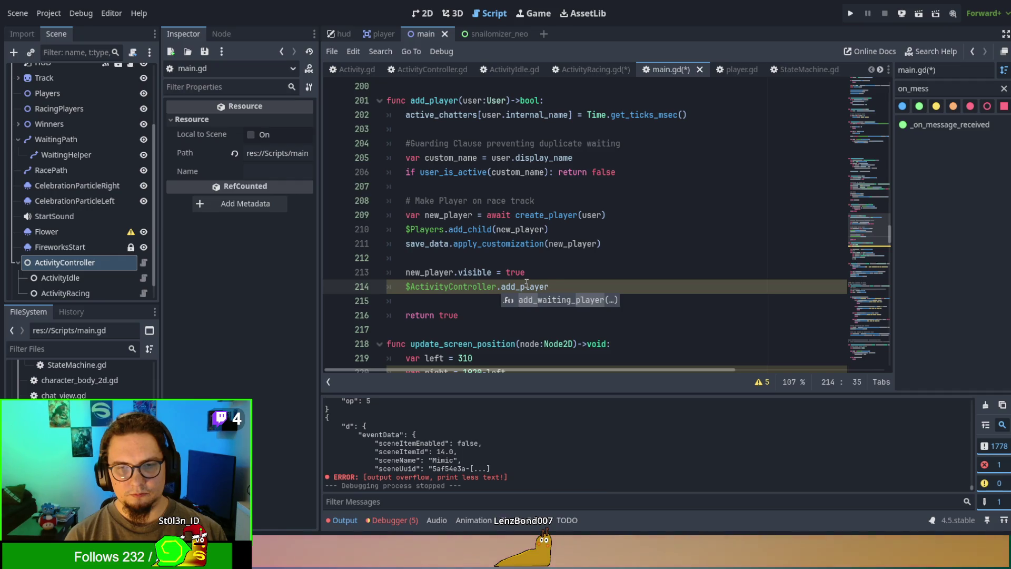
key(Return)
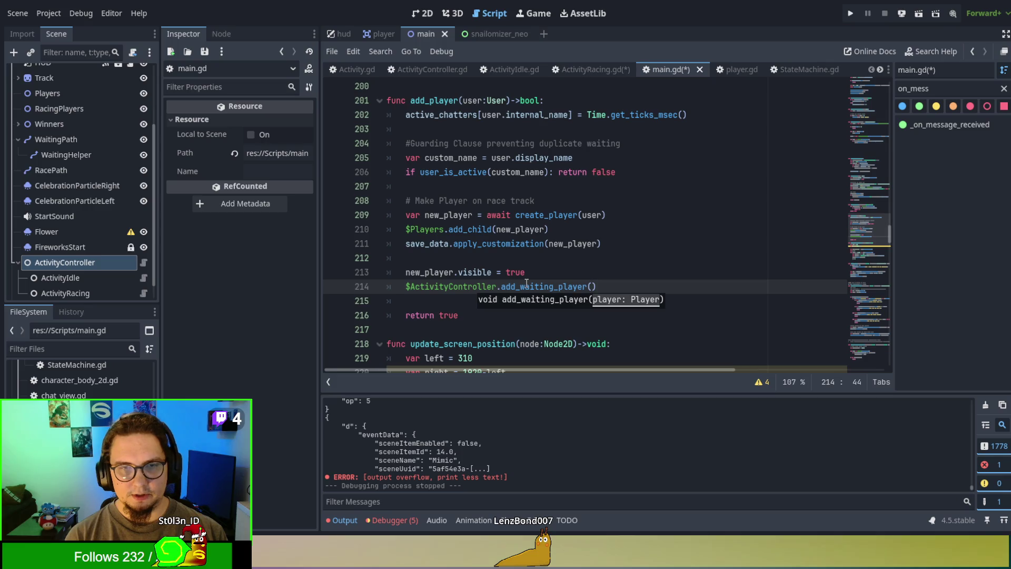
text(new_p)
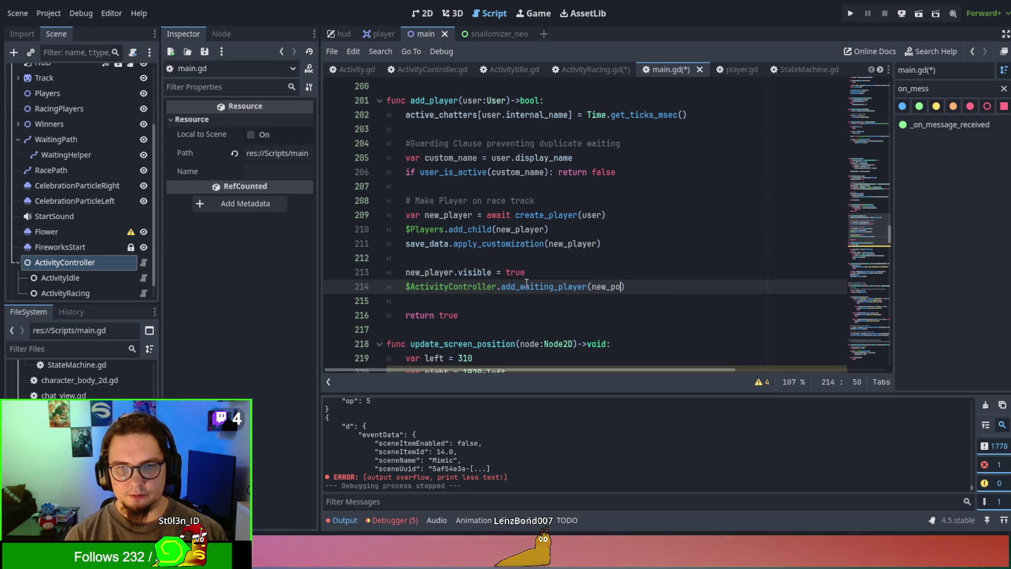
text(layer)
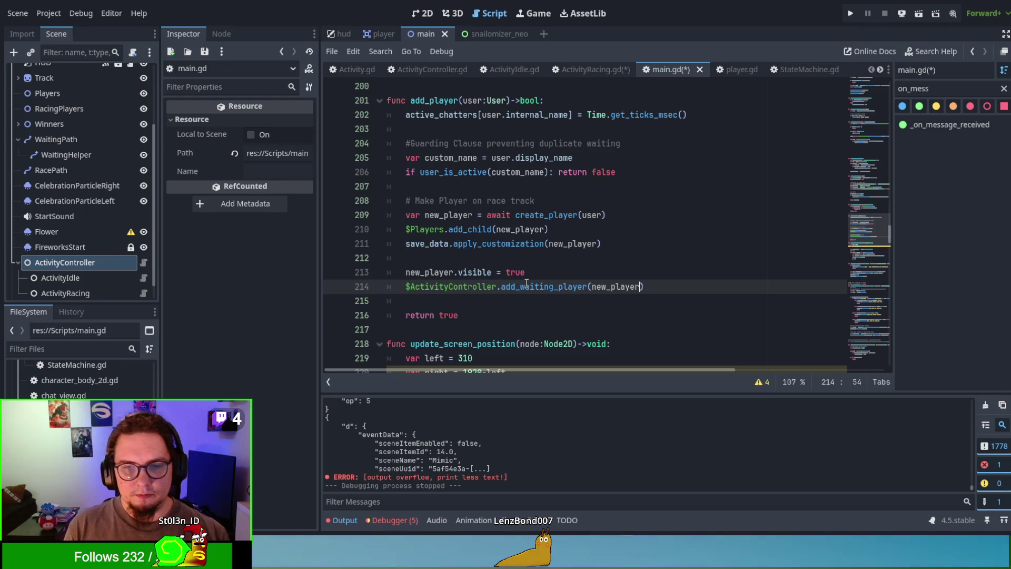
click(474, 216)
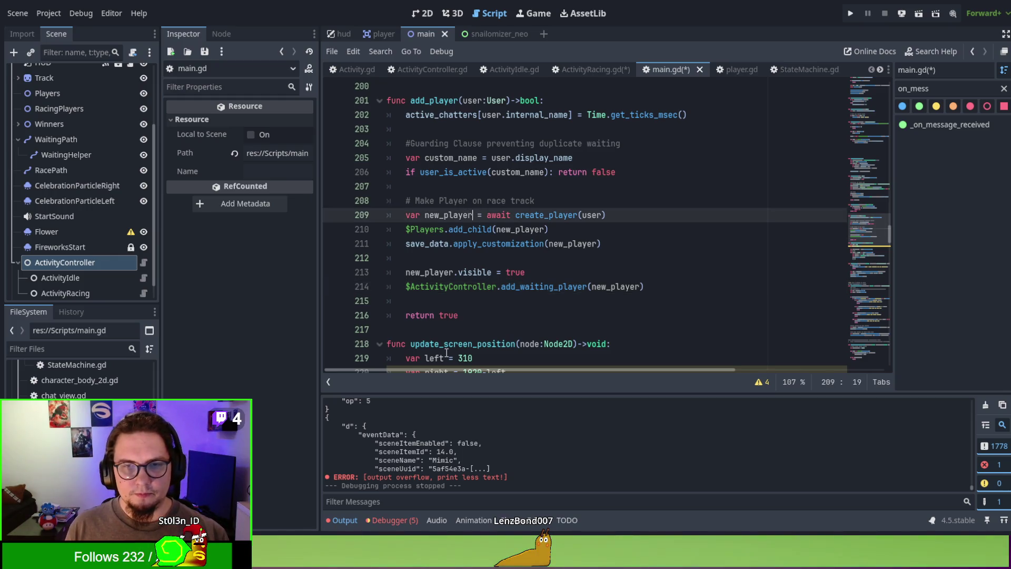
Step: Give the create_player function a '->Player' return type
ctrl+click(558, 215)
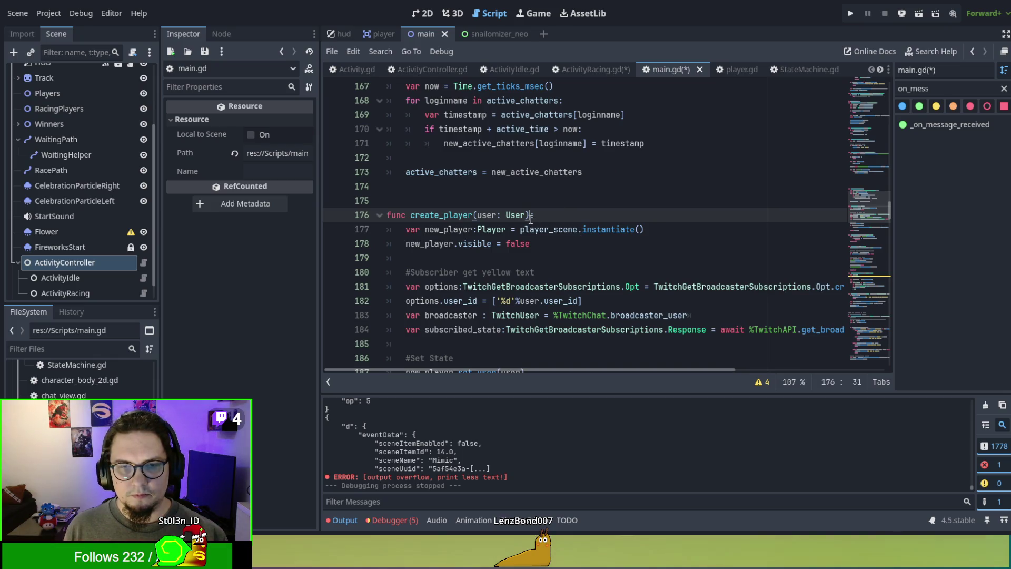
scroll(760, 222, down, 5)
scroll(760, 222, up, 6)
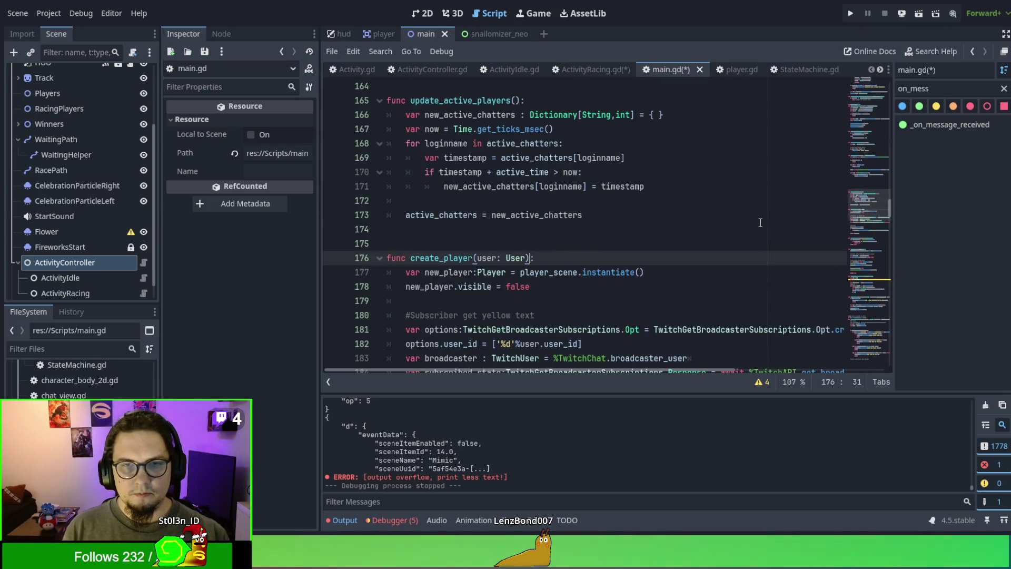
text(->Player)
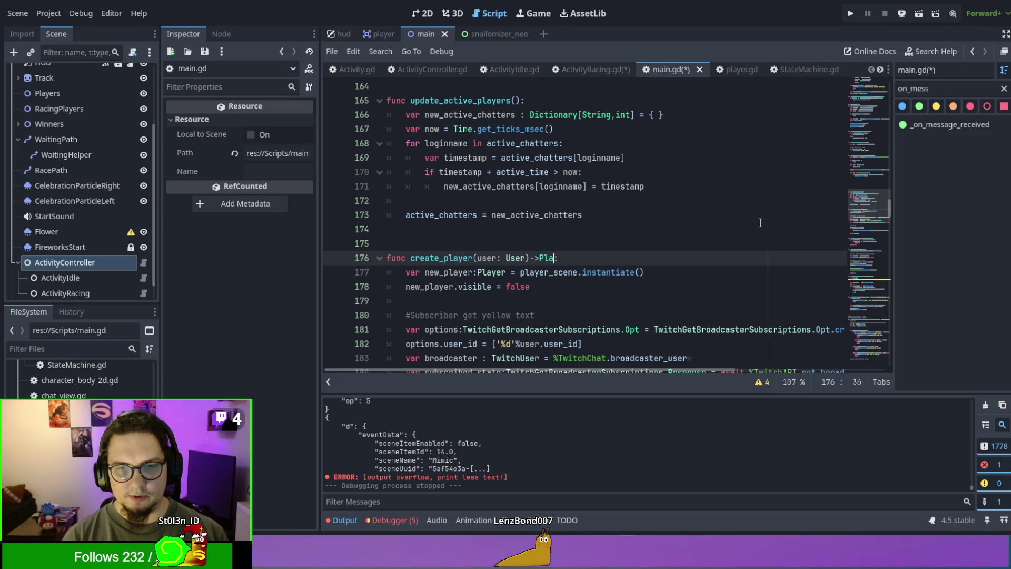
click(520, 315)
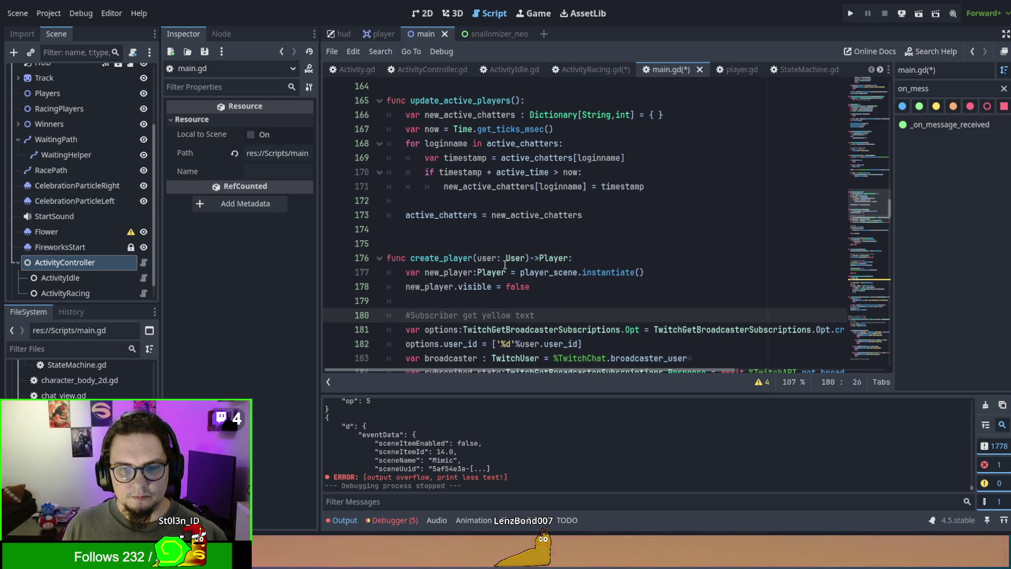
Step: Declare new_player as new_player:Player on line 209 and save main.gd
key(alt+Left)
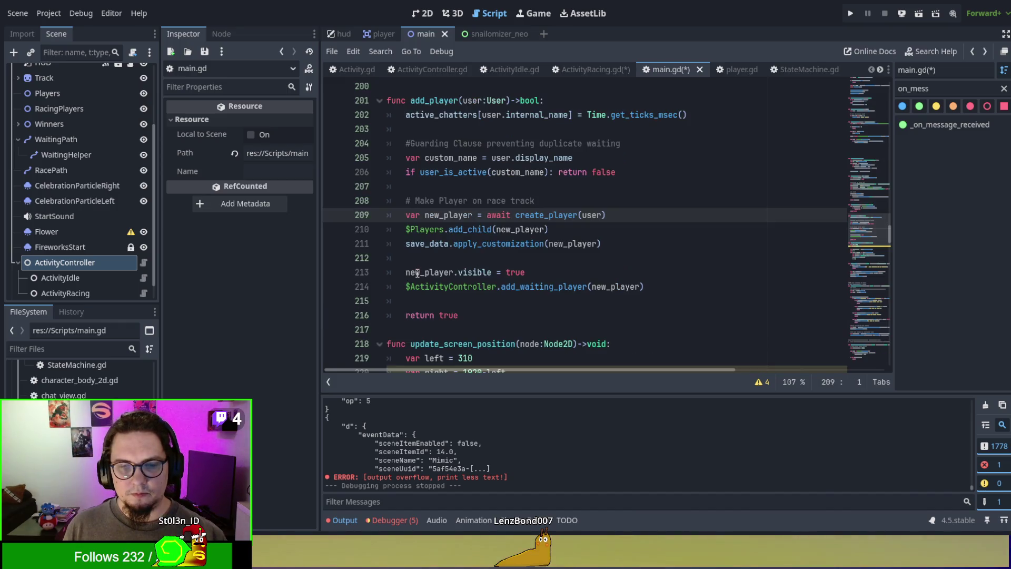
click(472, 215)
text(:Playyer)
key(BackSpace)
key(BackSpace)
key(BackSpace)
text(er)
click(627, 234)
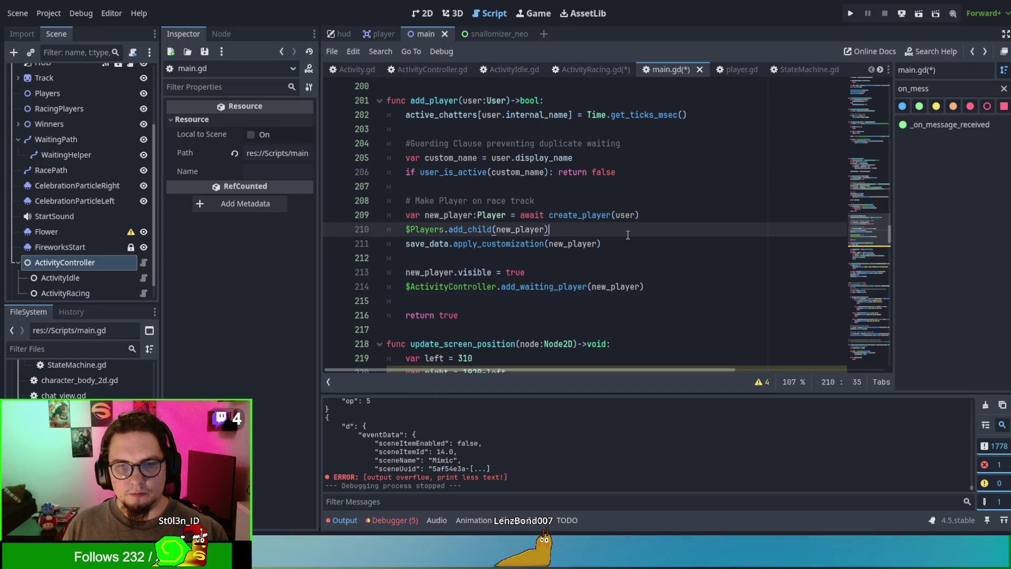
click(602, 258)
key(ctrl+s)
click(637, 215)
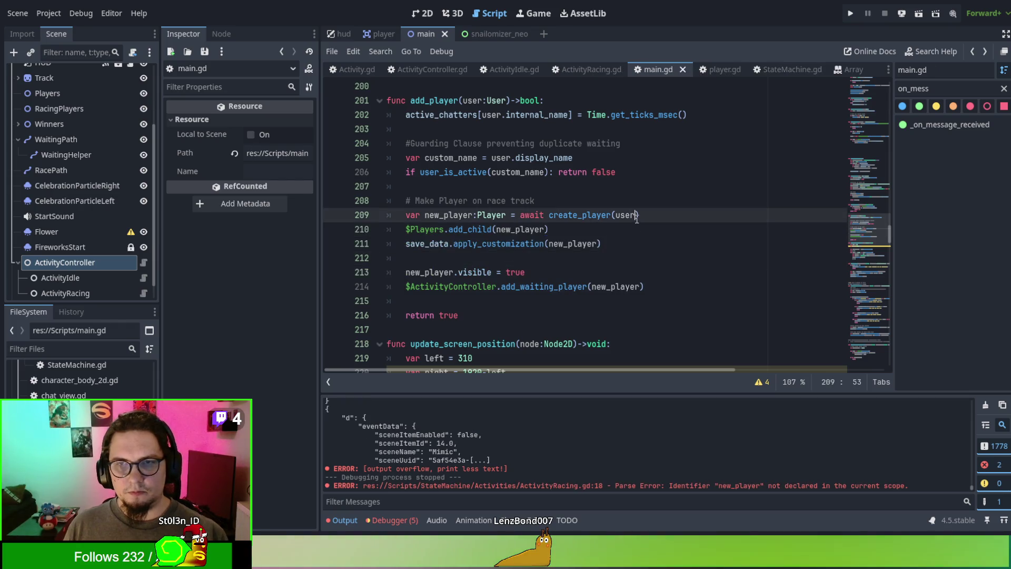
Step: Run the game, change new_player to player on add_spectator's line 18, and rerun
key(F5)
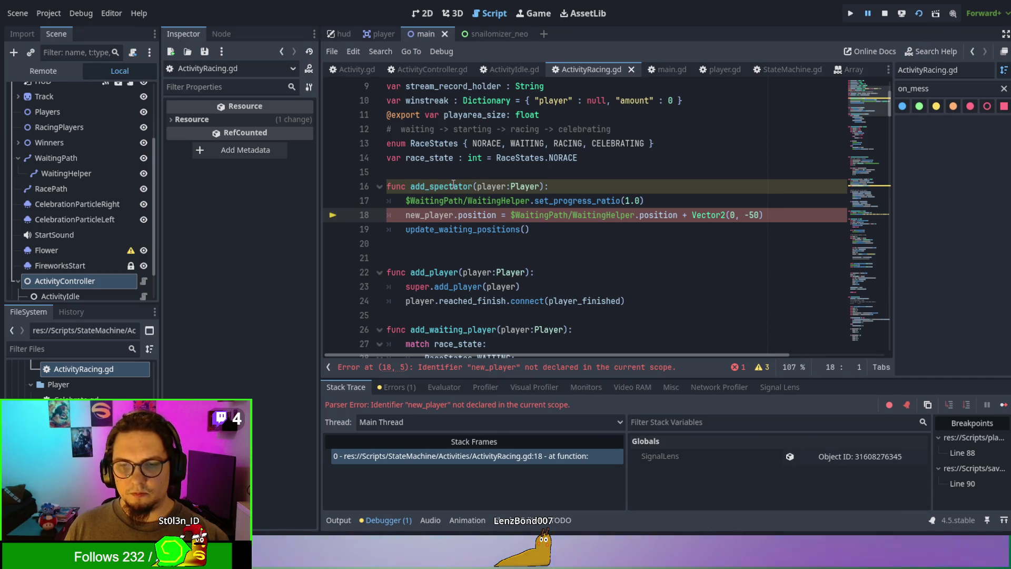
double_click(484, 187)
key(ctrl+c)
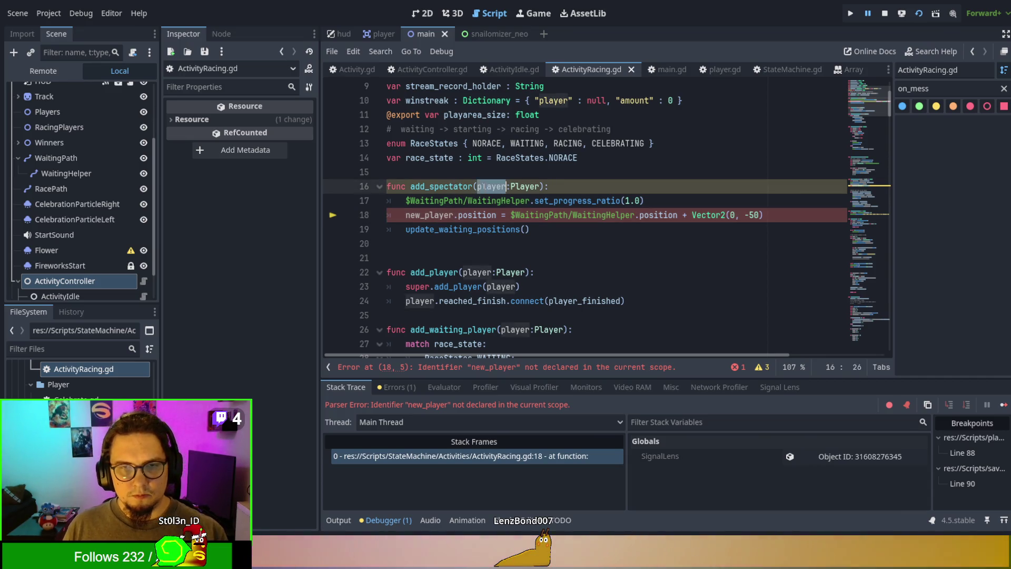
double_click(429, 216)
key(ctrl+v)
click(634, 258)
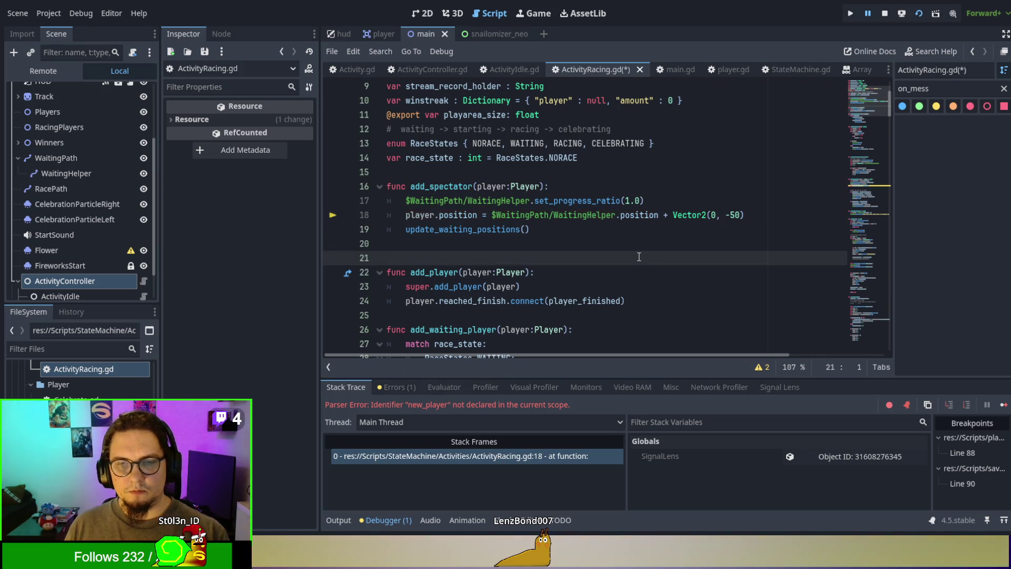
key(F5)
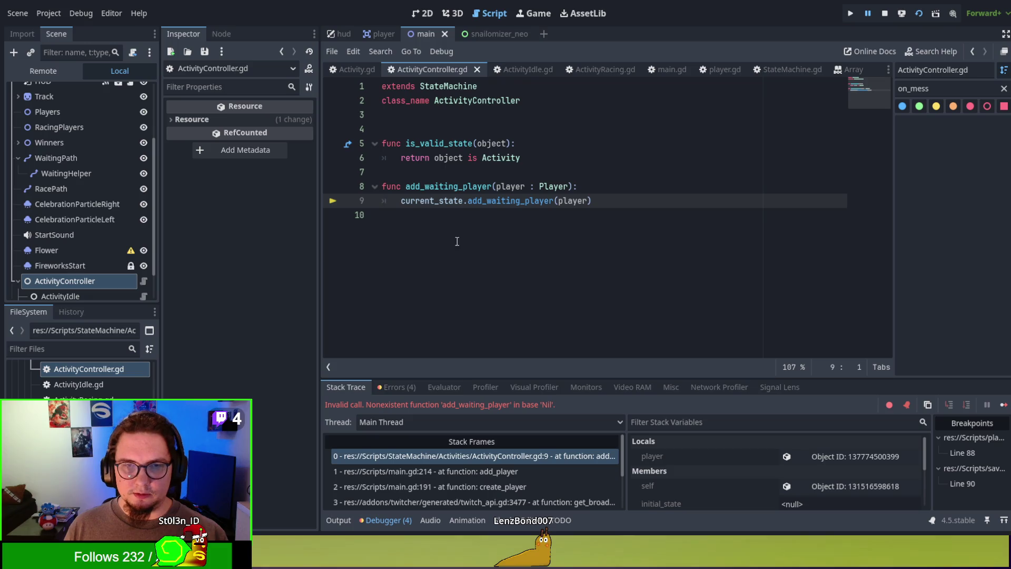
Step: Stop the game, set ActivityController's Initial State to ActivityIdle, and view ActivityIdle.gd
click(534, 201)
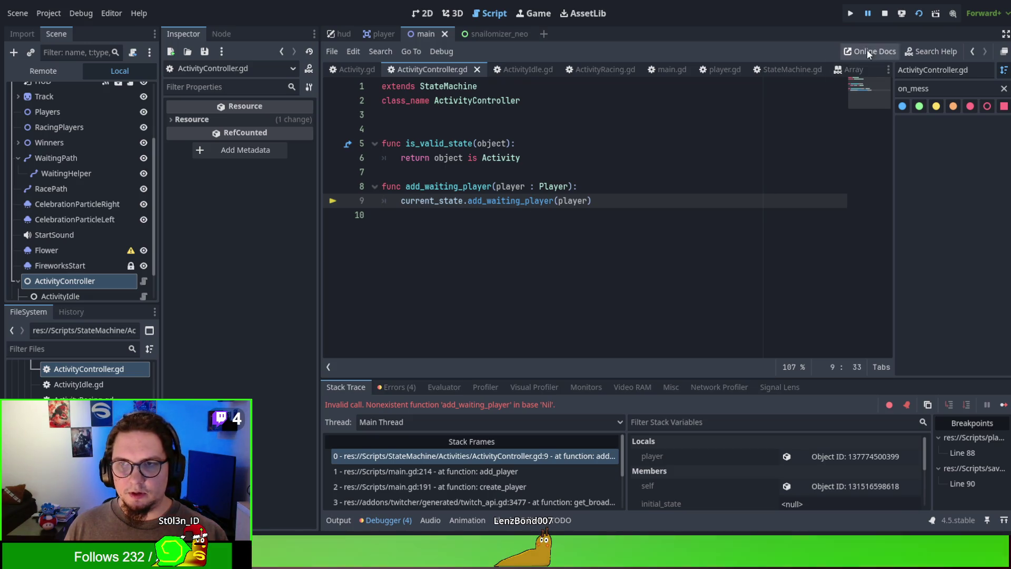
click(885, 15)
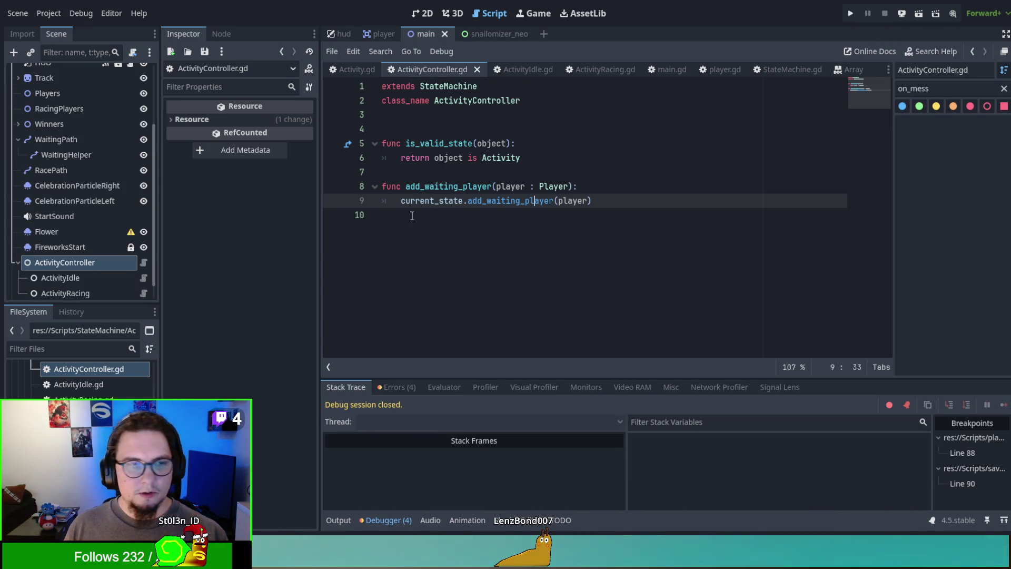
click(63, 263)
click(268, 121)
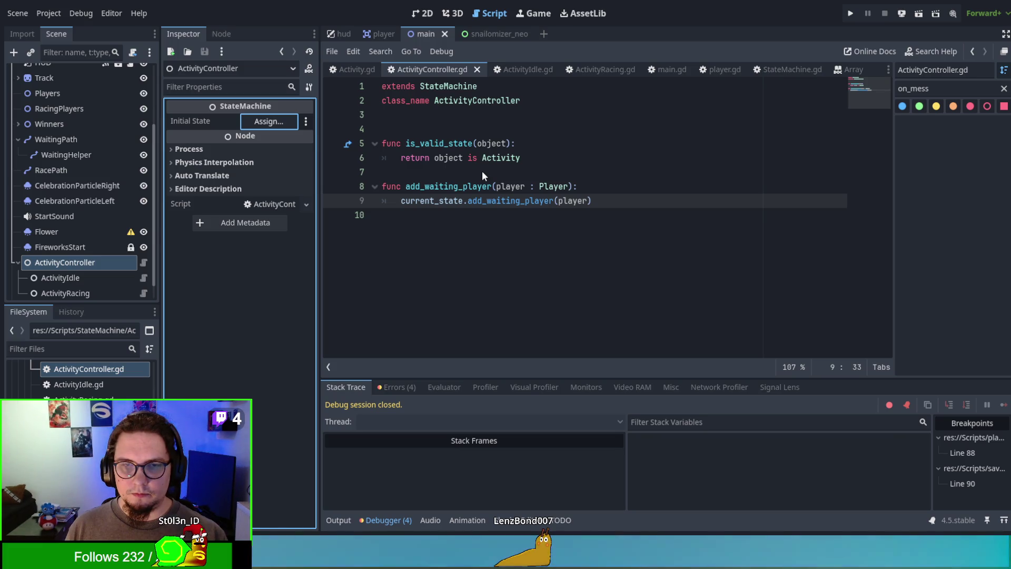
key(ctrl+z)
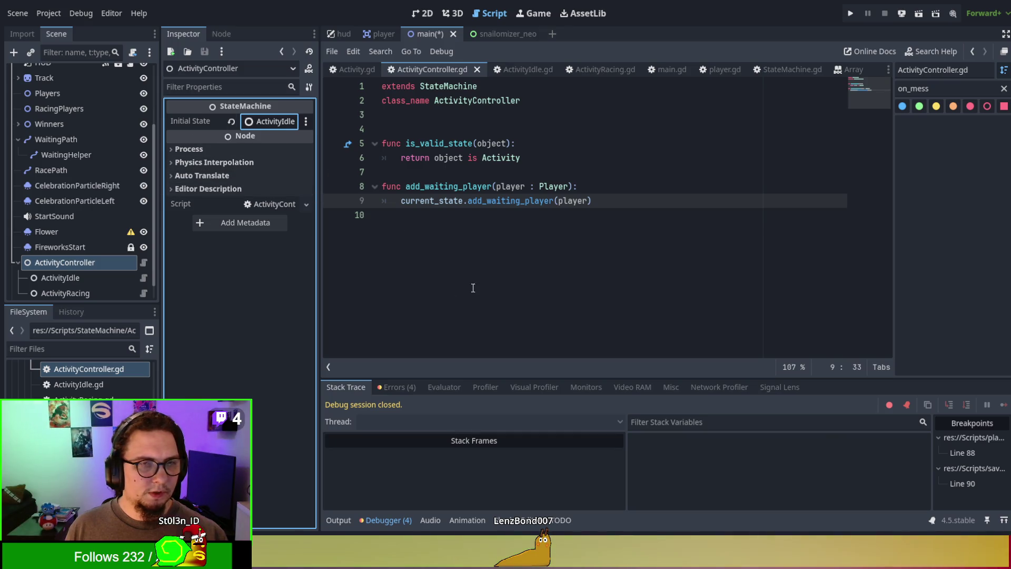
click(603, 252)
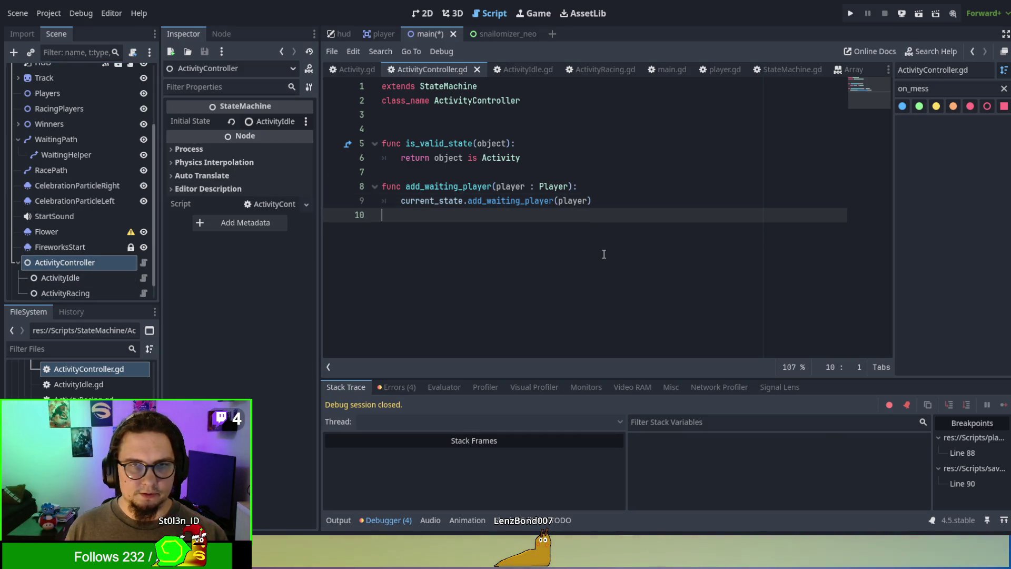
click(521, 71)
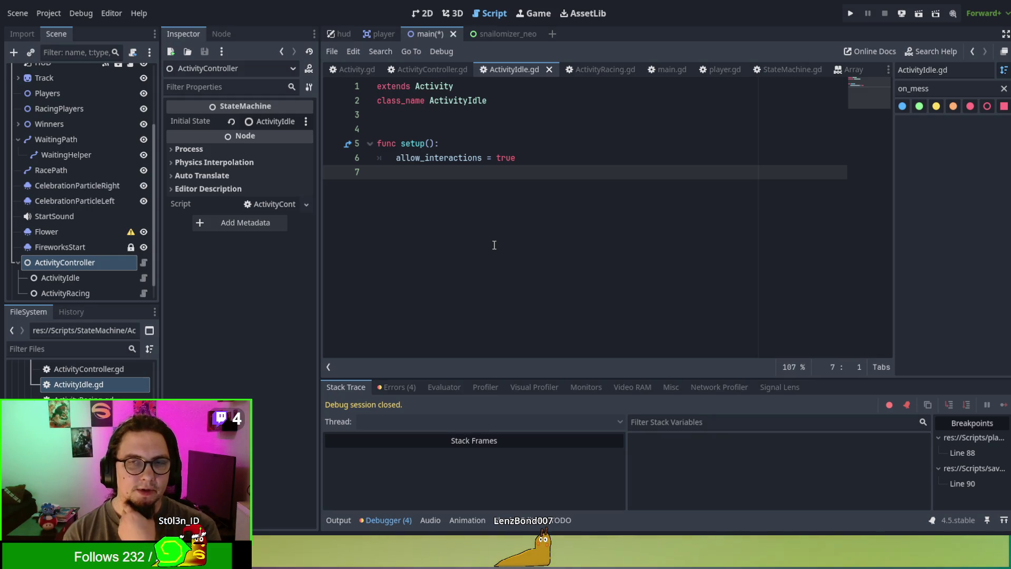
Step: Switch to ActivityRacing.gd and scroll through its variables and the add_spectator function
click(599, 66)
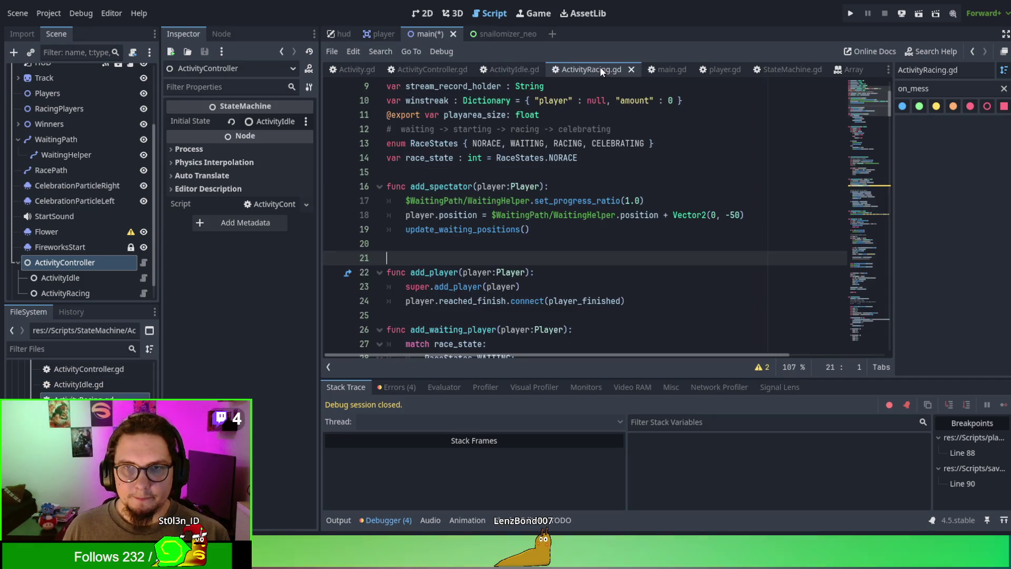
scroll(496, 274, up, 3)
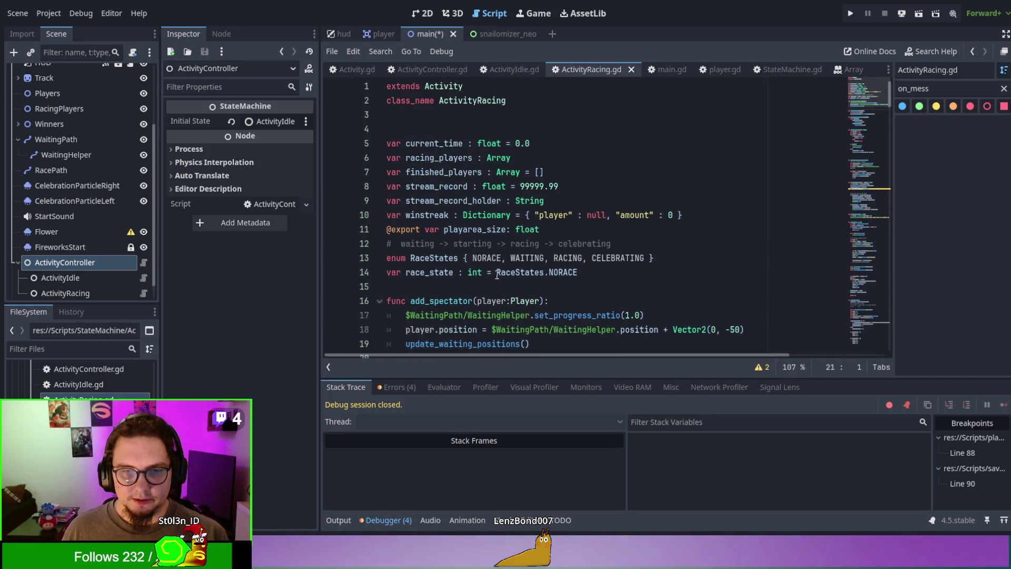
scroll(493, 263, down, 1)
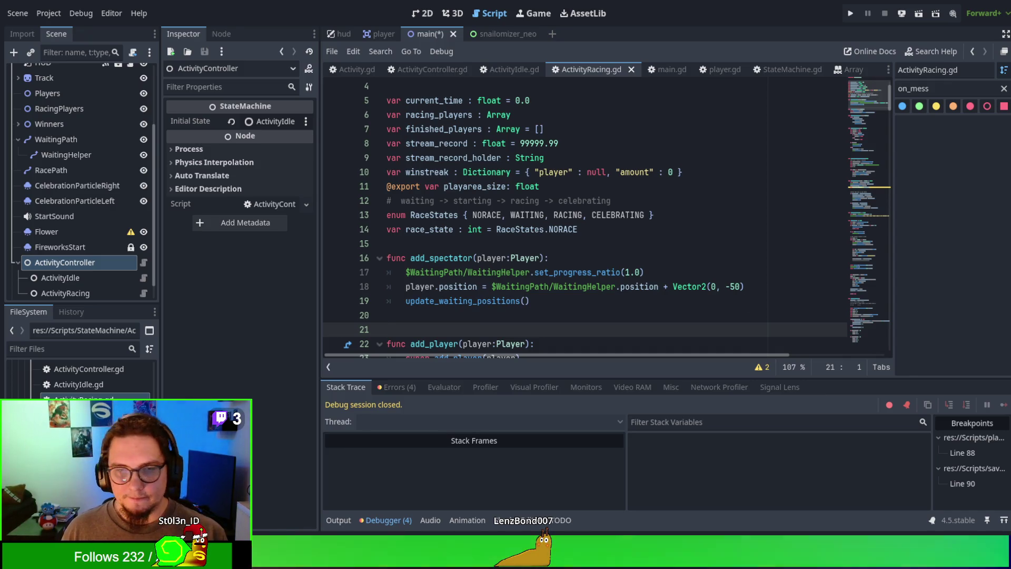
click(602, 315)
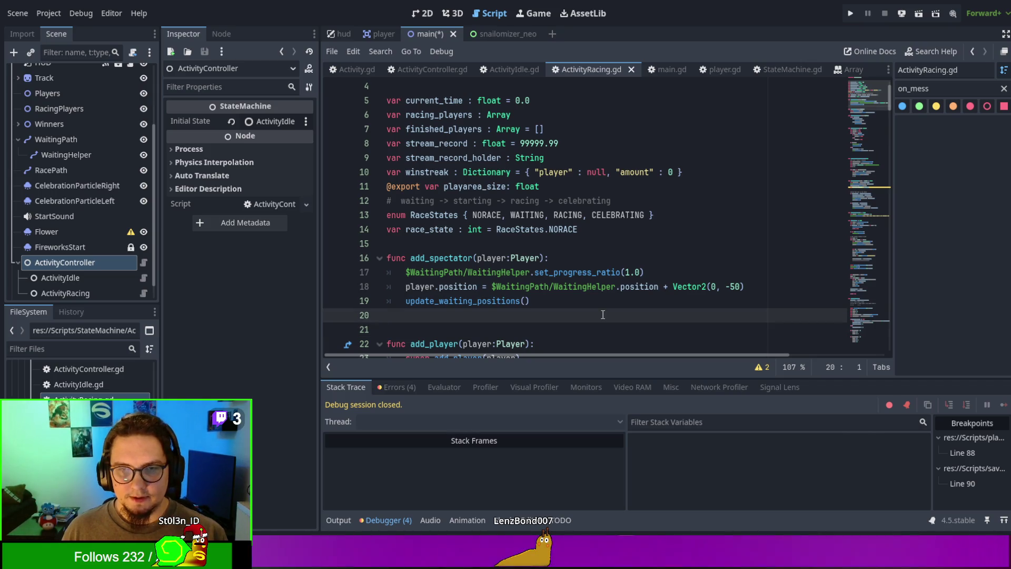
scroll(603, 314, down, 1)
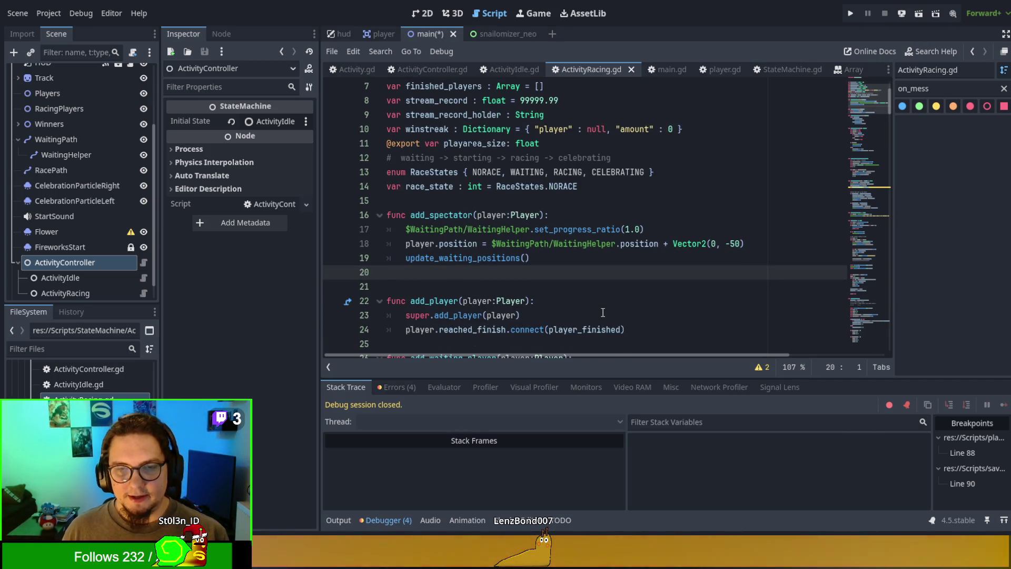
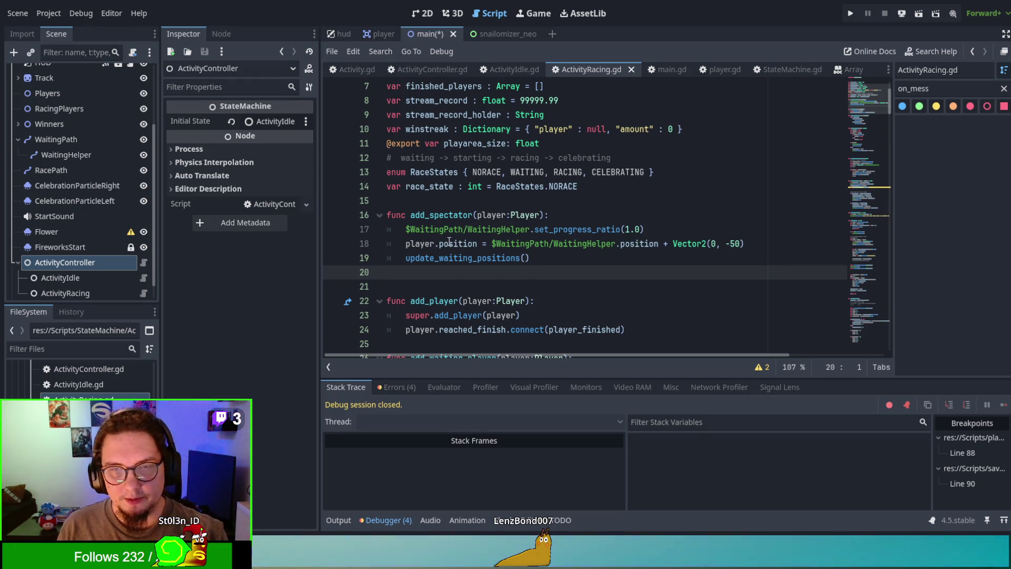
Step: Select the three waiting-helper lines in add_spectator and locate add_waiting_player's match cases
drag(529, 258, 400, 232)
key(ctrl+c)
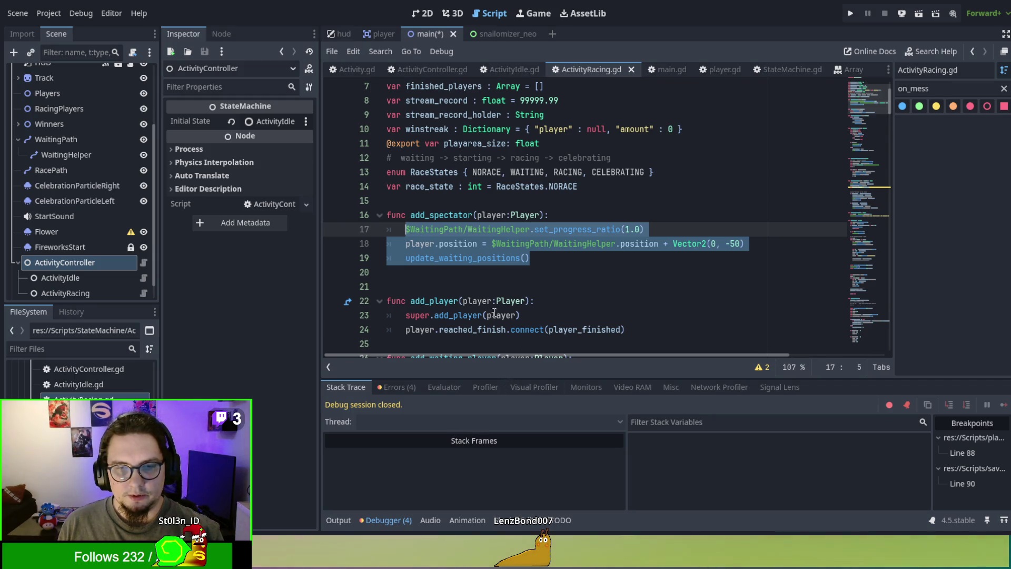
scroll(494, 321, down, 2)
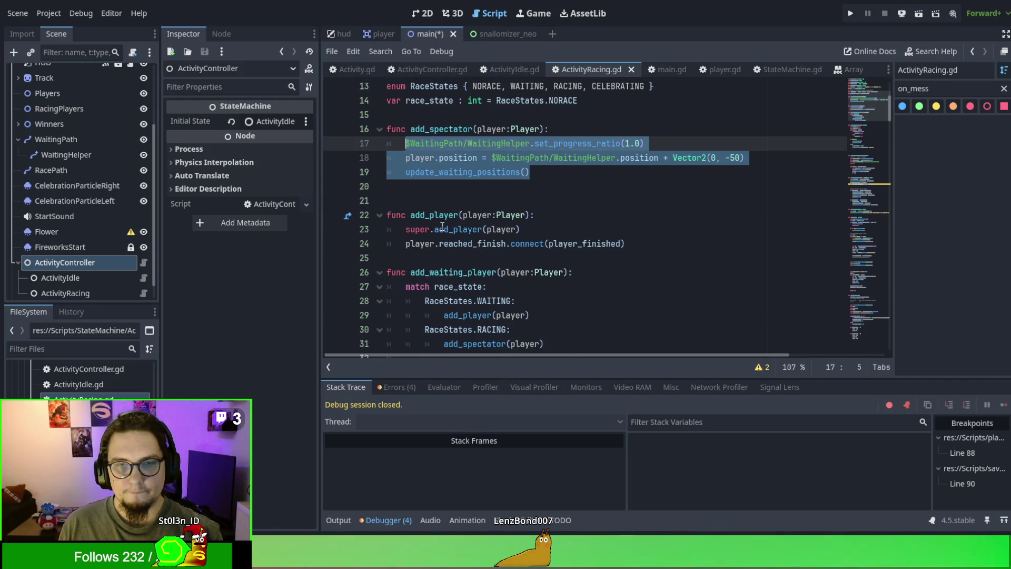
double_click(437, 269)
scroll(477, 235, down, 2)
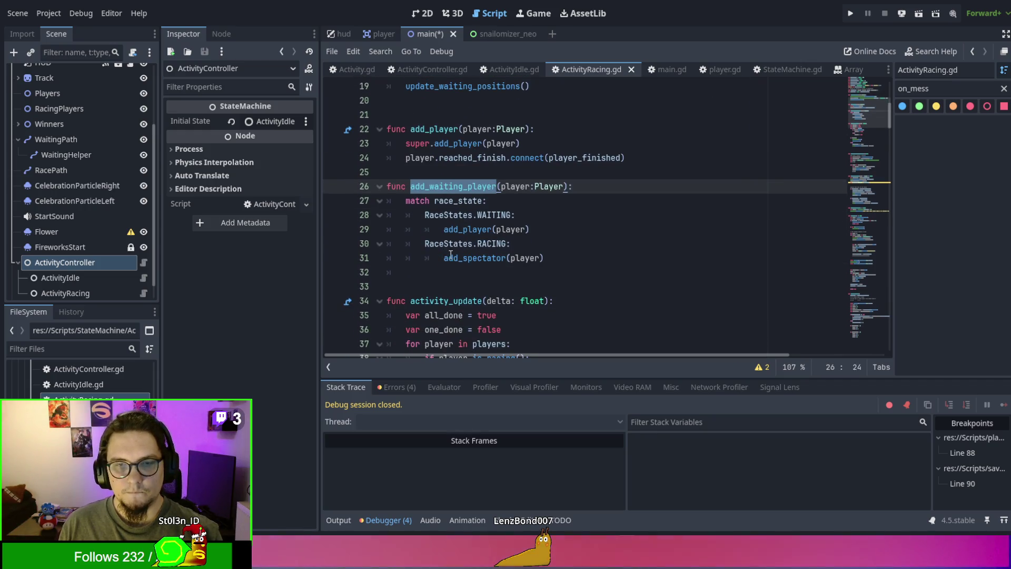
double_click(476, 230)
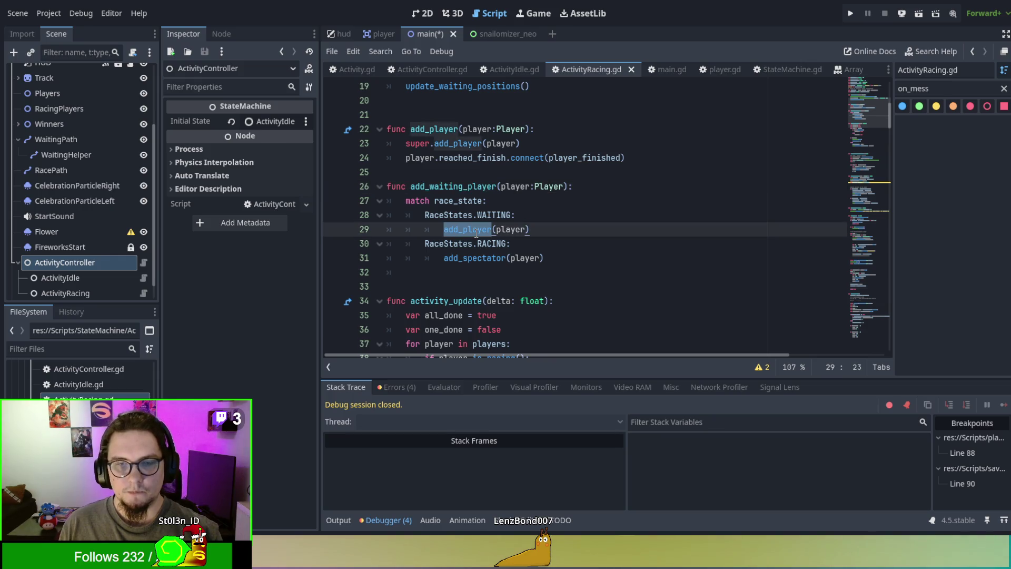
click(463, 215)
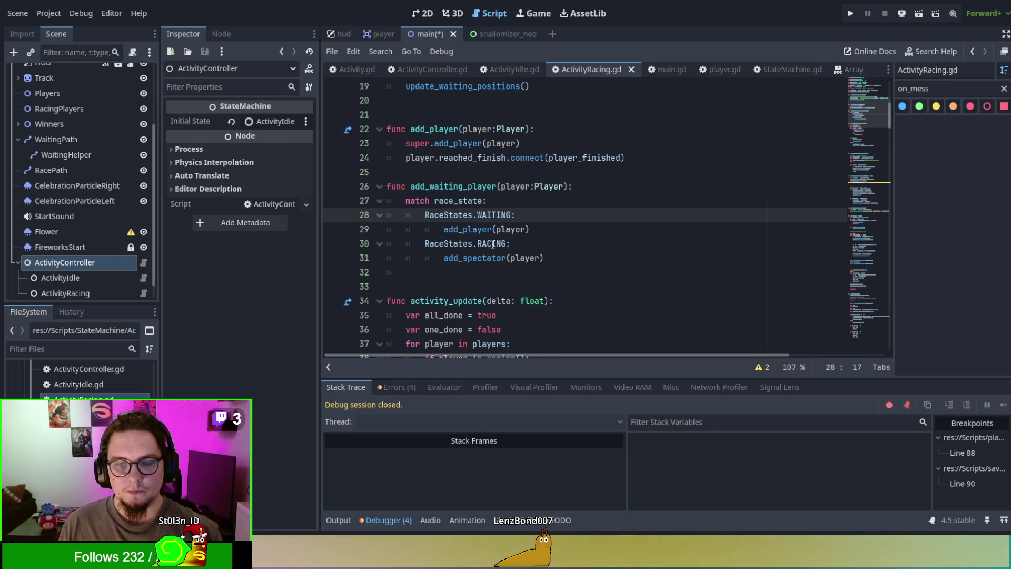
double_click(495, 215)
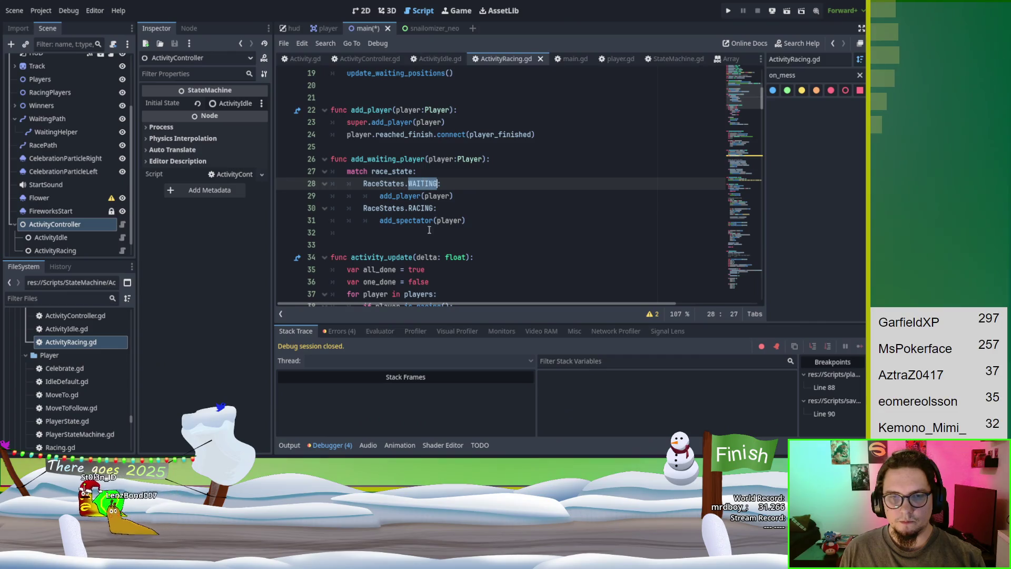
click(406, 211)
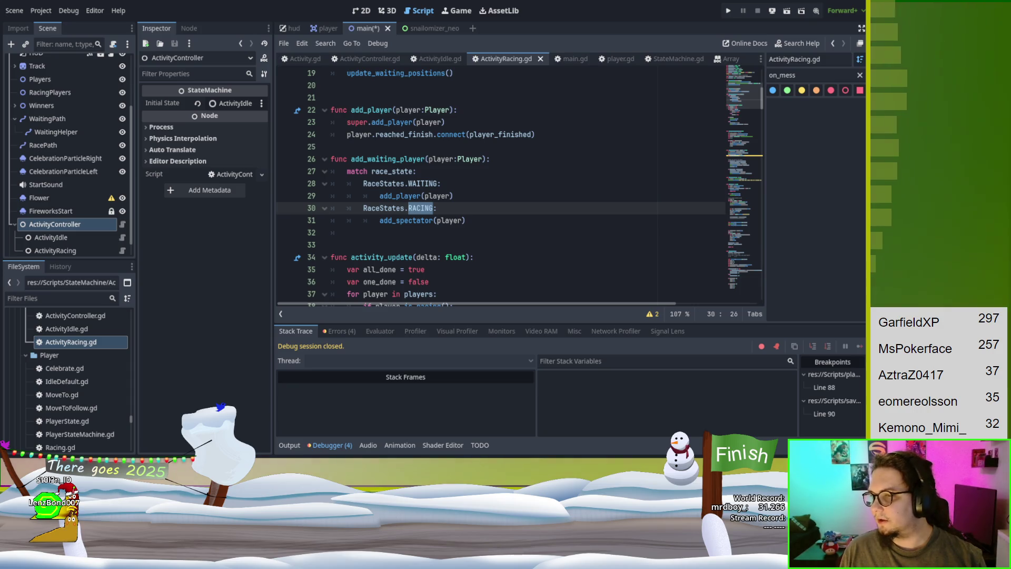
Step: Replace RaceStates.RACING in add_waiting_player's second match case with the _ catch-all and save
mouse_move(365, 208)
mouse_down()
mouse_move(421, 196)
mouse_move(433, 208)
mouse_up()
text(_:)
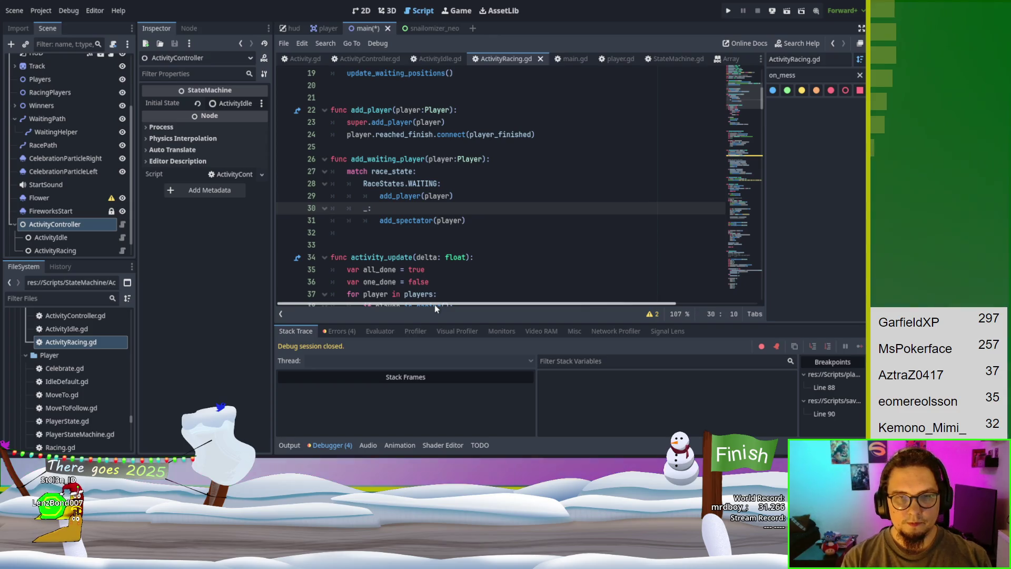
click(568, 258)
key(ctrl+s)
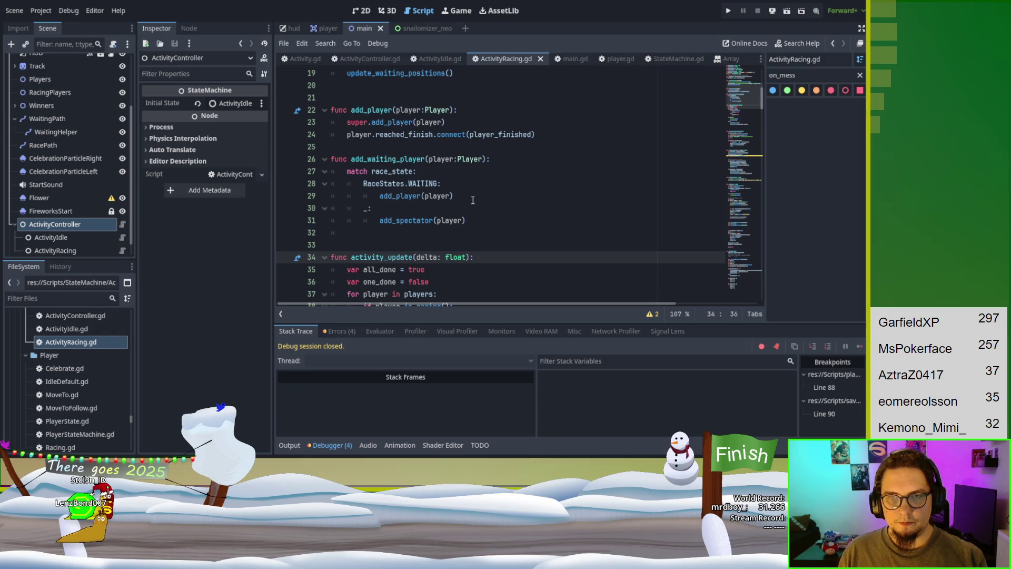
Step: Paste the helper lines into add_waiting_player, keep only update_waiting_positions(), save, then open ActivityIdle.gd
scroll(463, 203, up, 1)
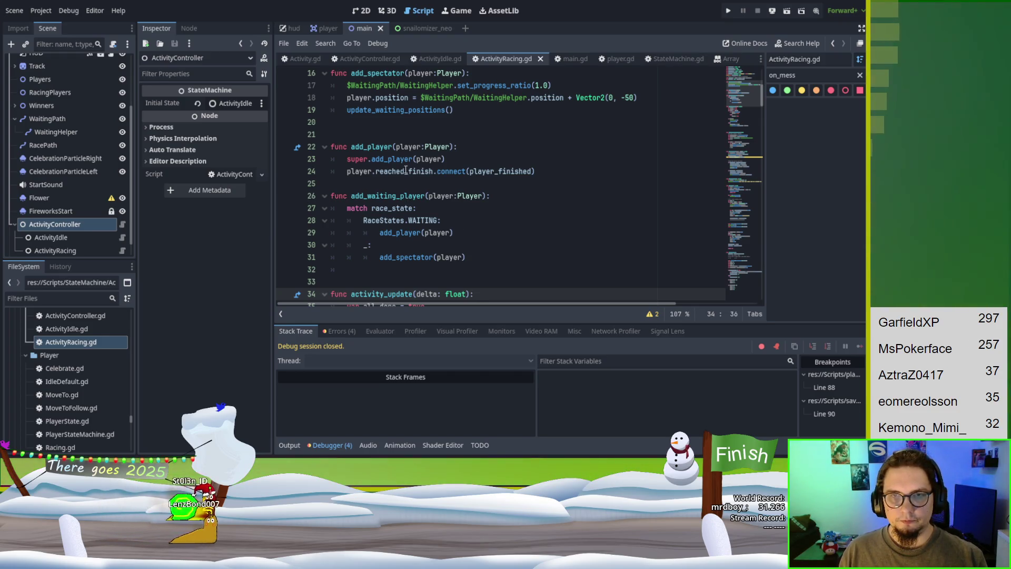
click(490, 195)
key(ctrl+v)
click(489, 195)
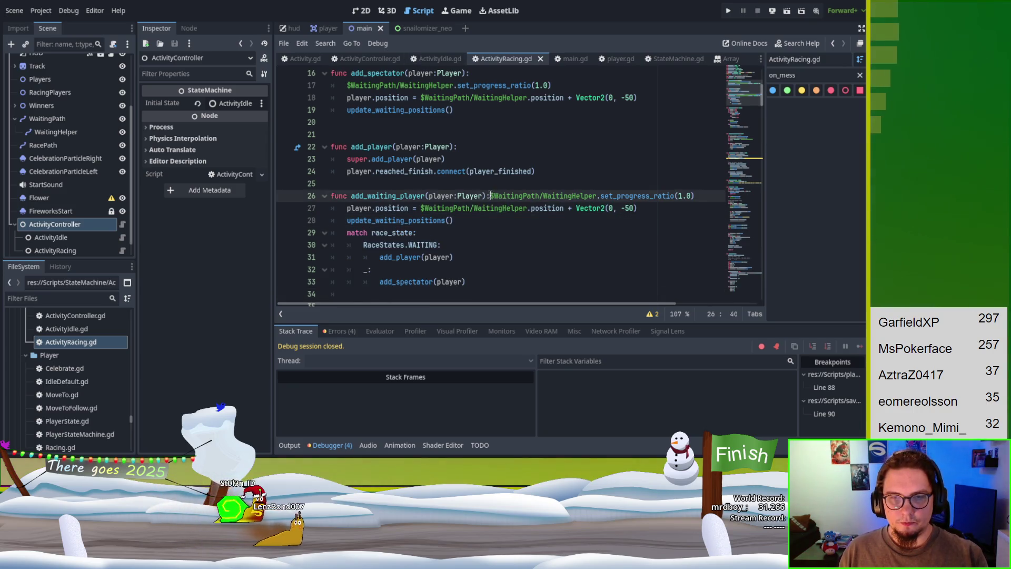
key(Return)
click(644, 220)
key(shift+Up)
key(shift+Up)
key(ctrl+c)
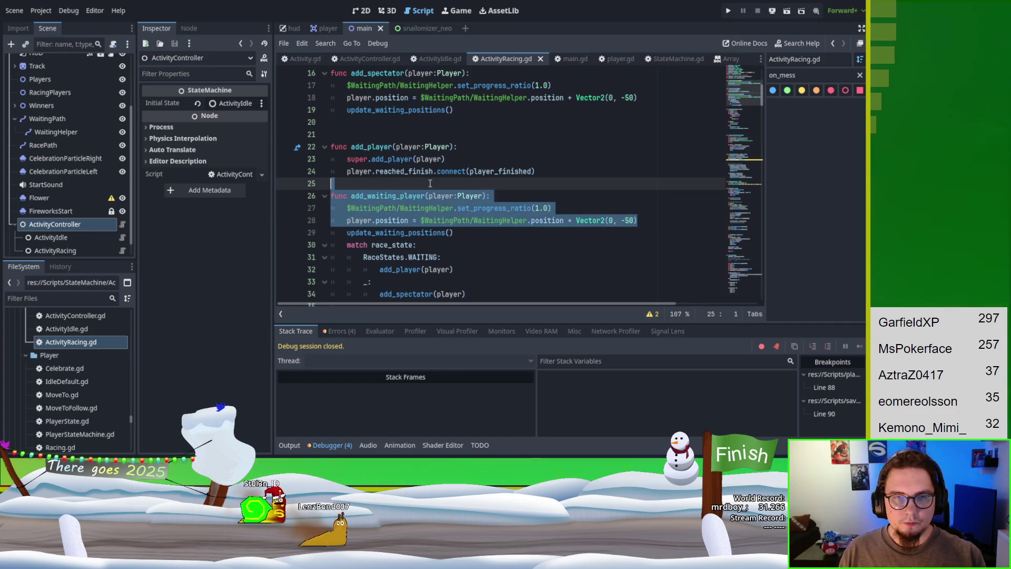
key(Down)
key(Down)
key(shift+Up)
key(shift+Up)
key(Delete)
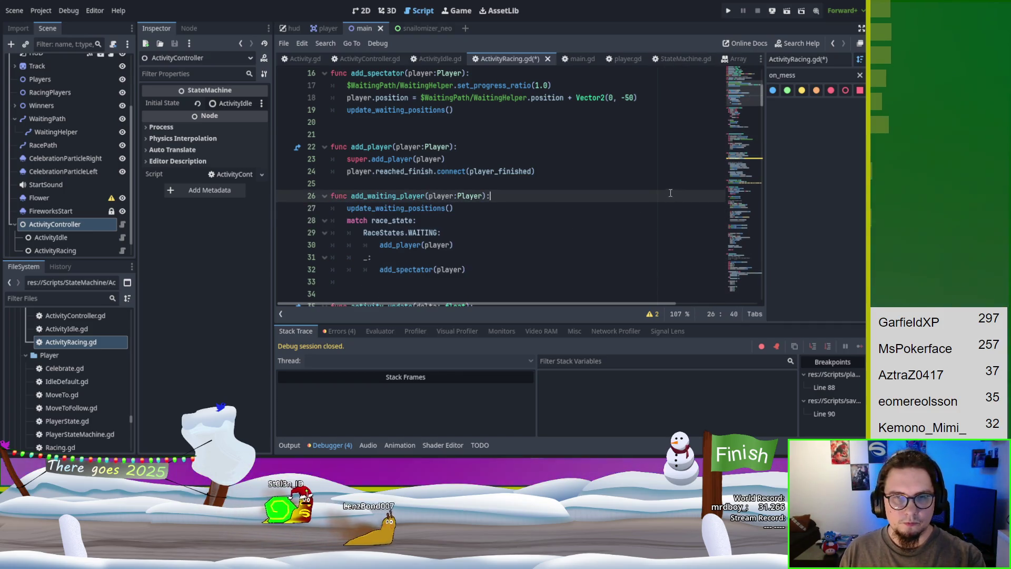
key(ctrl+s)
click(440, 58)
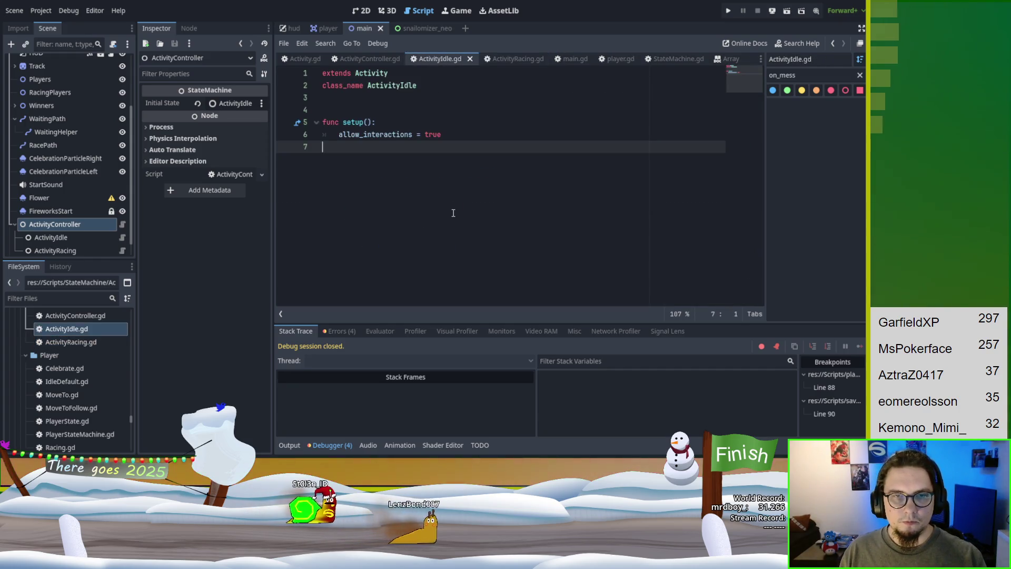
Step: Paste an add_waiting_player function with WaitingHelper progress and position lines into ActivityIdle.gd, save, and run
key(ctrl+v)
key(ctrl+s)
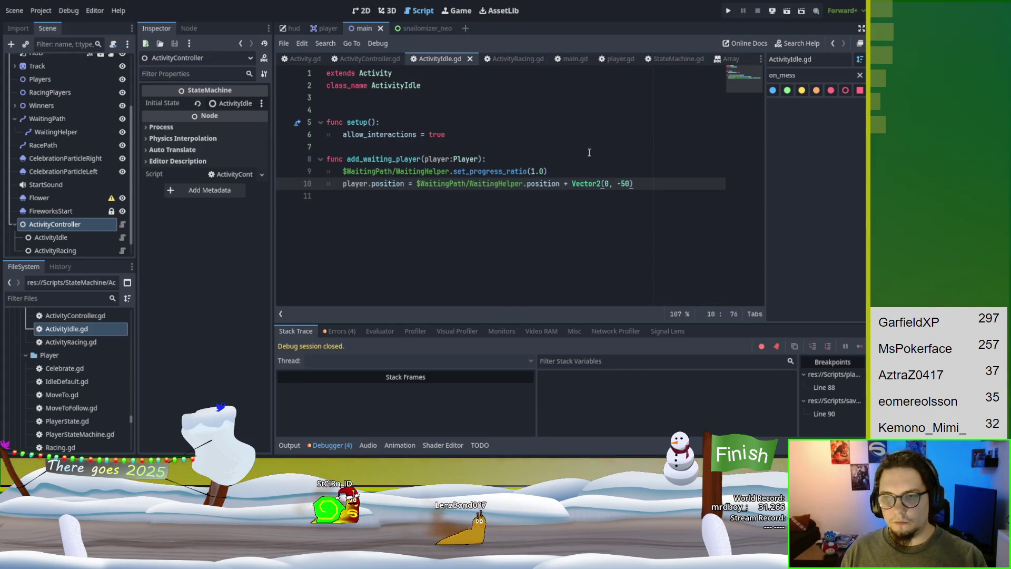
key(Return)
key(BackSpace)
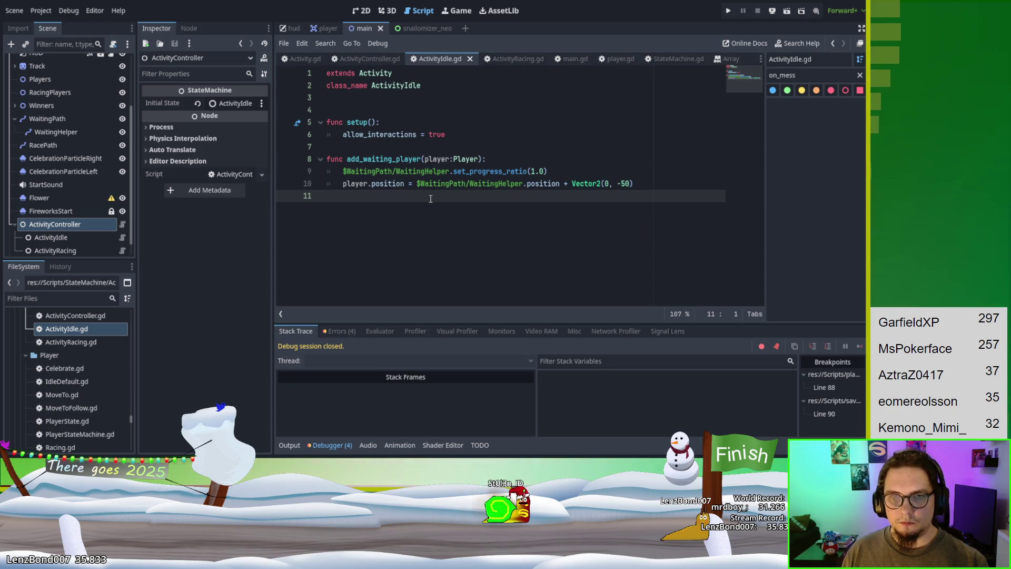
key(F5)
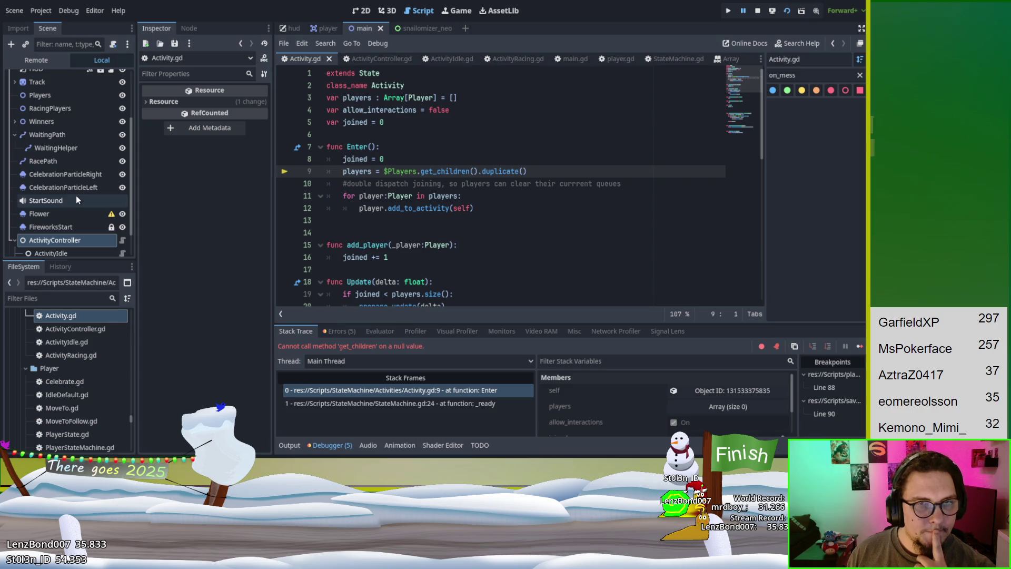
Step: Type get_tree().root. before $Players on line 9 of Activity.gd, then return to the script
scroll(76, 194, up, 4)
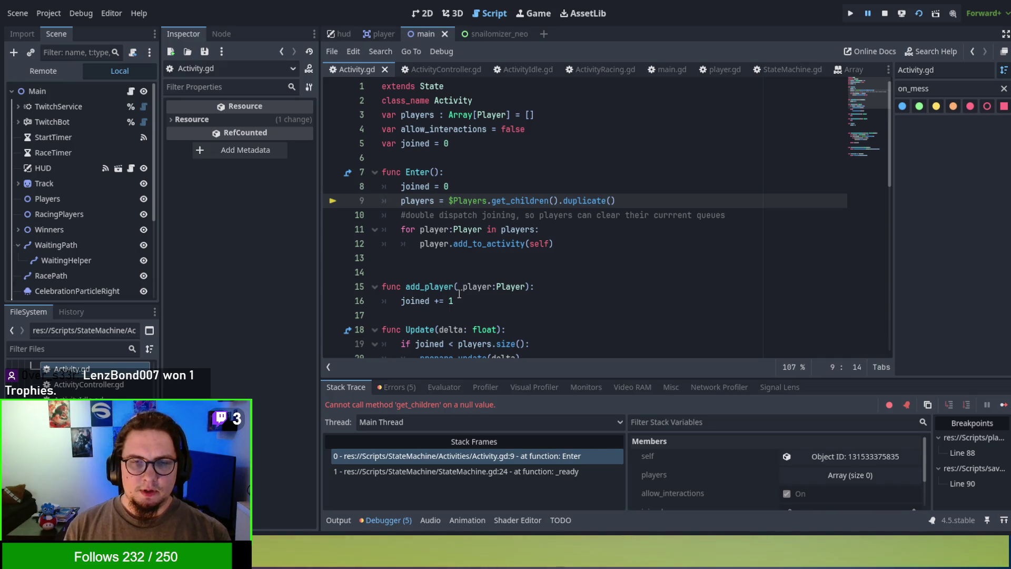
text(g)
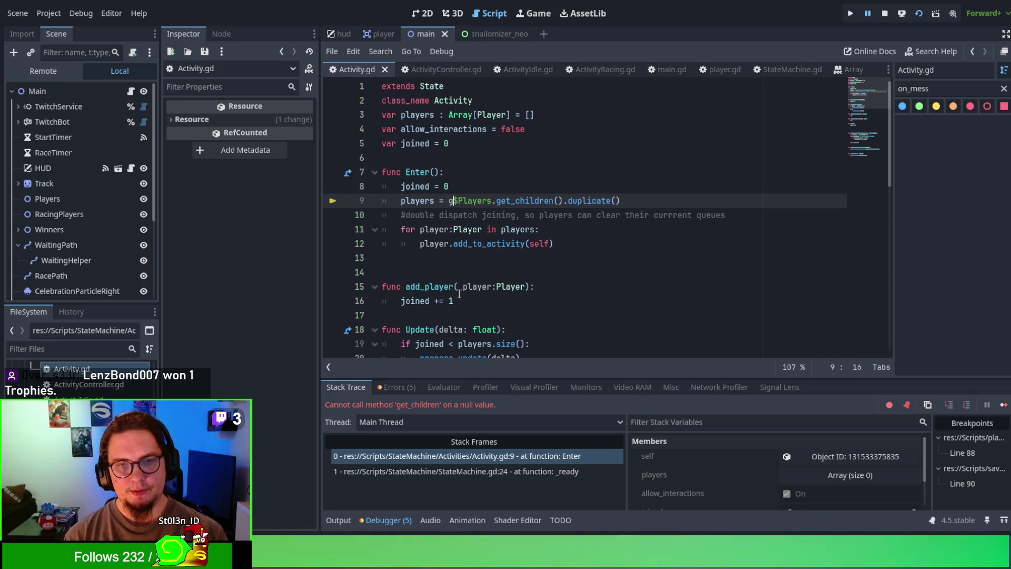
text(et_tre)
key(Return)
text(.root.)
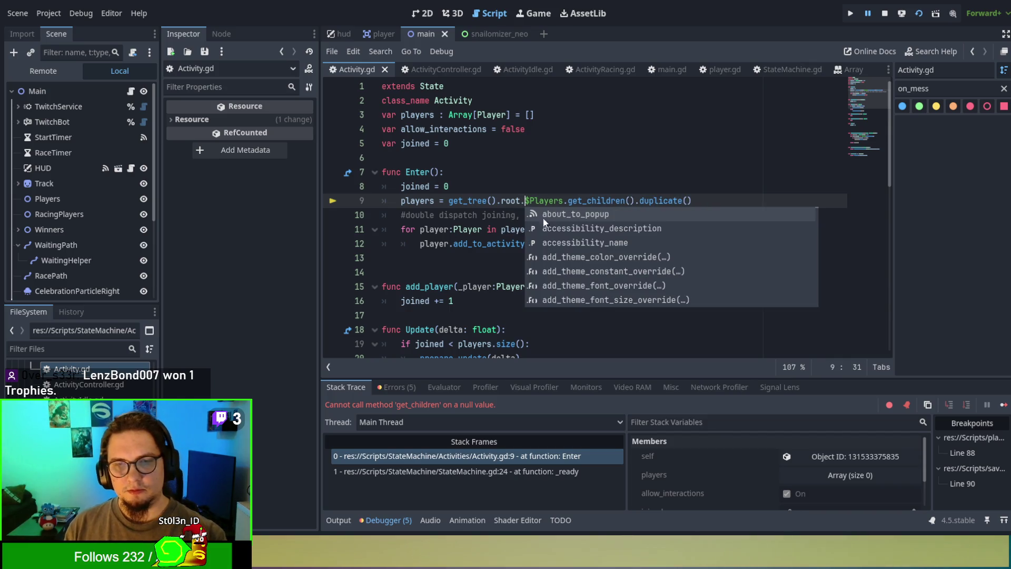
click(576, 131)
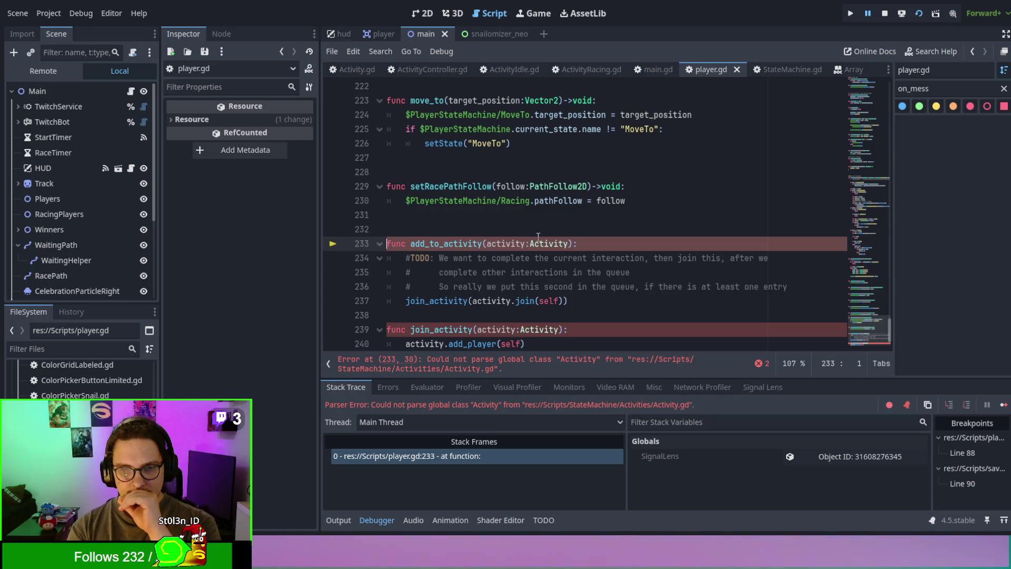
click(353, 68)
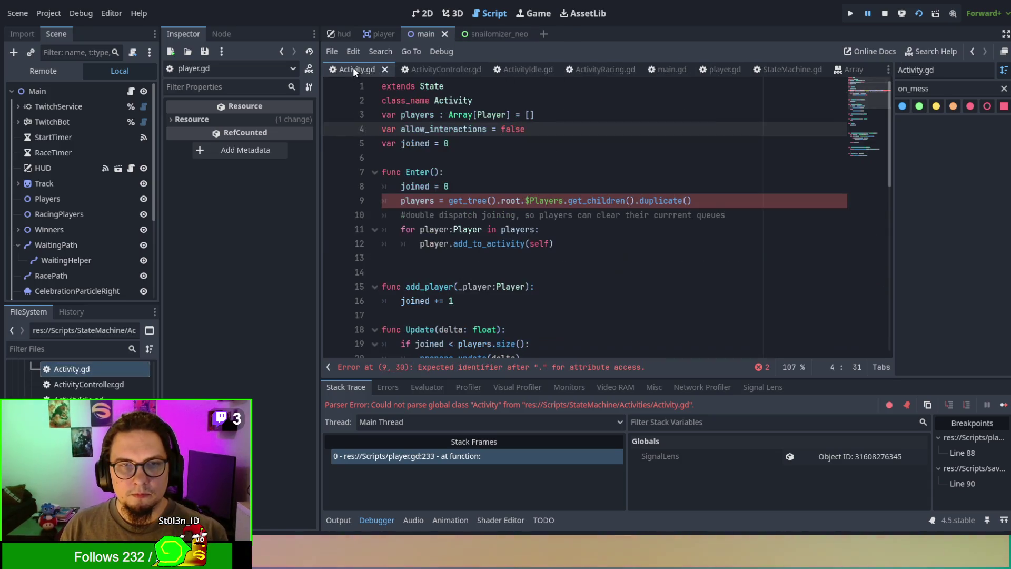
Step: Rewrite line 9's Players lookup as get_node("Players") instead of the get_child$Players attempt
click(526, 201)
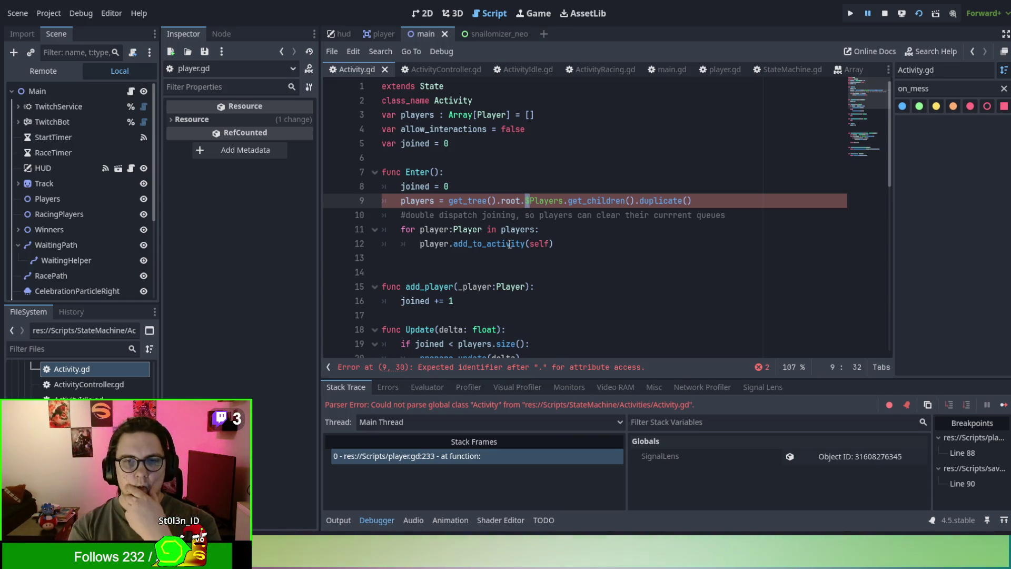
key(Left)
text(get_child()
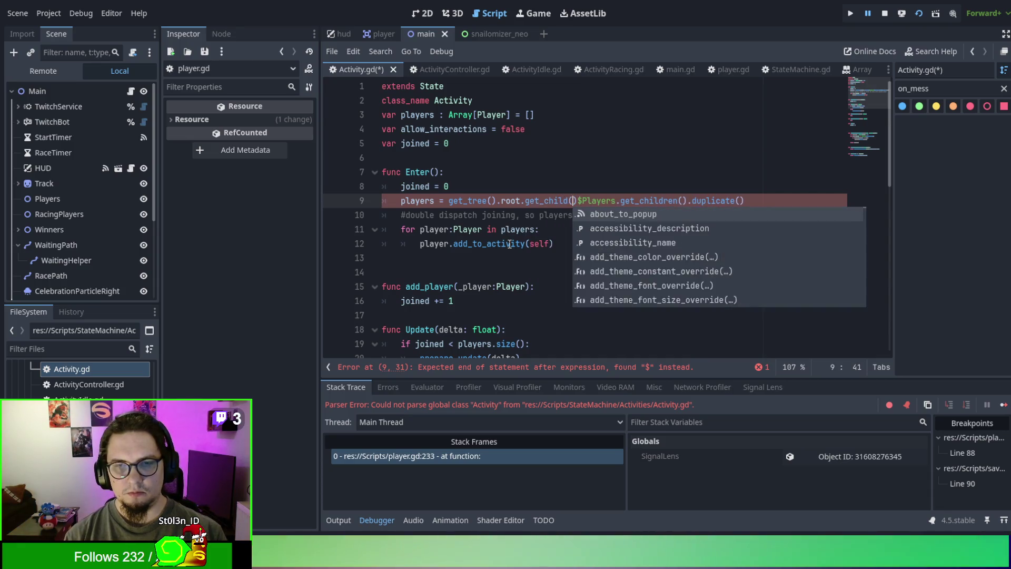
key(Escape)
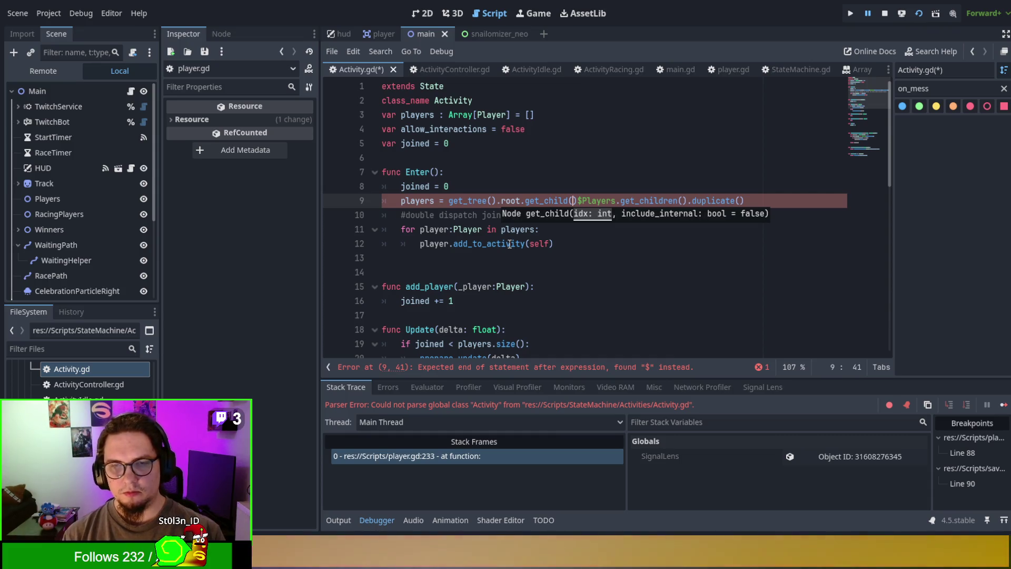
key(BackSpace)
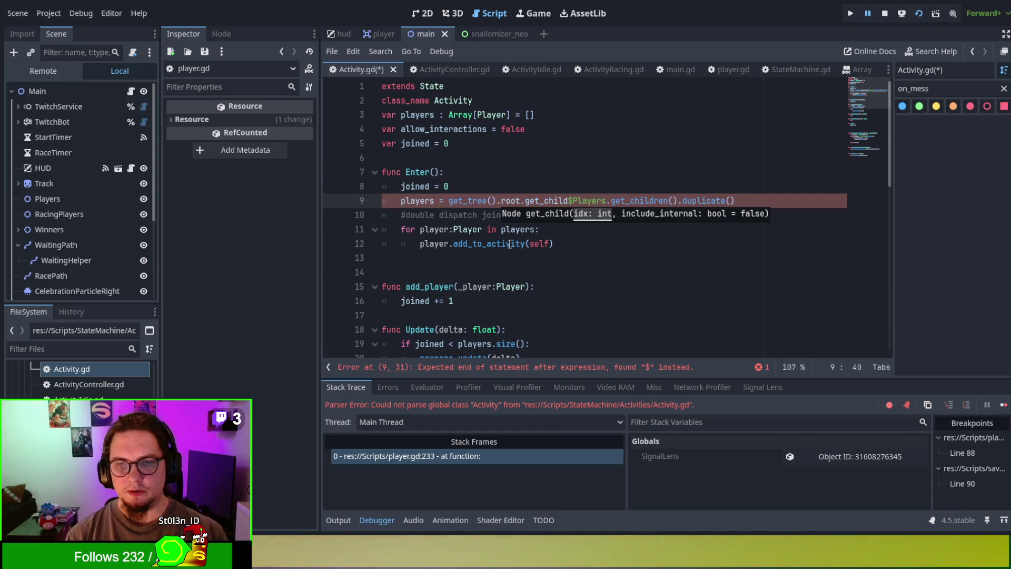
text(_b)
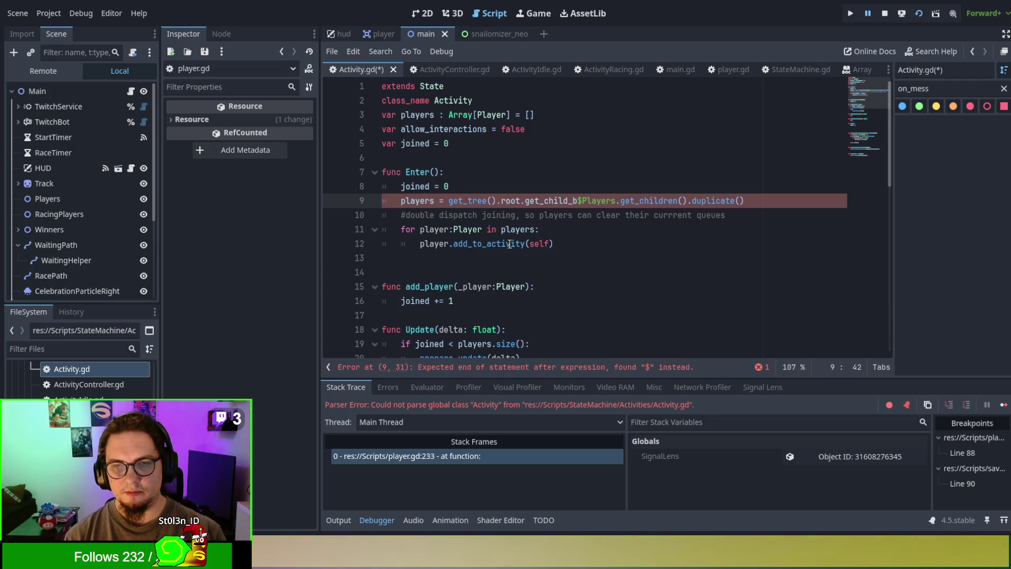
key(BackSpace)
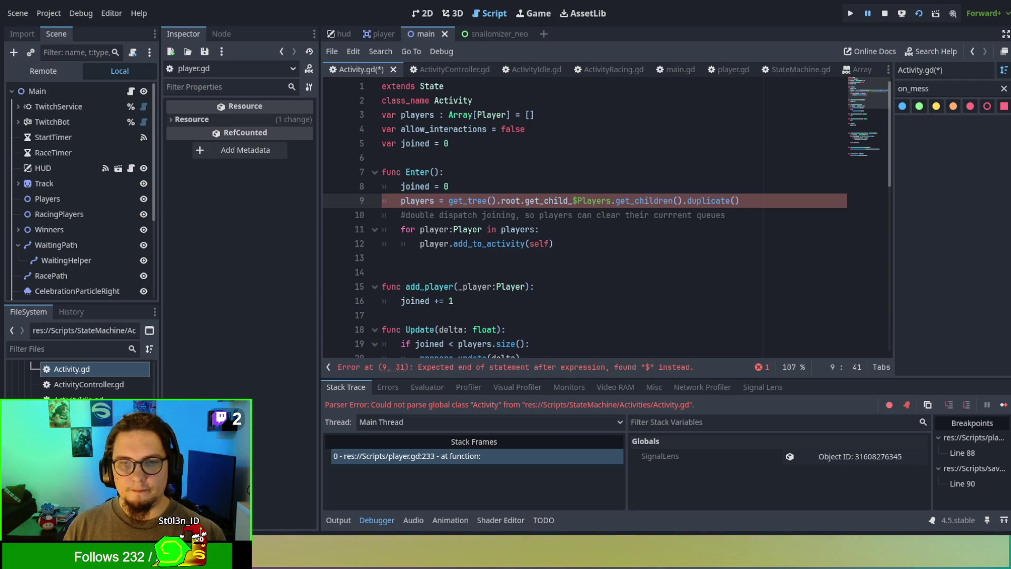
double_click(555, 201)
text(get_node()
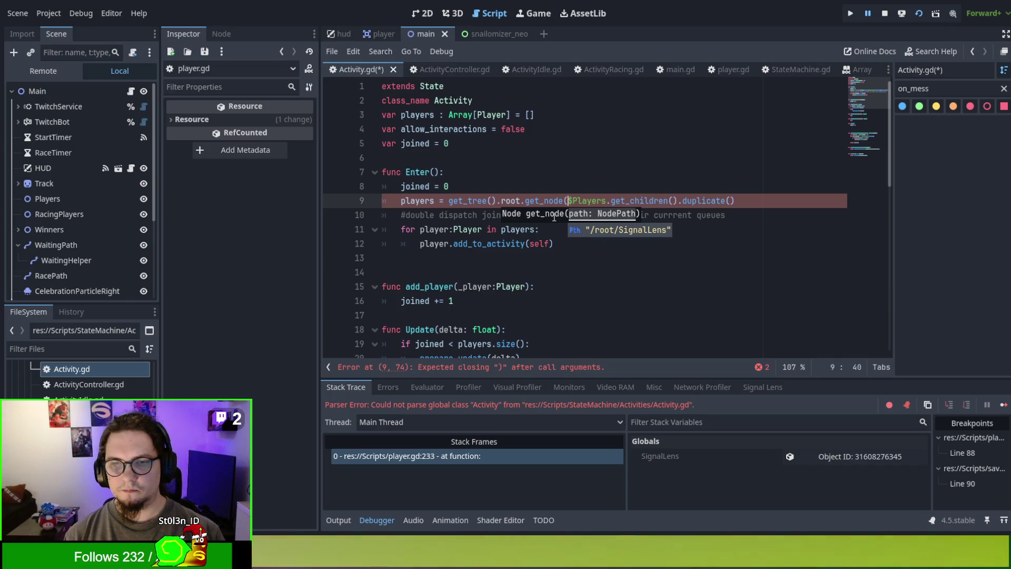
key(Delete)
text(")
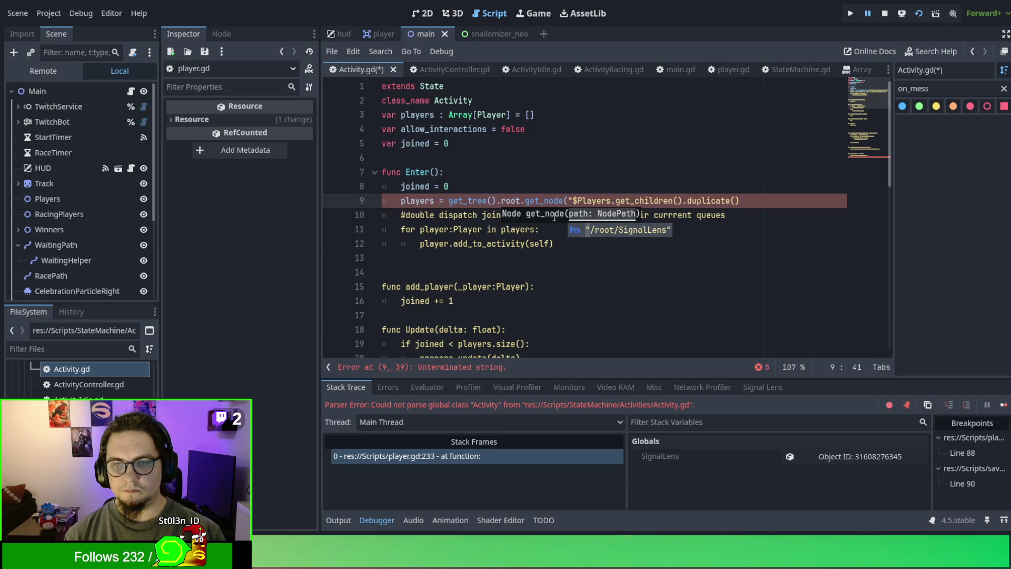
key(Right)
key(Right)
key(Right)
key(Right)
text(")
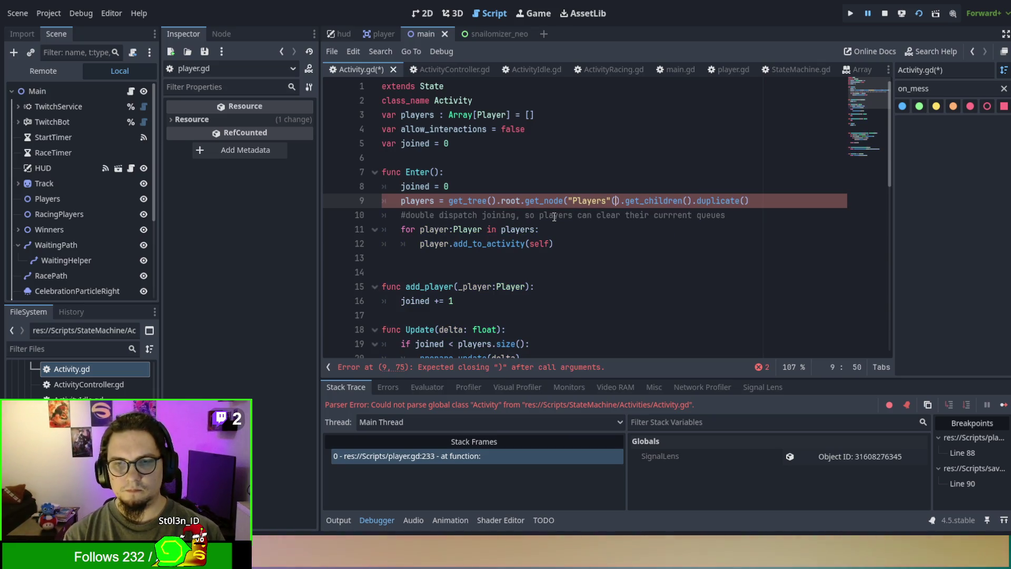
text())
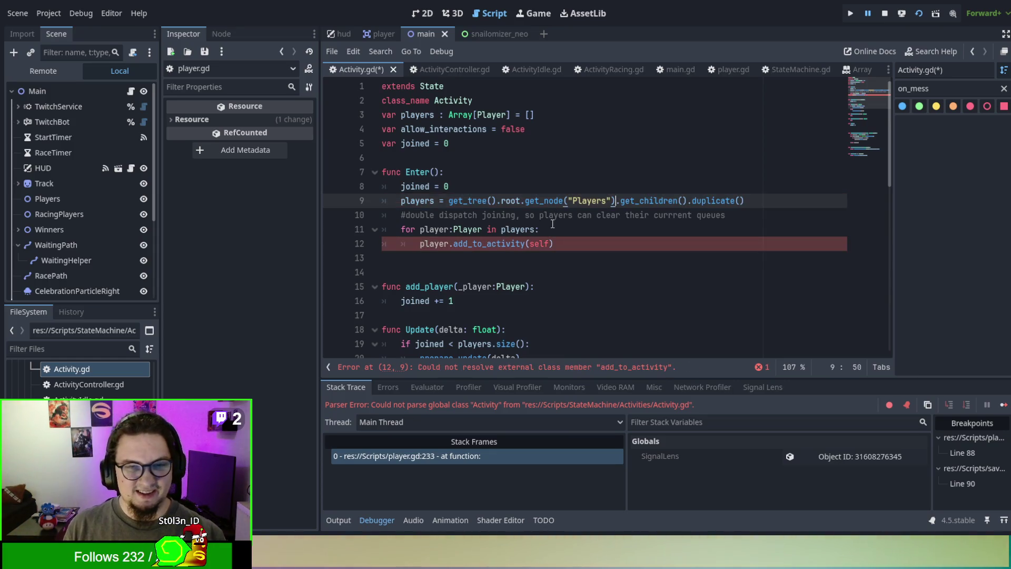
Step: Save Activity.gd and stop the running game
click(552, 225)
double_click(432, 244)
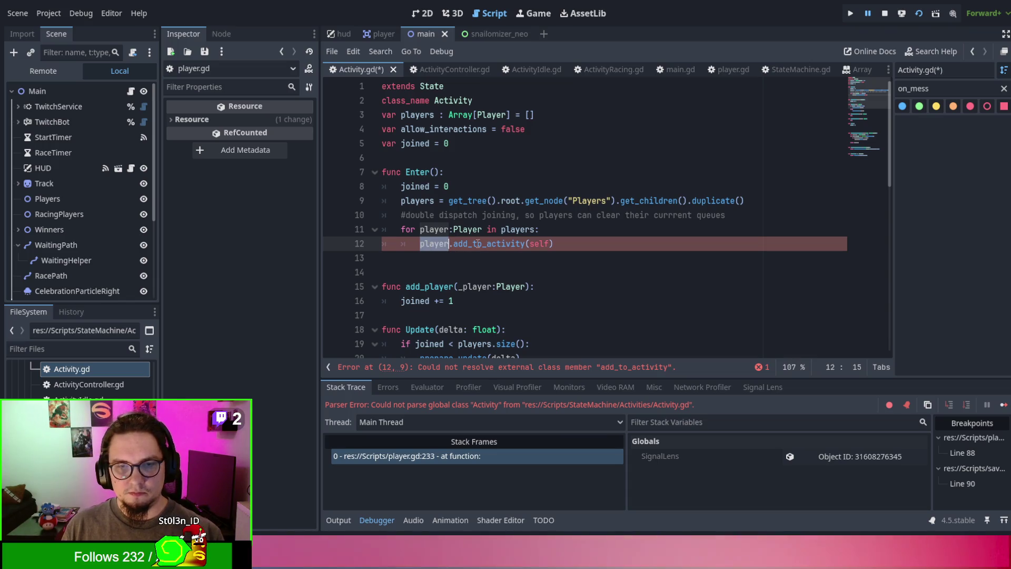
click(482, 230)
key(ctrl+s)
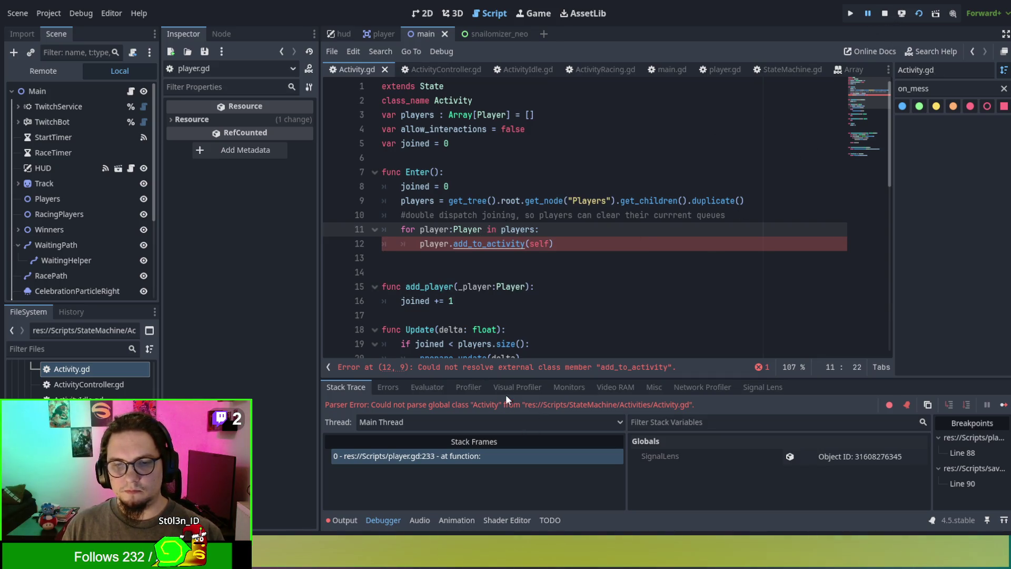
click(883, 13)
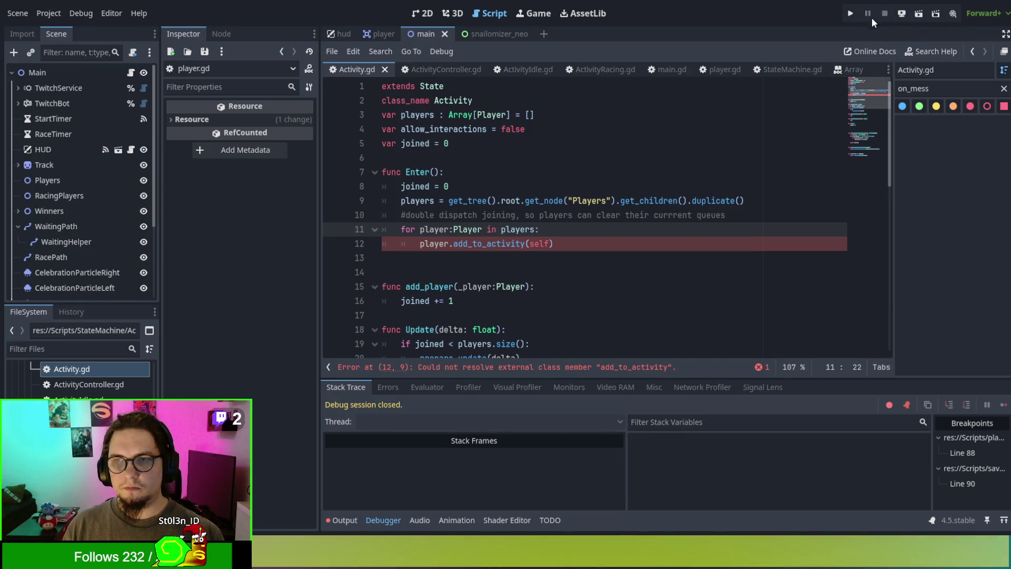
Step: Save Activity.gd, view the add_to_activity definition in player.gd, and run the project
click(621, 220)
key(ctrl+s)
click(413, 258)
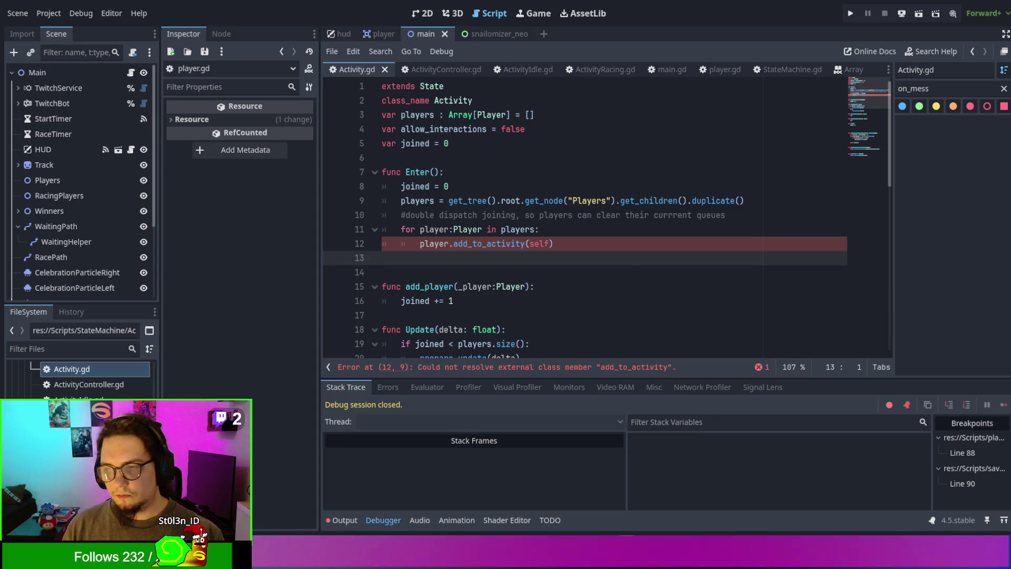
click(585, 229)
click(585, 241)
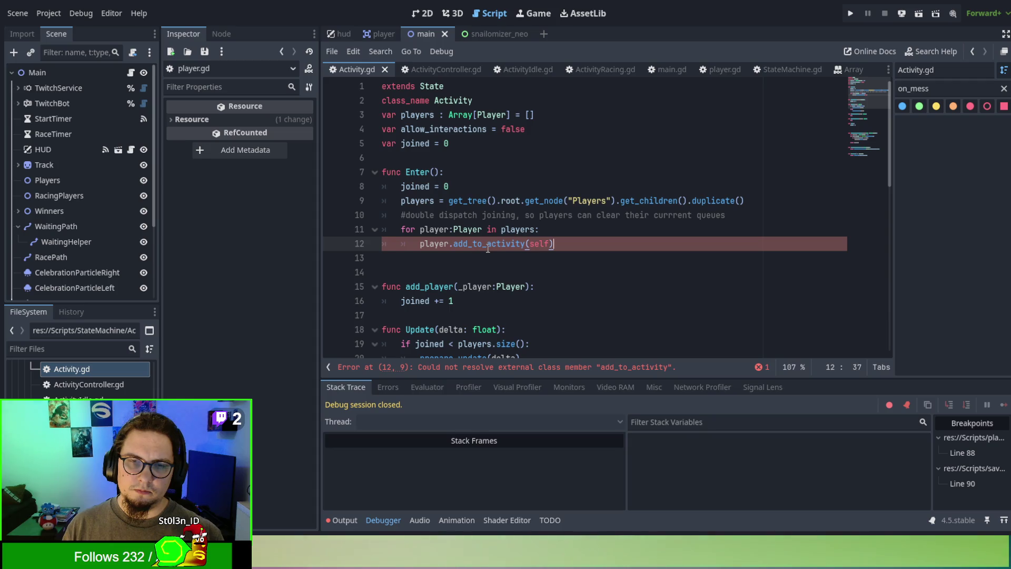
ctrl+click(487, 245)
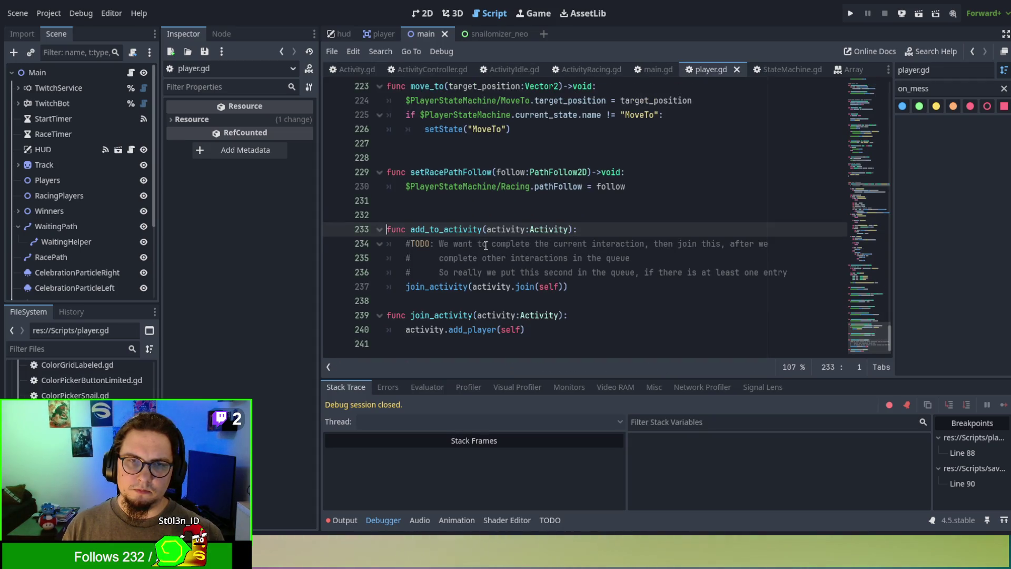
scroll(485, 245, up, 1)
scroll(484, 245, down, 1)
scroll(547, 189, up, 9)
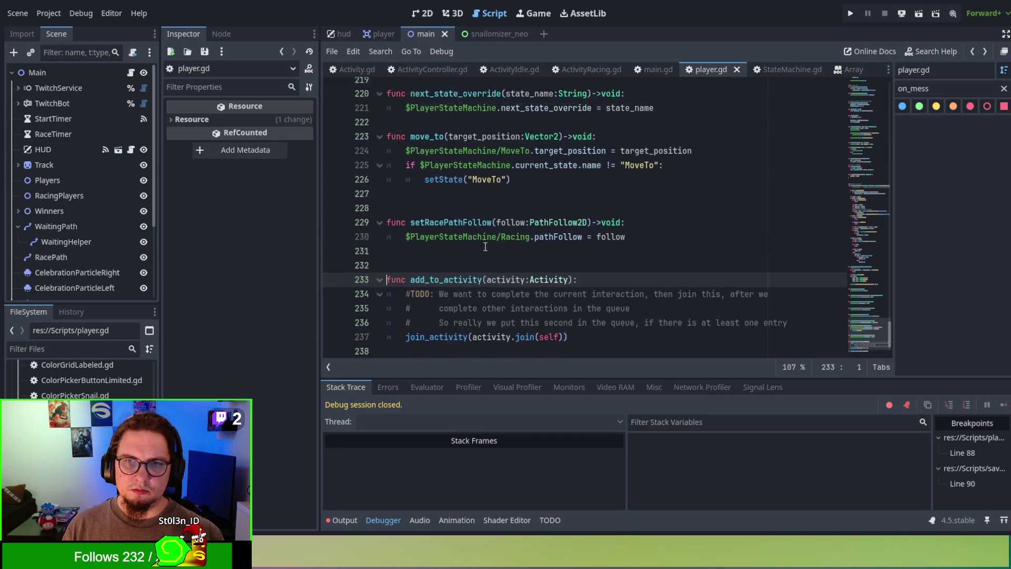
key(F5)
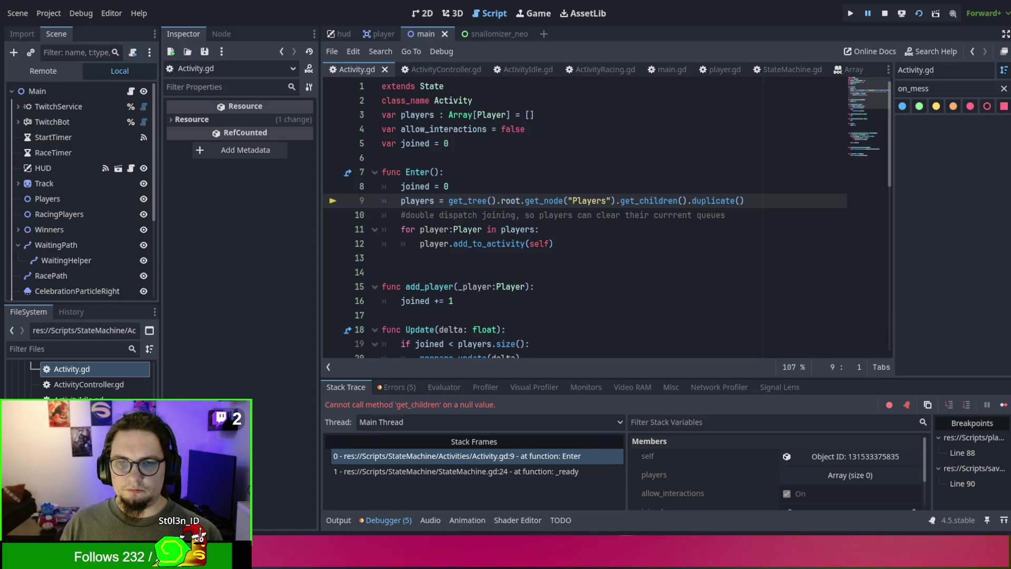
Step: Delete the get_tree().root. prefix from line 9 and relaunch with F5
drag(448, 201, 525, 201)
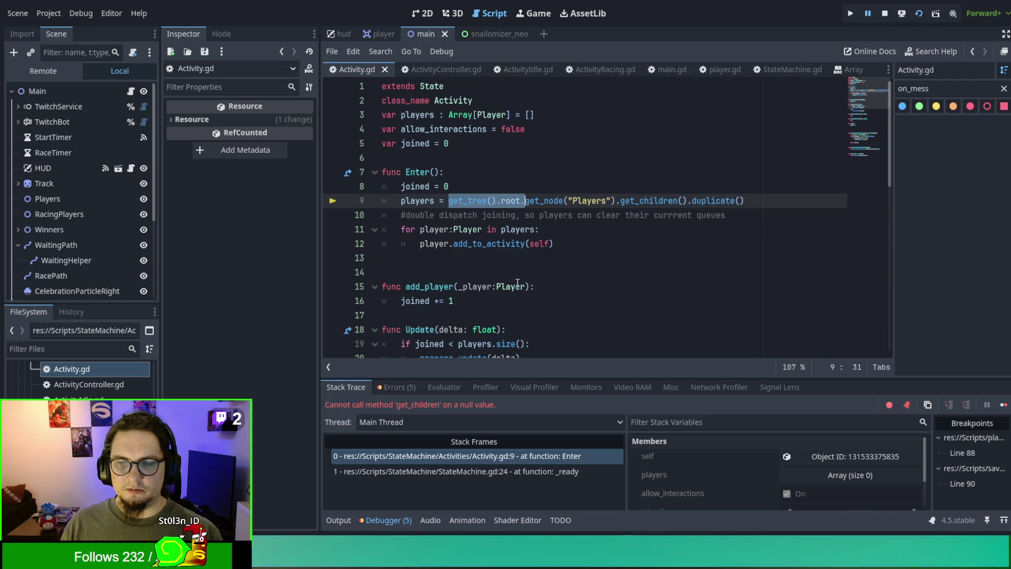
key(BackSpace)
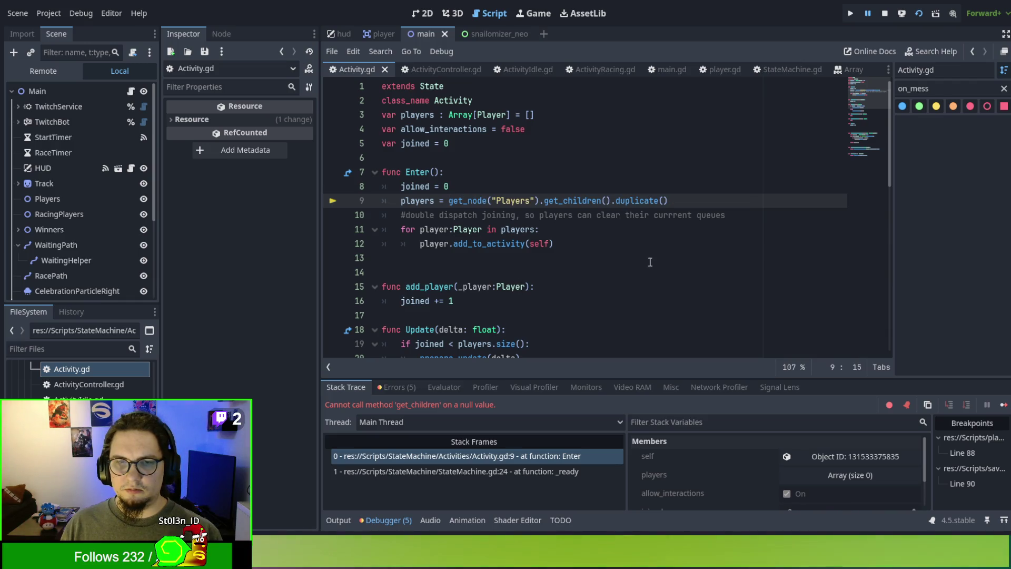
key(F5)
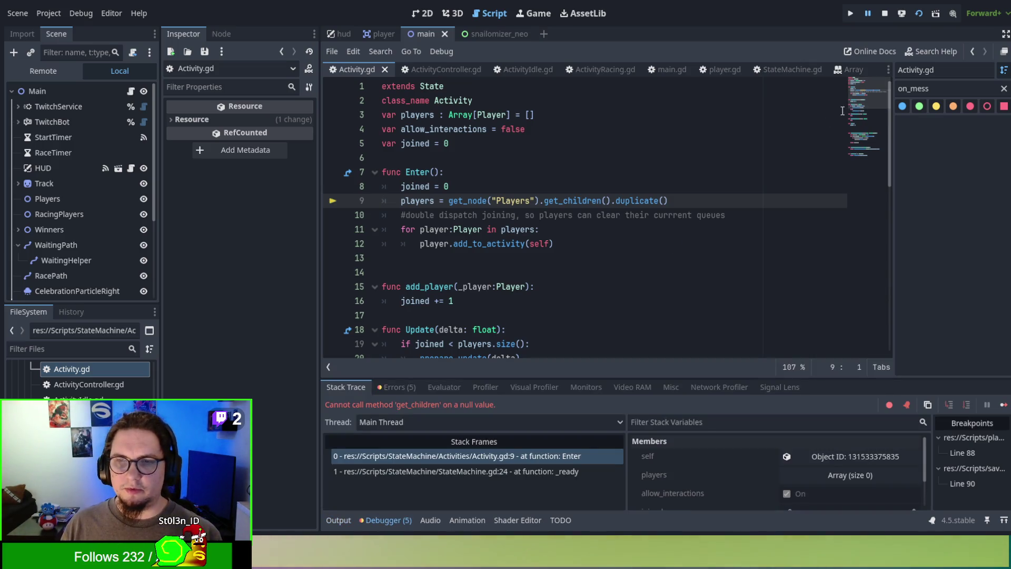
Step: Move get_tree().root into a new 'var root = get_tree().root' line above the players lookup and rerun
click(524, 189)
key(ctrl+z)
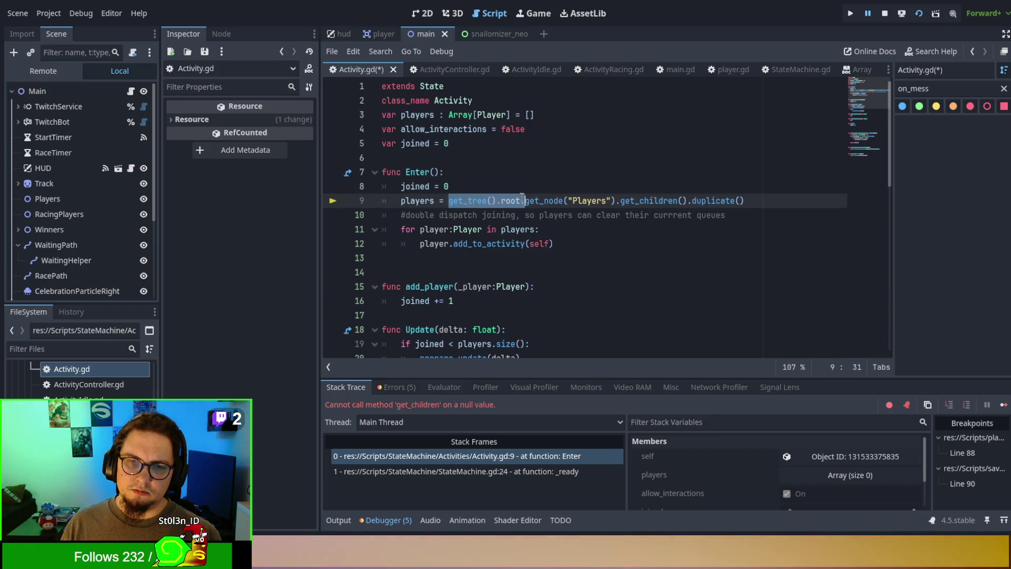
key(BackSpace)
click(511, 189)
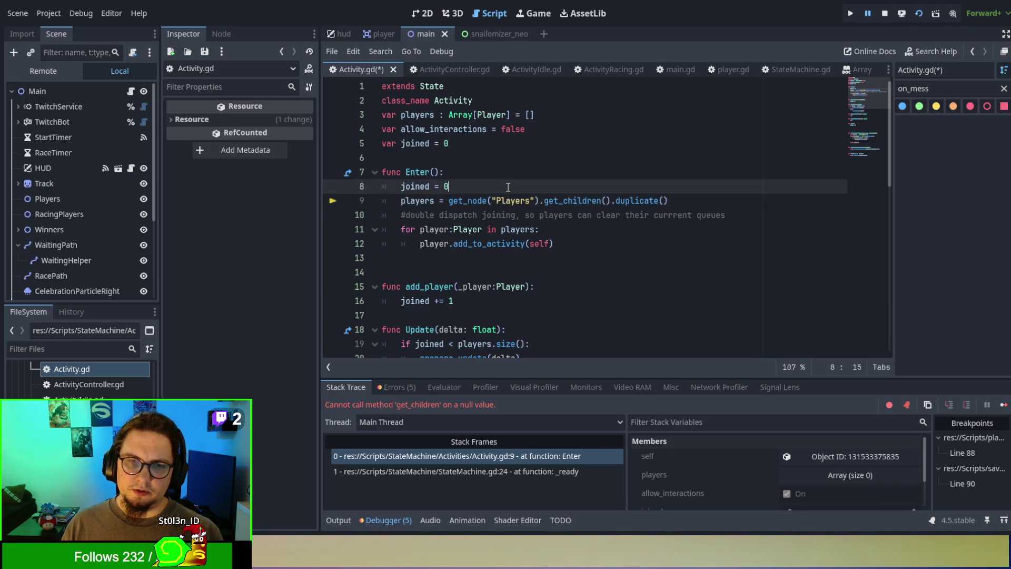
key(Return)
text(var )
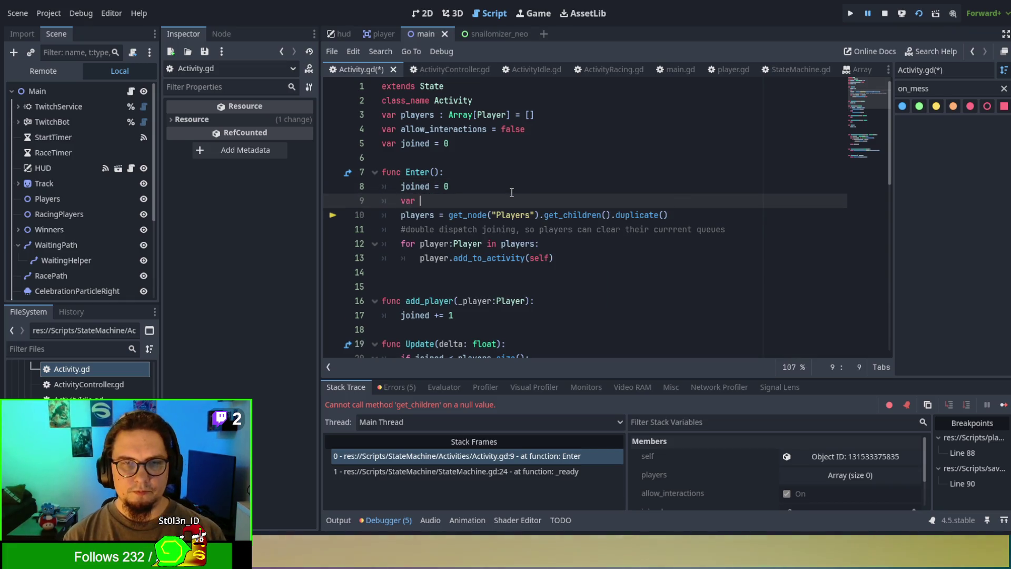
text(root = get_tree().root.)
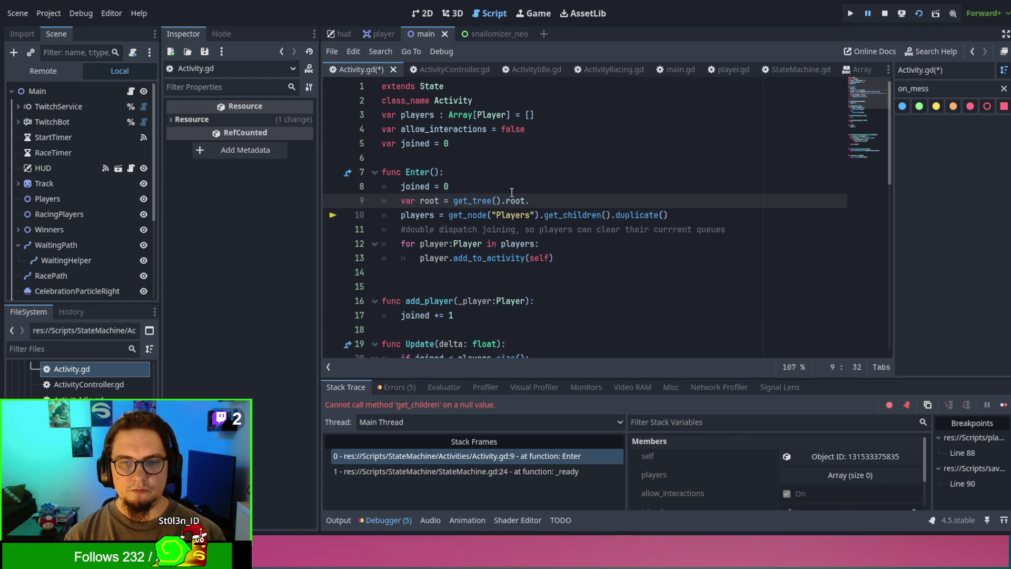
key(BackSpace)
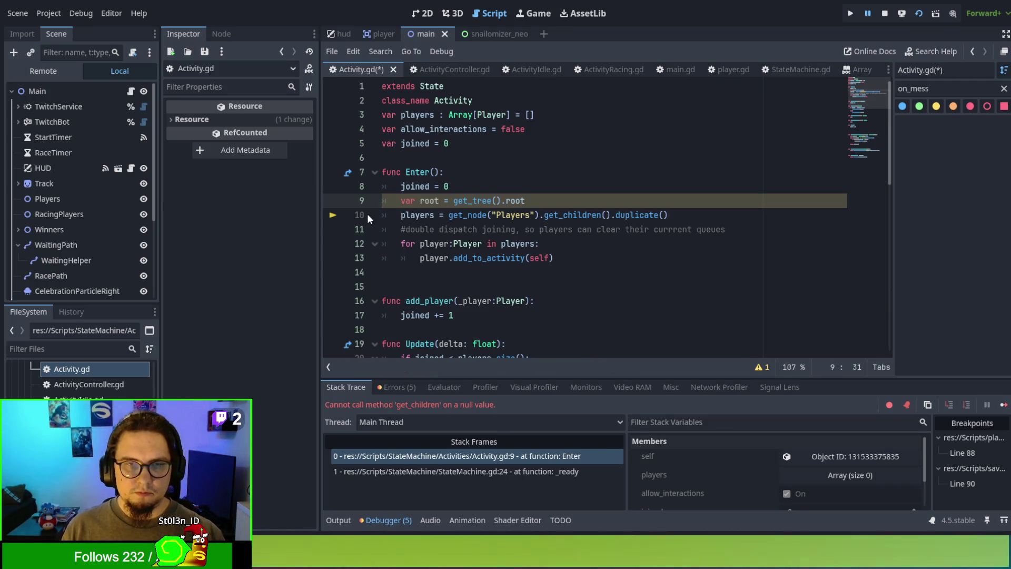
click(605, 172)
key(F5)
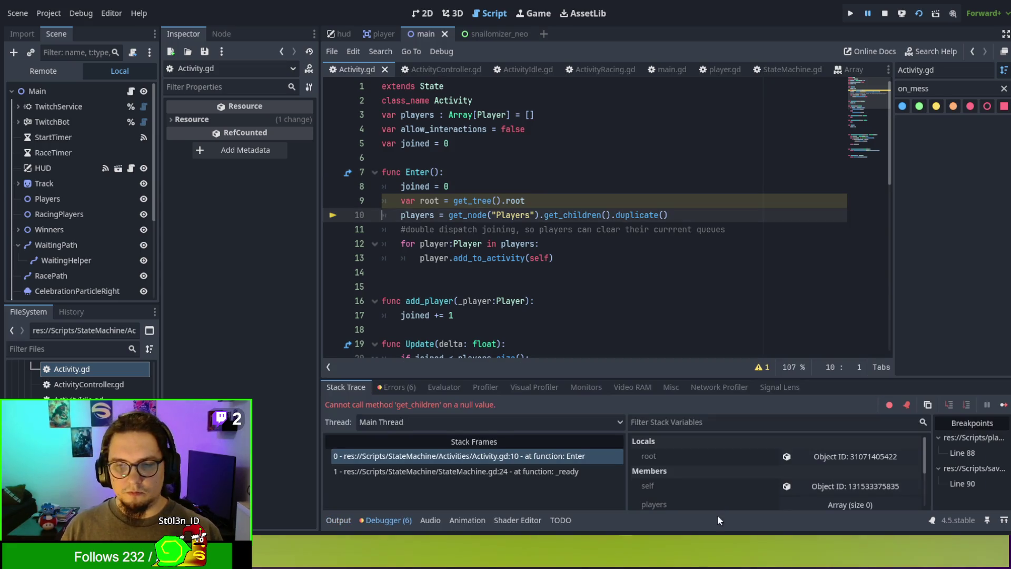
click(803, 456)
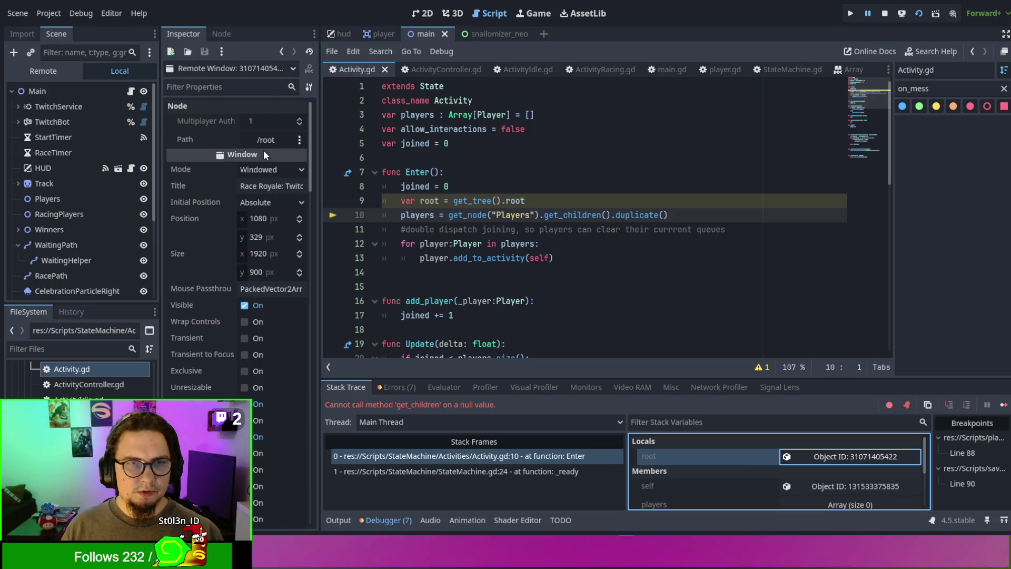
Step: Change the get_node path on line 10 to "root/Players" and relaunch the project
click(494, 216)
text(root/)
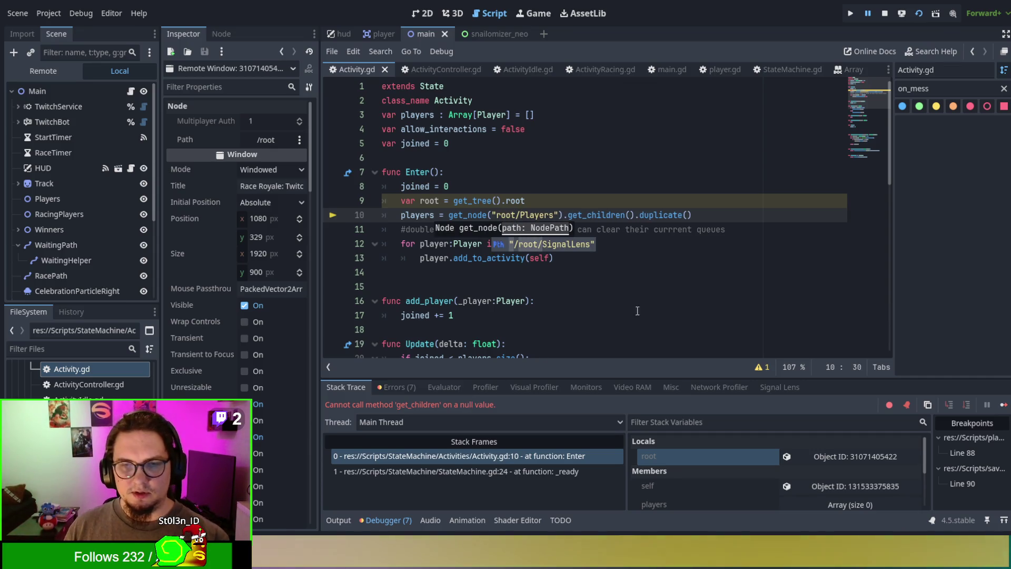
click(648, 286)
key(F5)
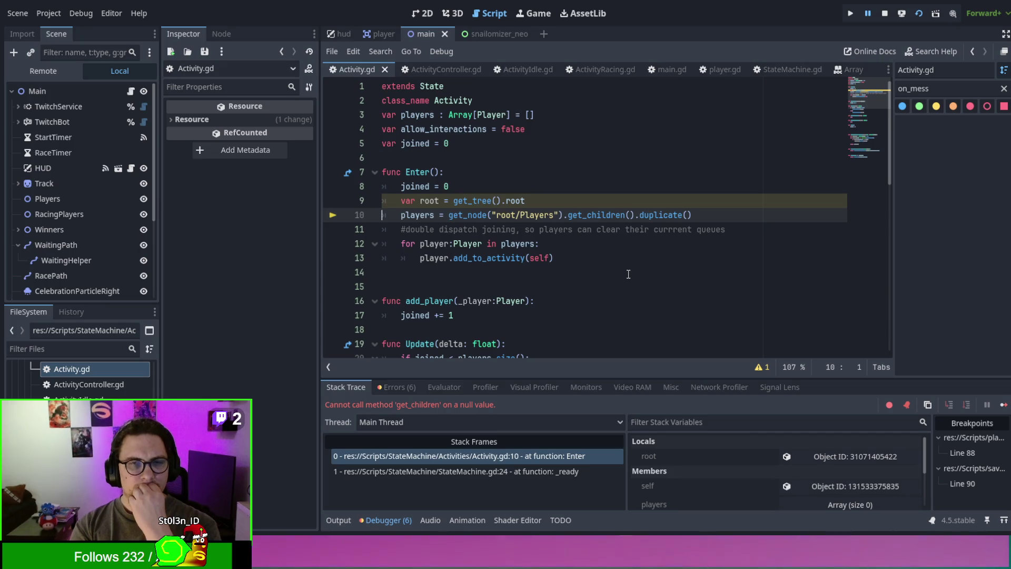
Step: Prefix get_node on line 10 with root. and inspect the live root object in the debugger
click(450, 216)
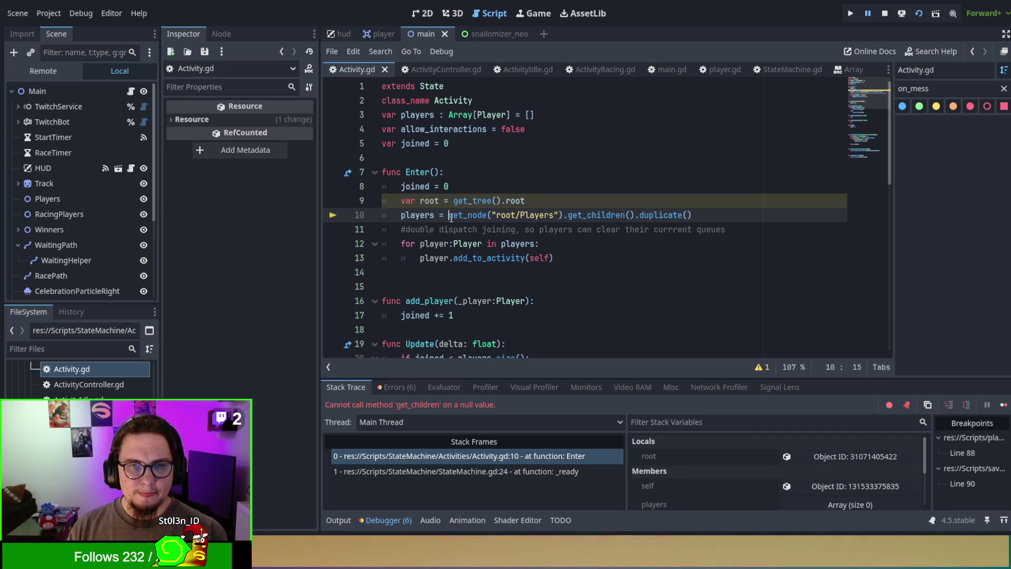
text(root.)
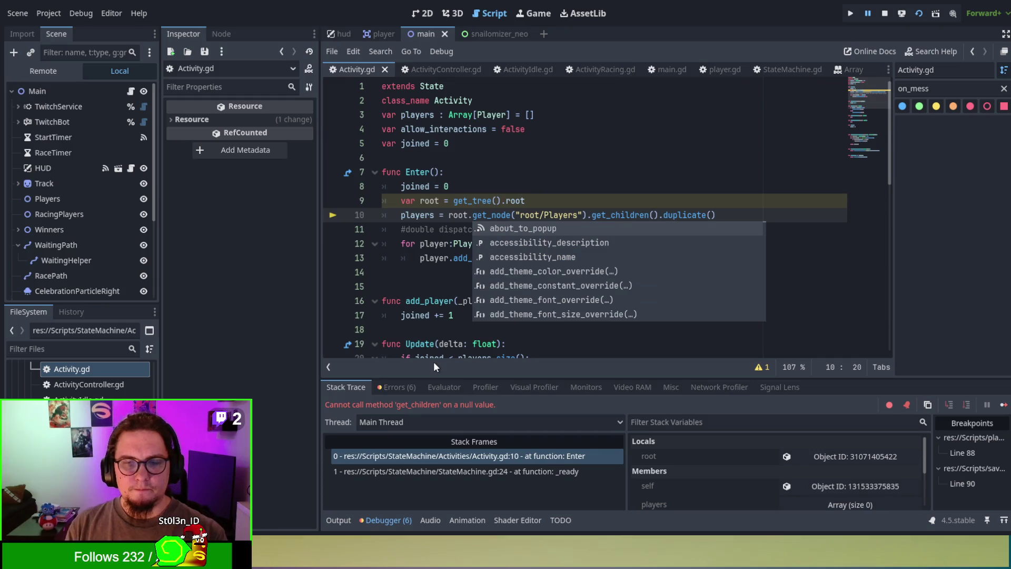
click(562, 191)
key(F8)
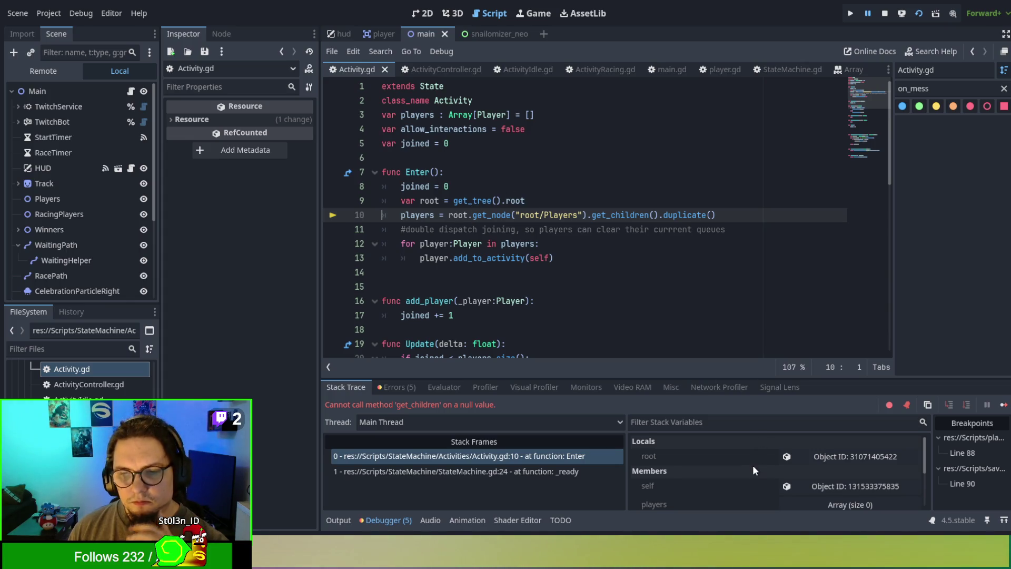
click(829, 456)
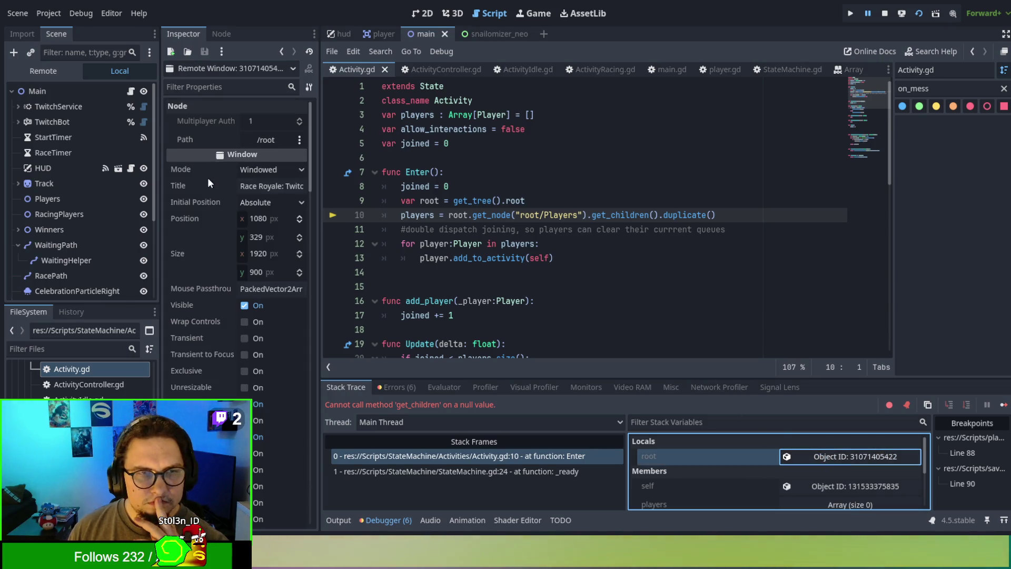
Step: Filter the root Window's remote properties for 'chil', then clear the filter and scroll through them all
scroll(206, 176, down, 2)
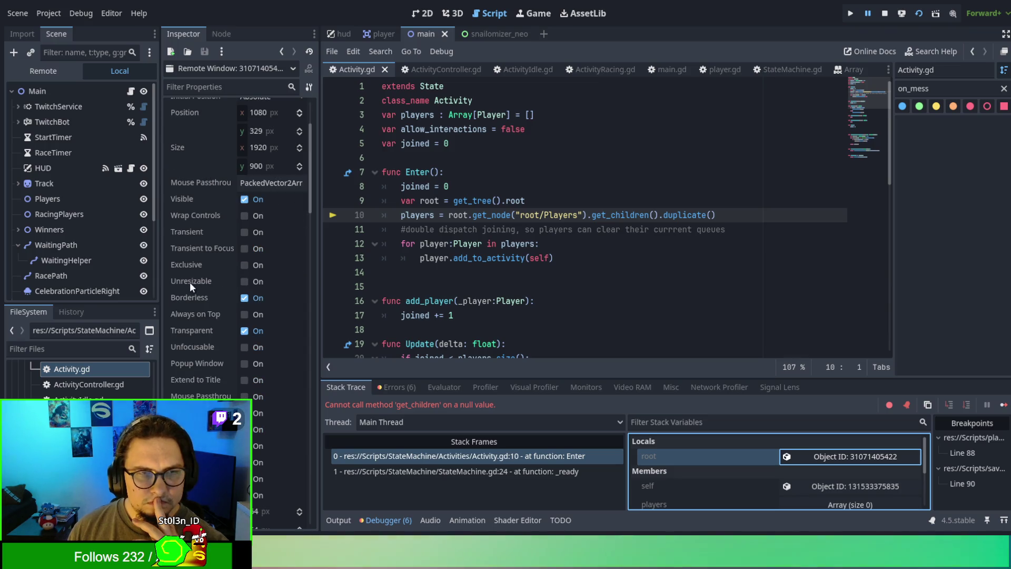
scroll(219, 218, down, 5)
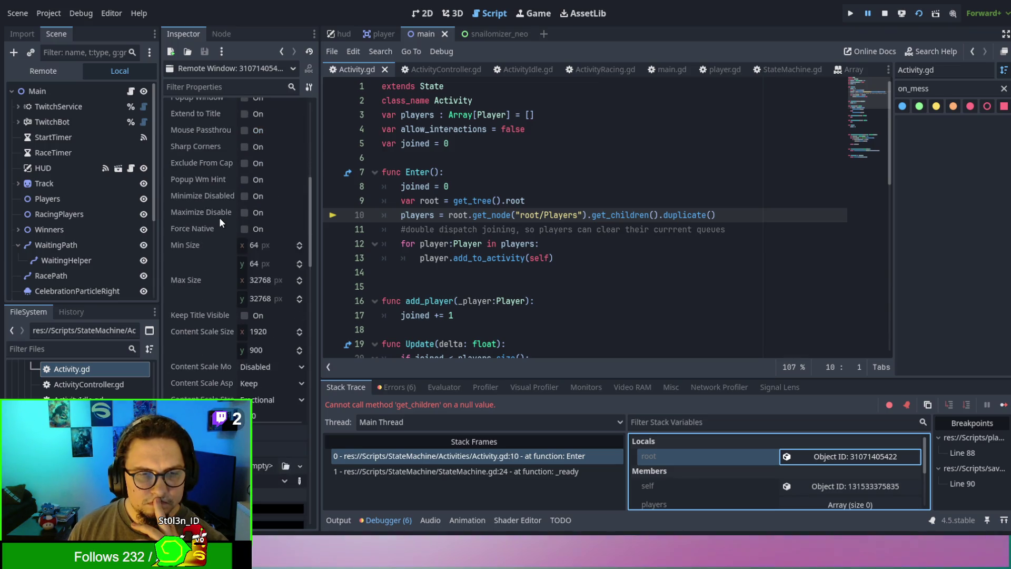
scroll(219, 217, down, 4)
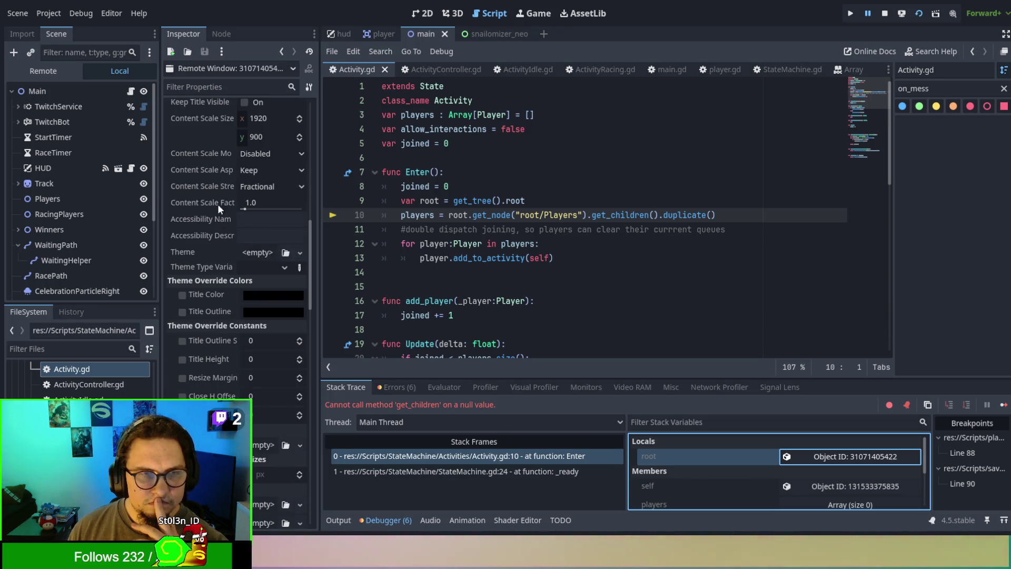
click(217, 82)
text(childre)
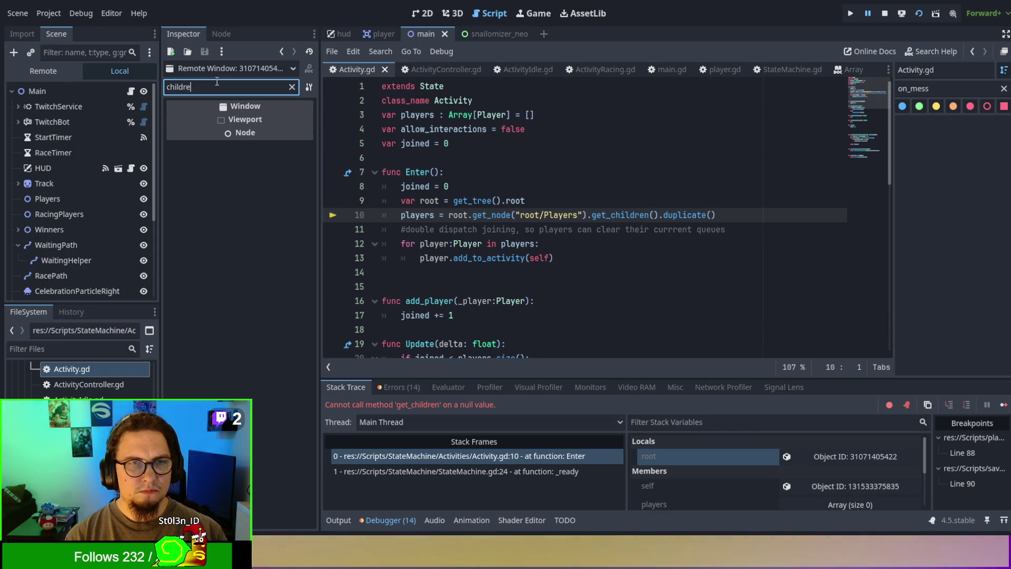
key(ctrl+a)
key(BackSpace)
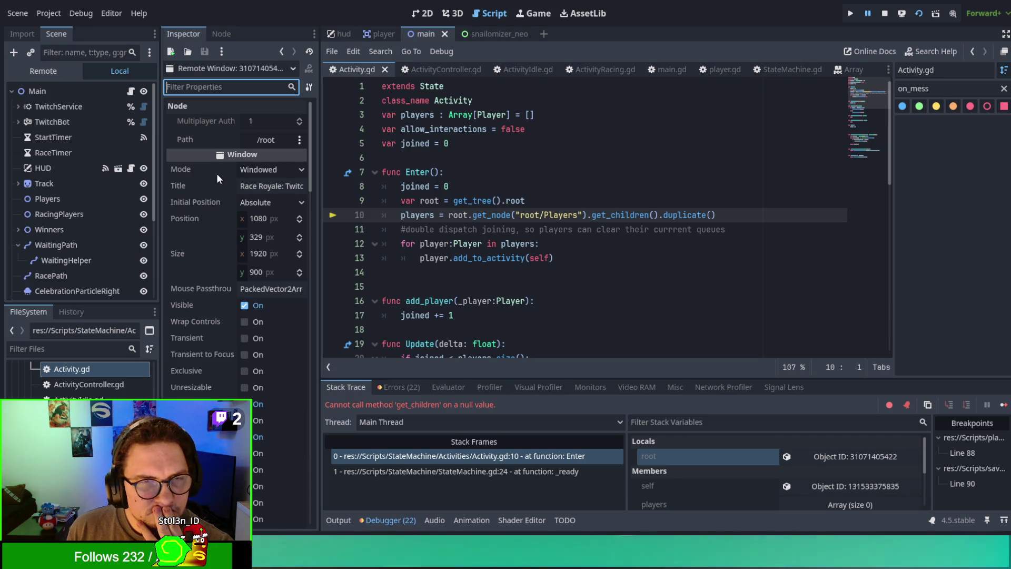
scroll(218, 193, down, 1)
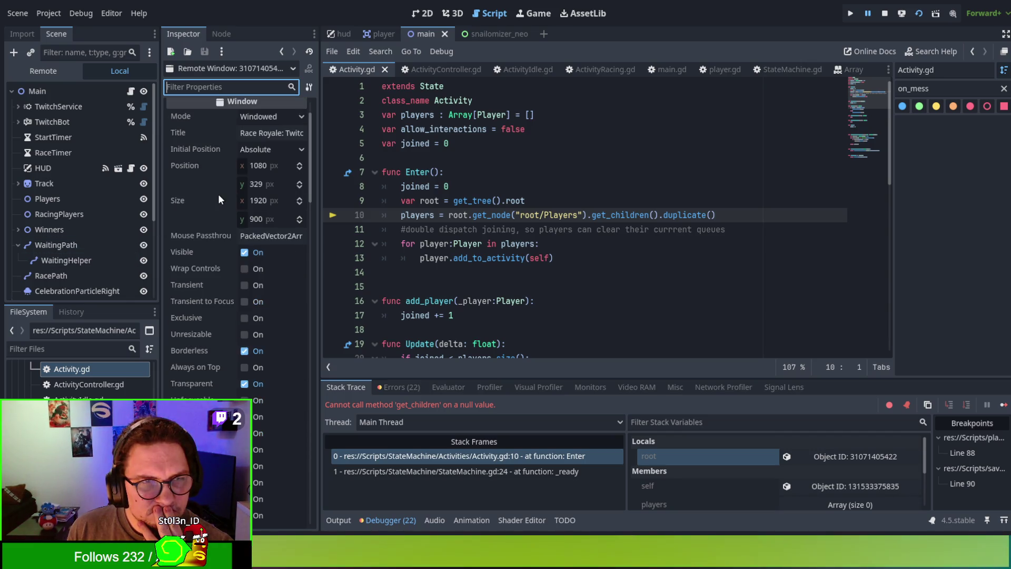
scroll(218, 193, down, 2)
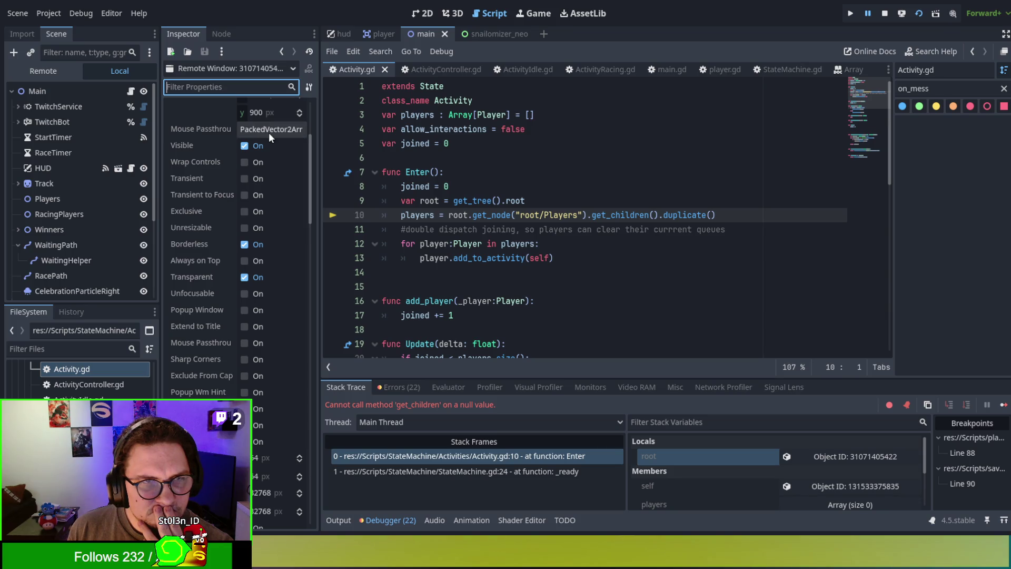
scroll(186, 169, down, 2)
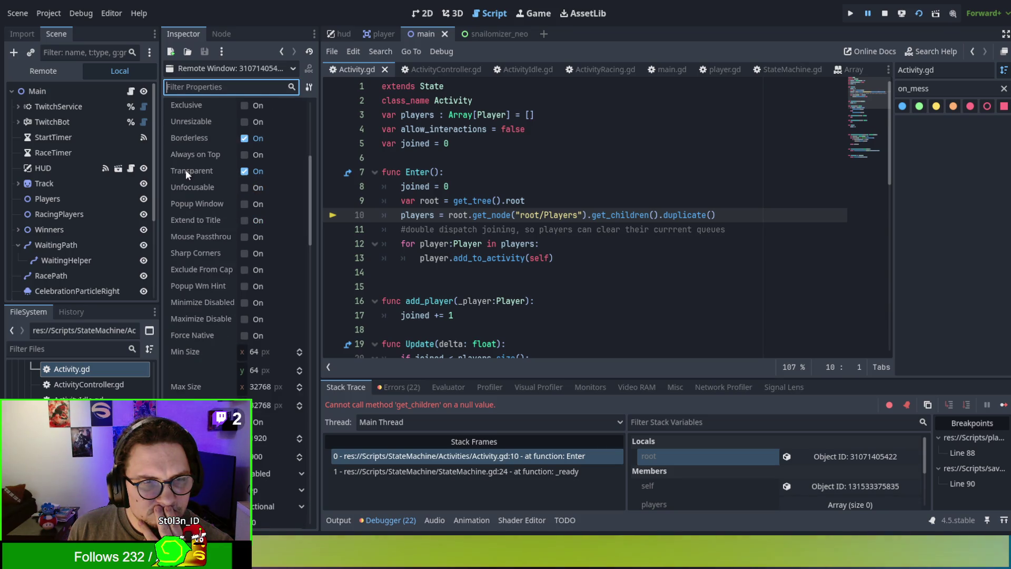
scroll(185, 170, down, 5)
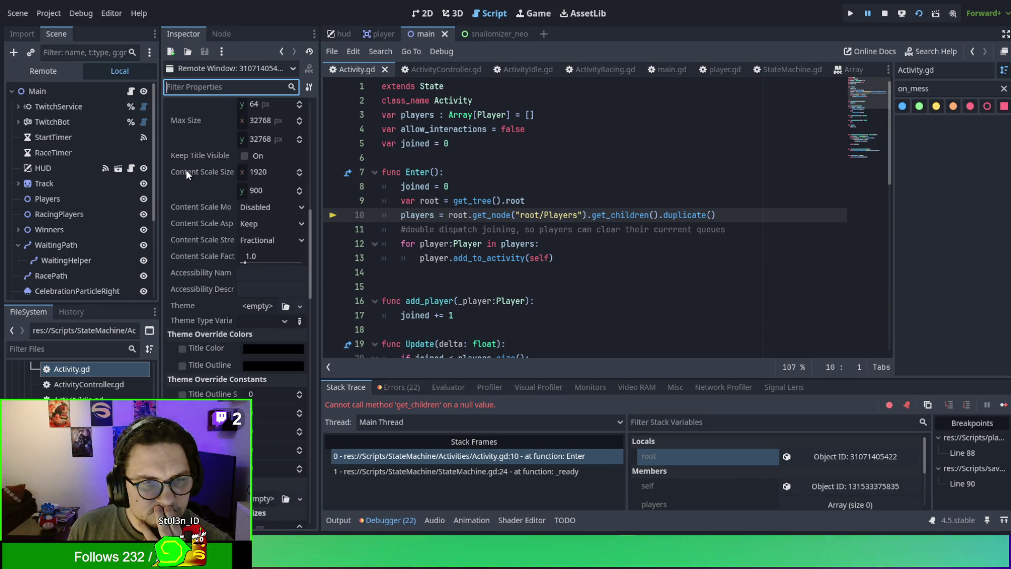
scroll(186, 170, down, 2)
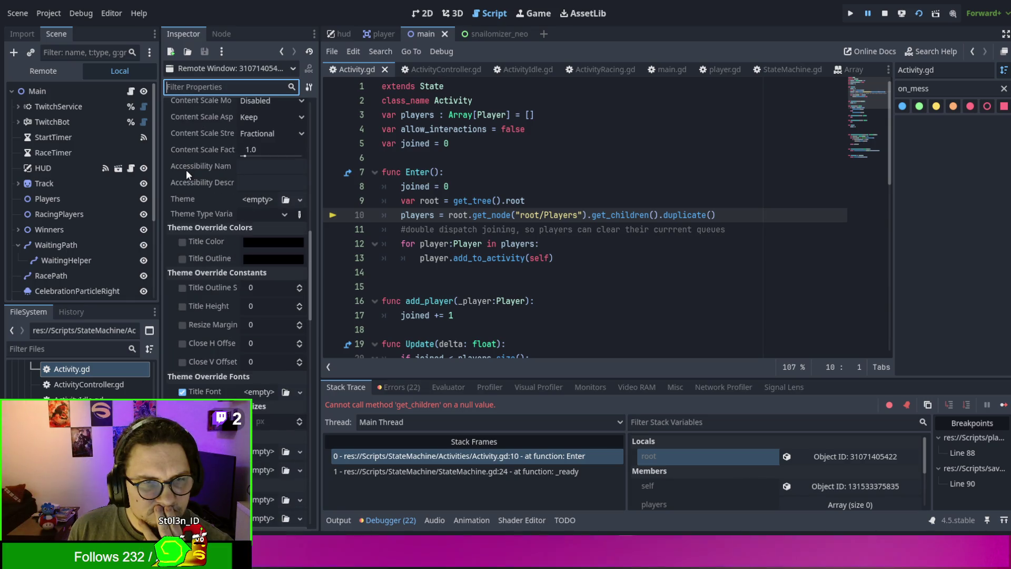
scroll(185, 169, down, 3)
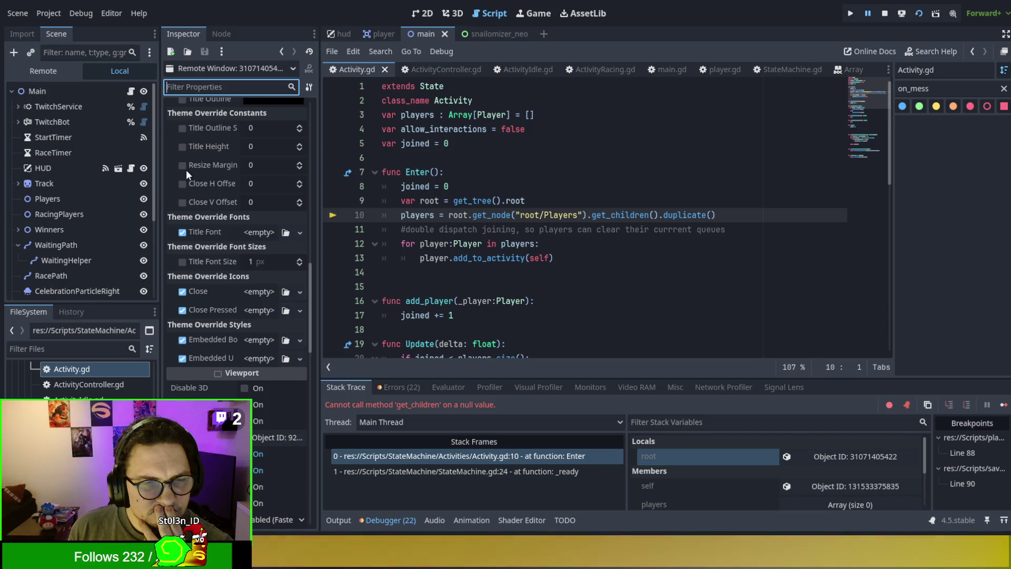
scroll(185, 169, down, 3)
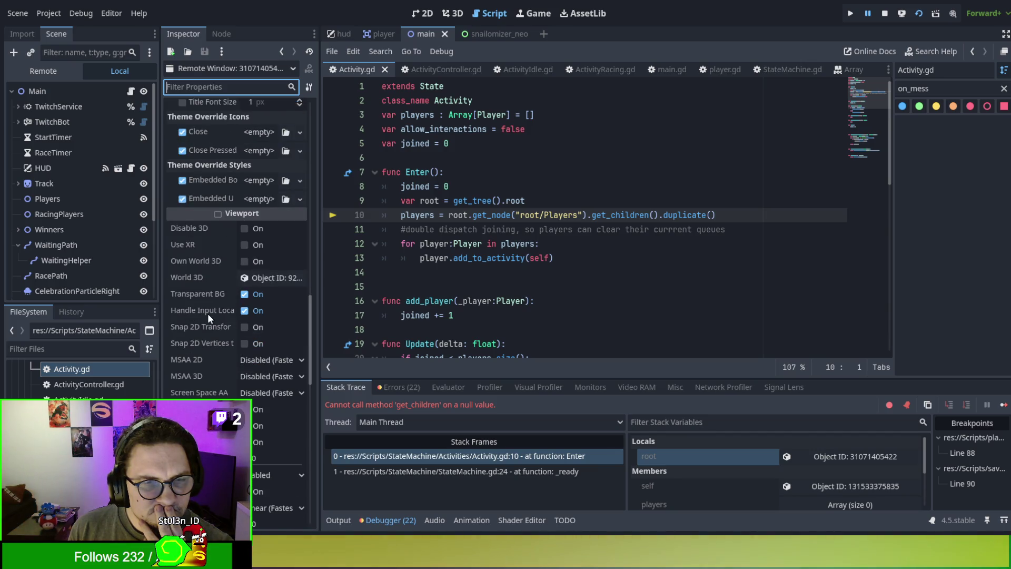
scroll(221, 292, down, 5)
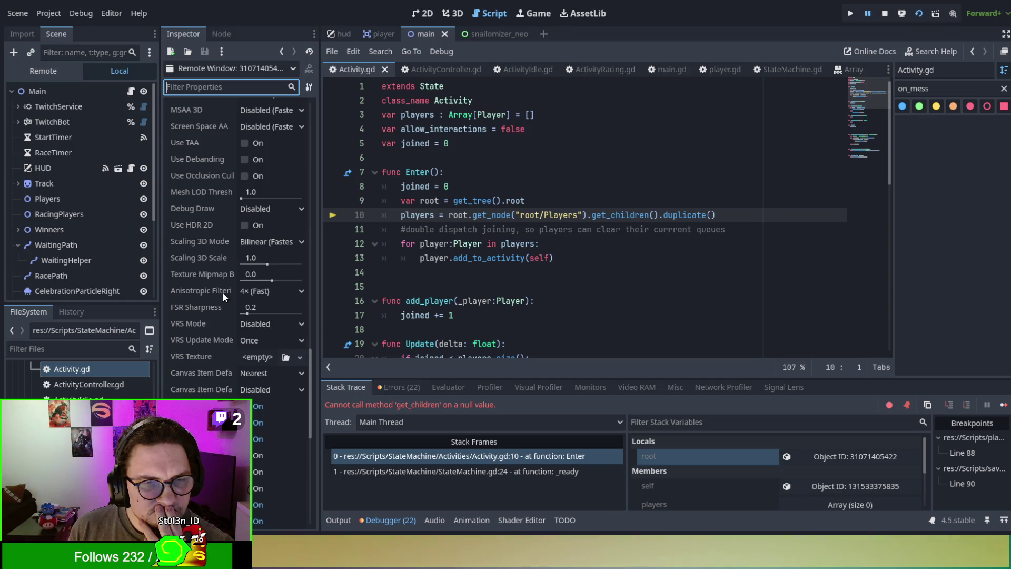
scroll(223, 292, down, 5)
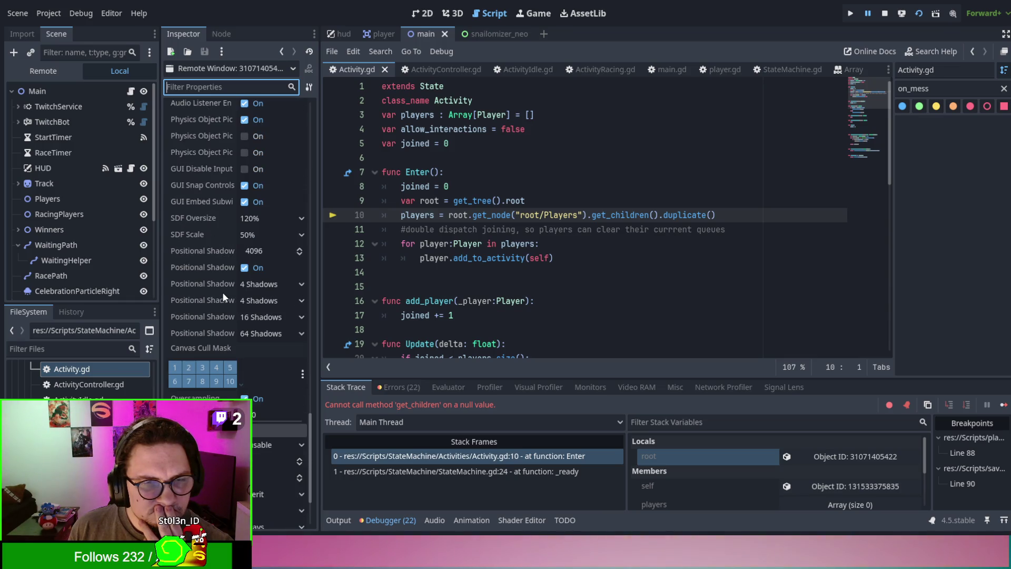
scroll(222, 292, down, 2)
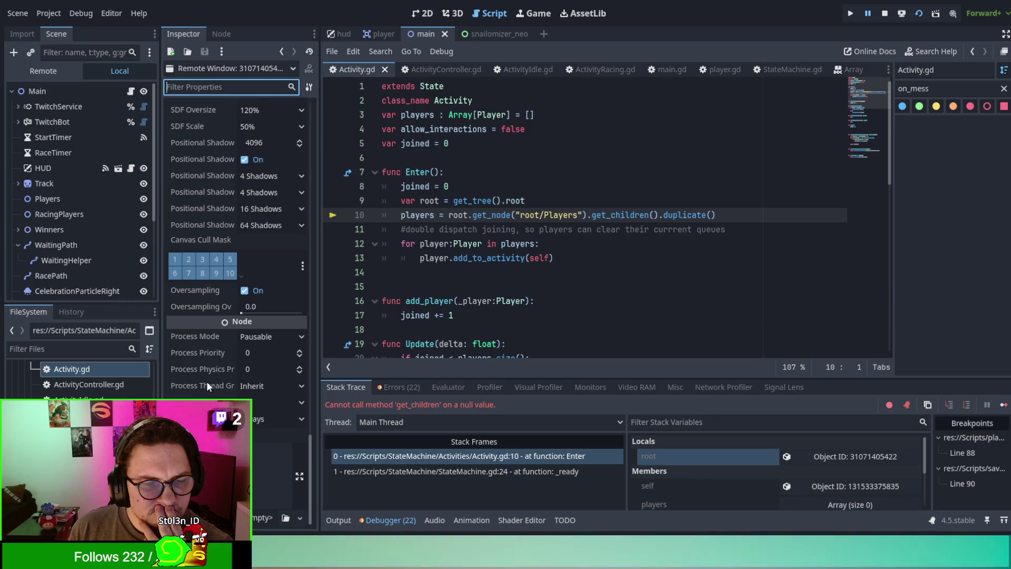
scroll(206, 381, down, 8)
scroll(207, 365, up, 8)
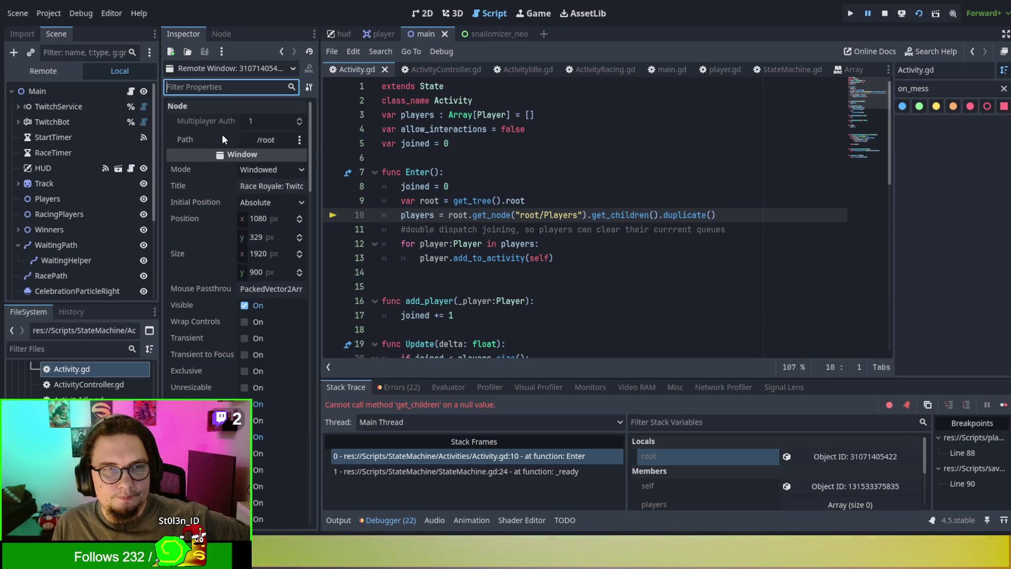
click(266, 68)
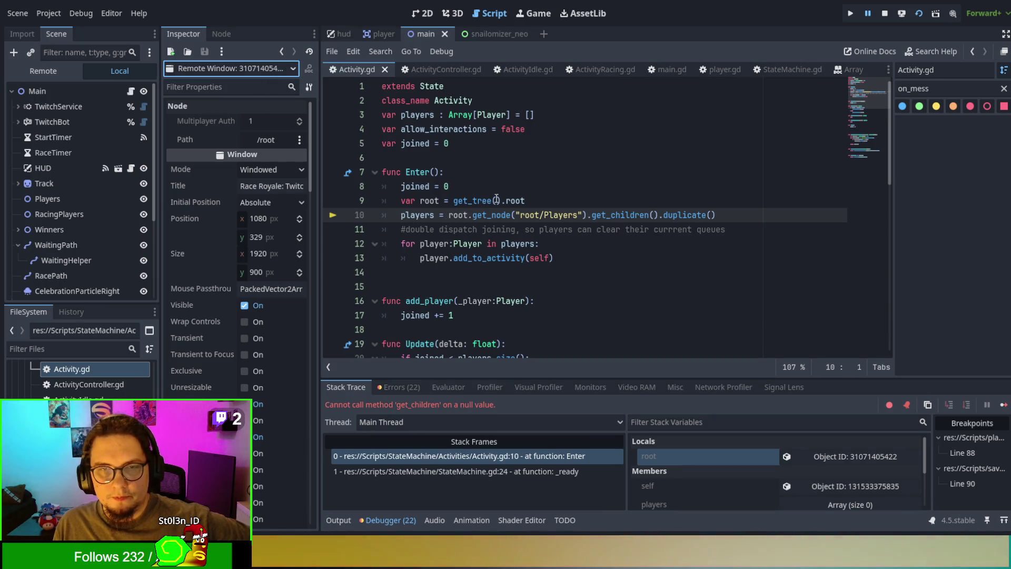
Step: Append .get_child() to the root lookup on line 9 and stop the debug run
double_click(513, 199)
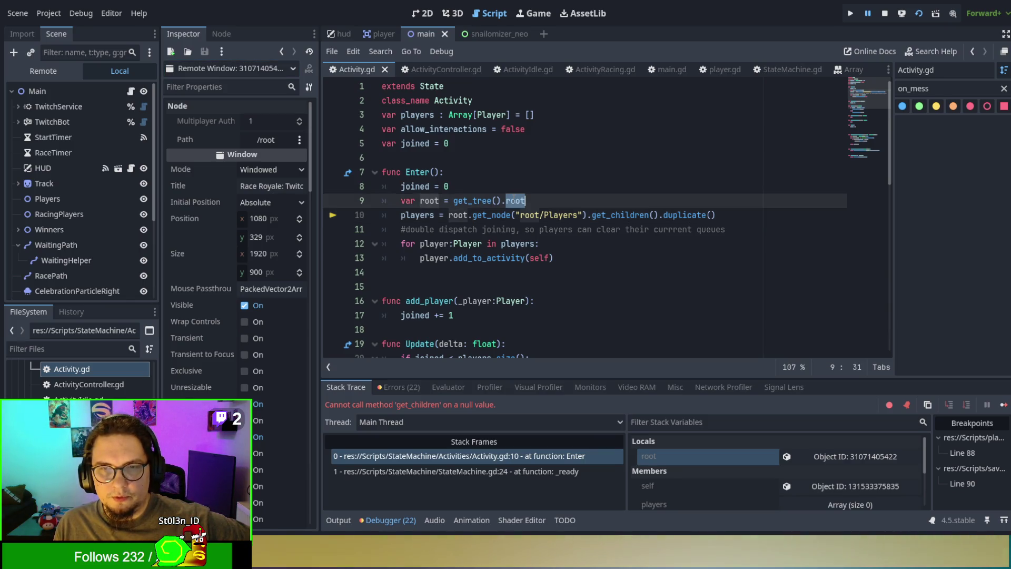
click(541, 201)
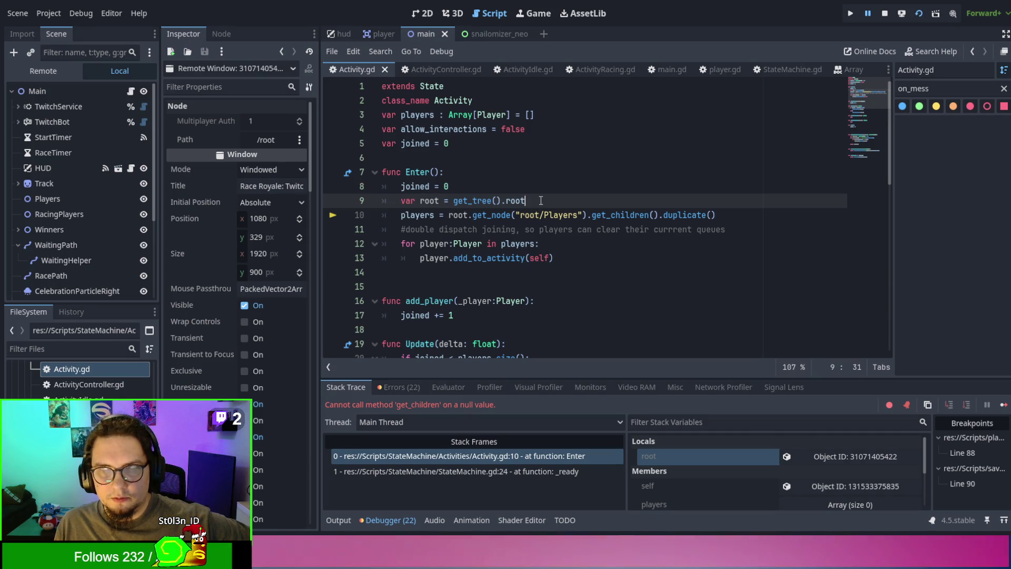
text(.get_child(0)
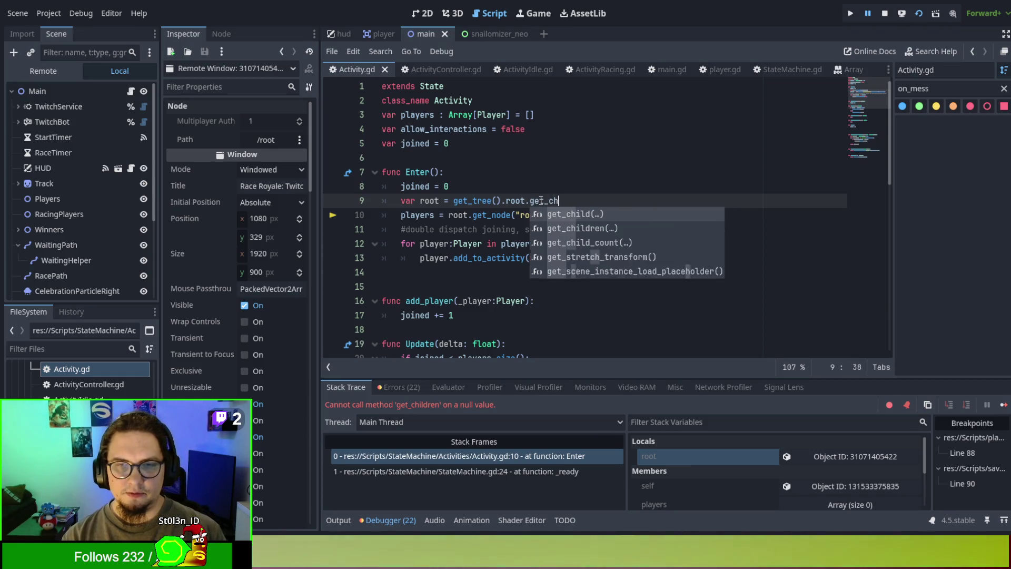
key(BackSpace)
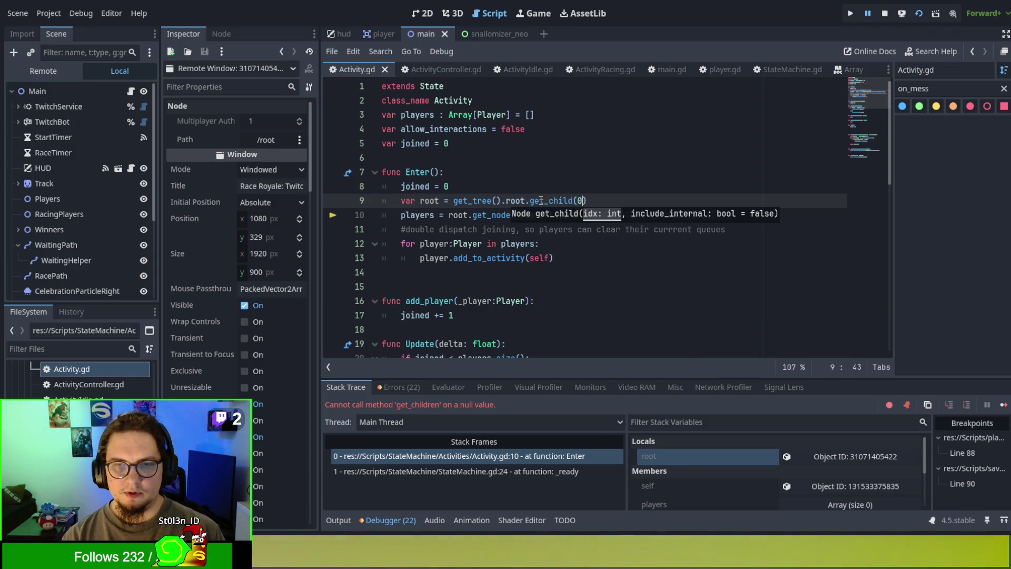
key(F8)
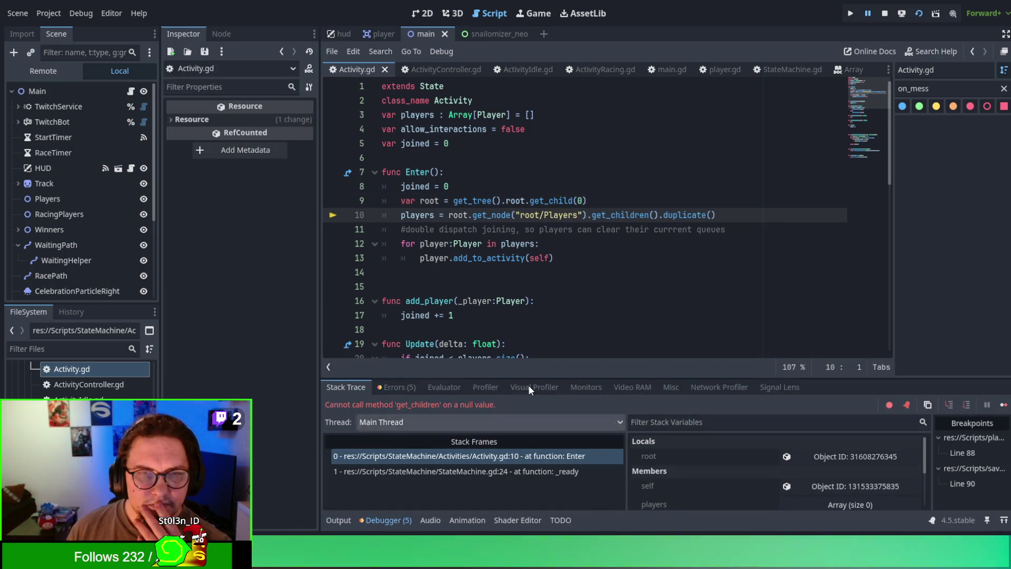
Step: Inspect the paused root variable and show the remote scene tree with SignalLens and Main
click(846, 461)
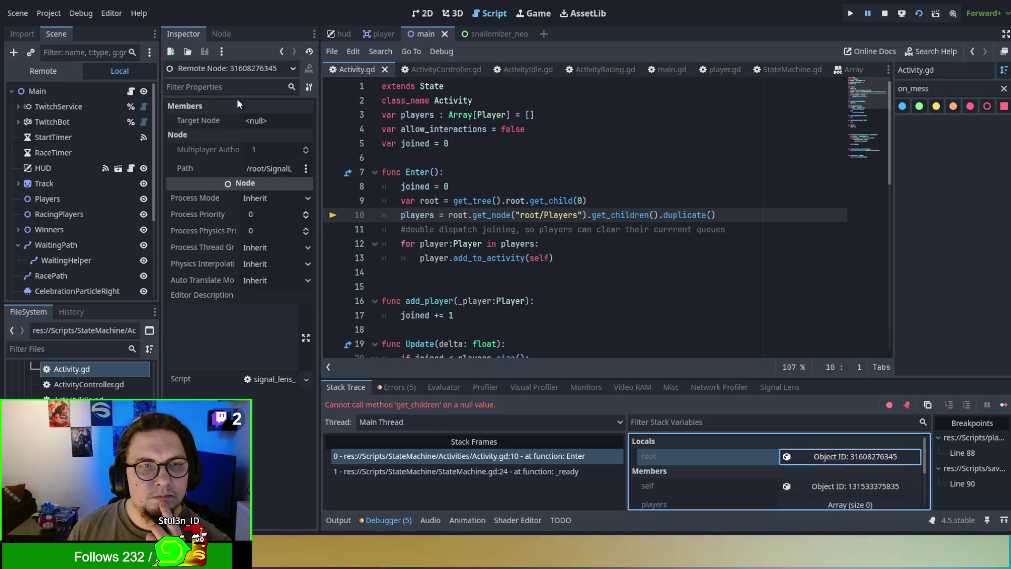
click(193, 216)
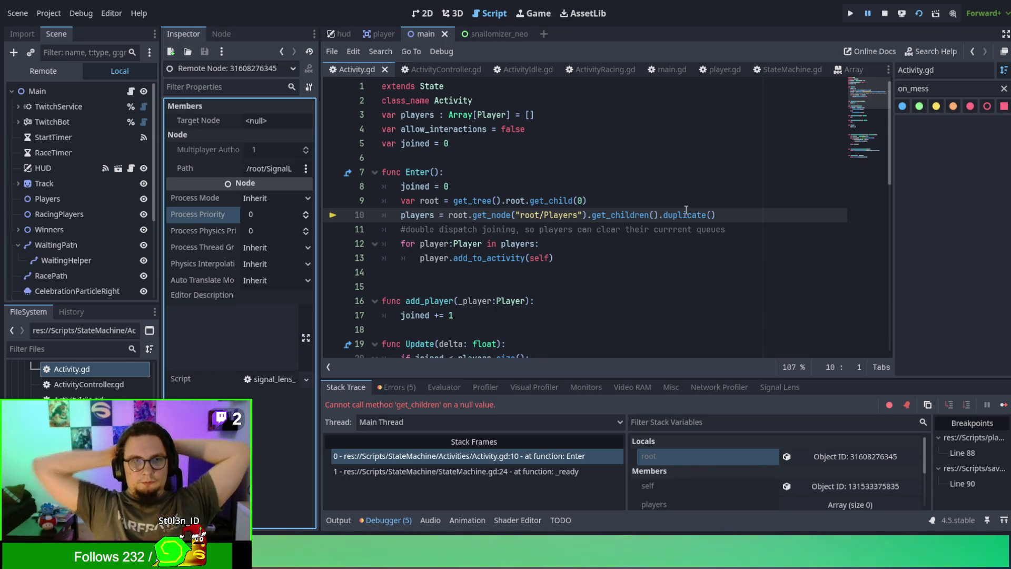
click(44, 76)
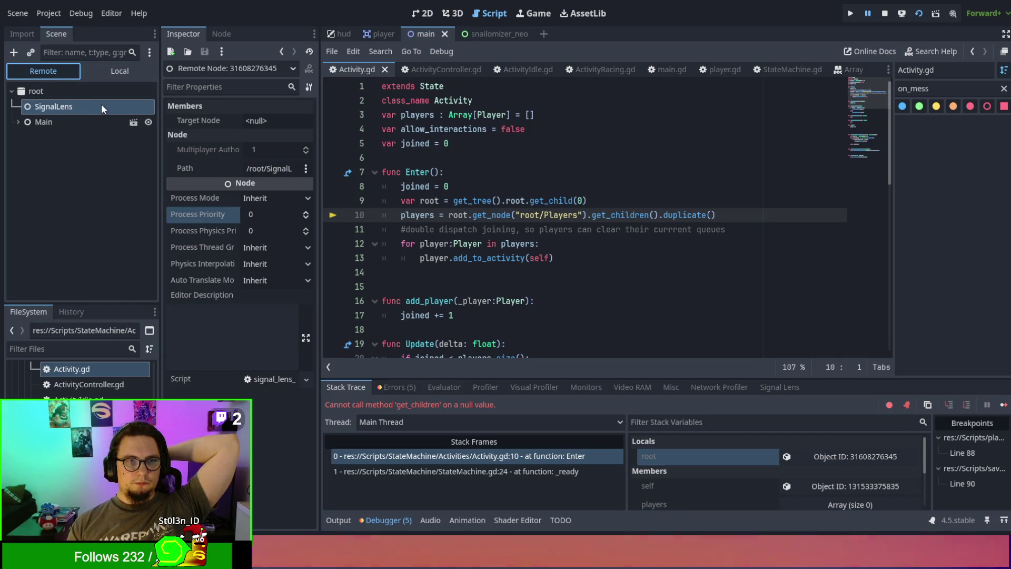
Step: Insert /Main into the get_node path so it reads "root/Main/Players"
click(18, 122)
click(19, 122)
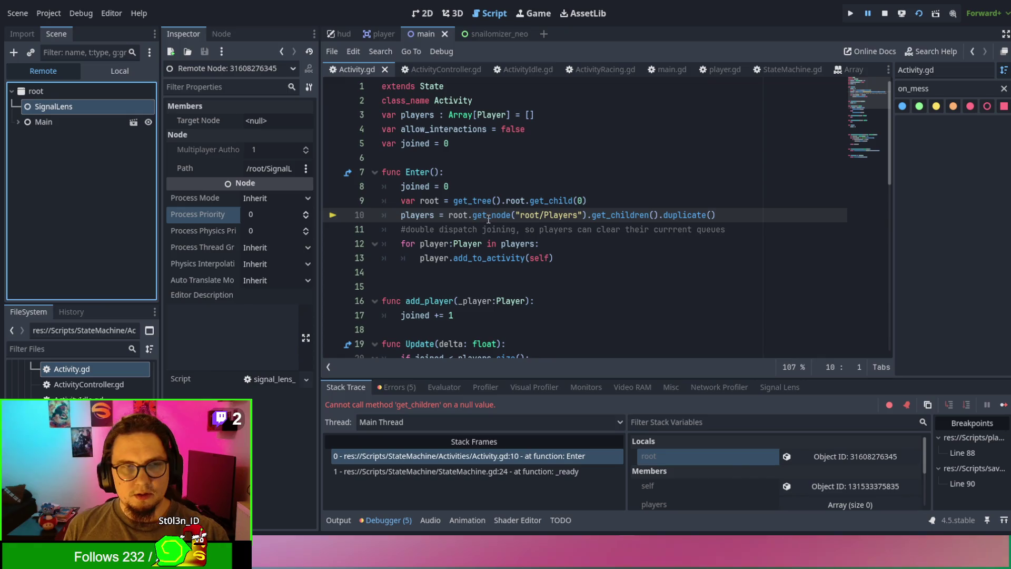
double_click(507, 215)
click(521, 215)
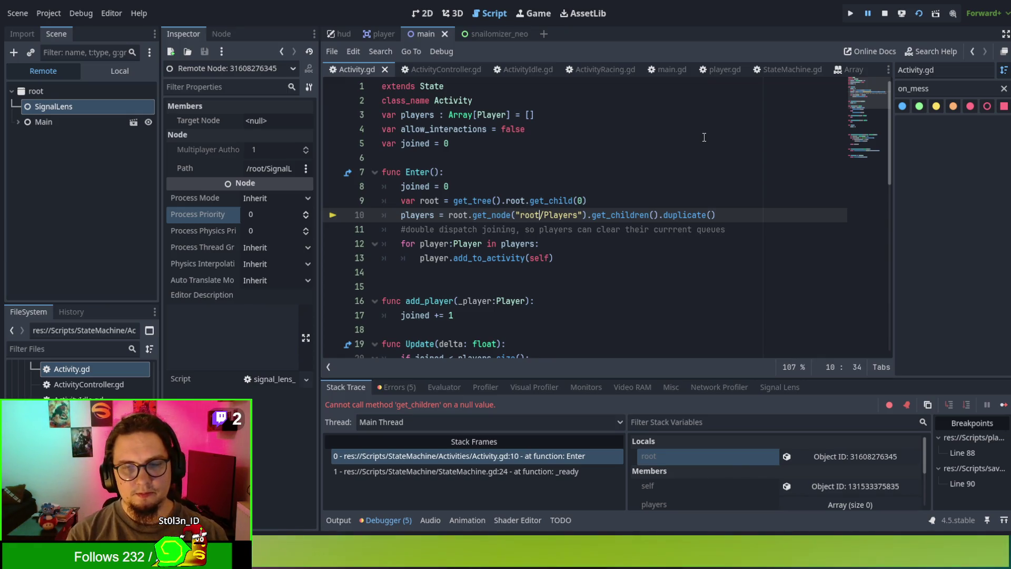
text(/Main)
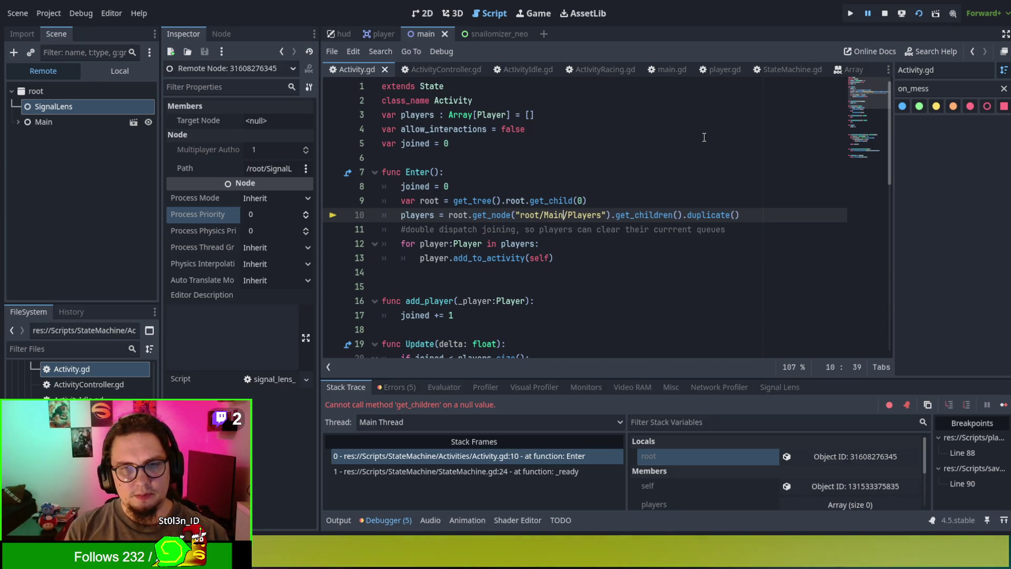
Step: Remove the var root line and root. prefix, rerun, and make the path absolute "/root/Main/Players"
click(632, 200)
key(shift+Up)
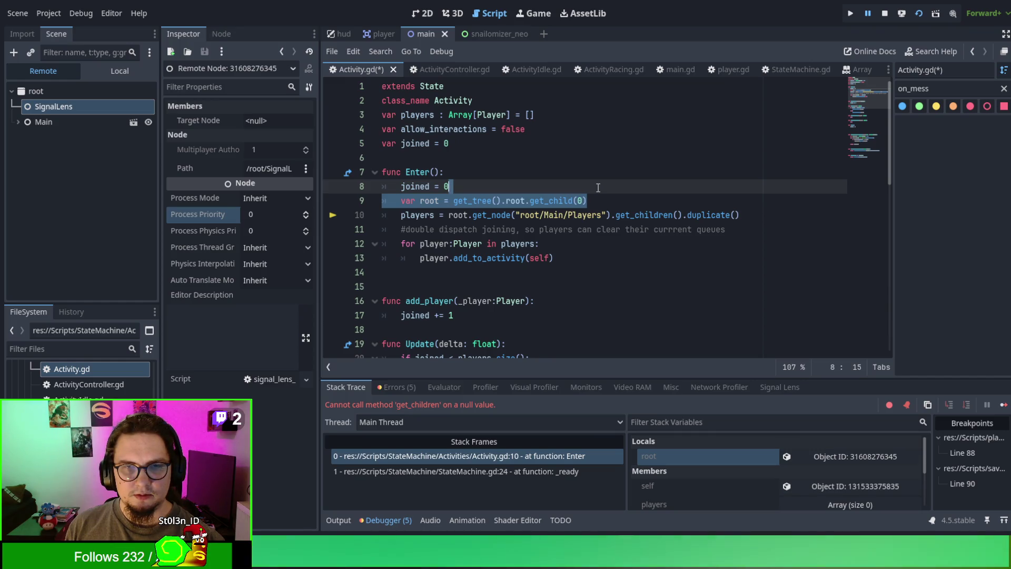
key(BackSpace)
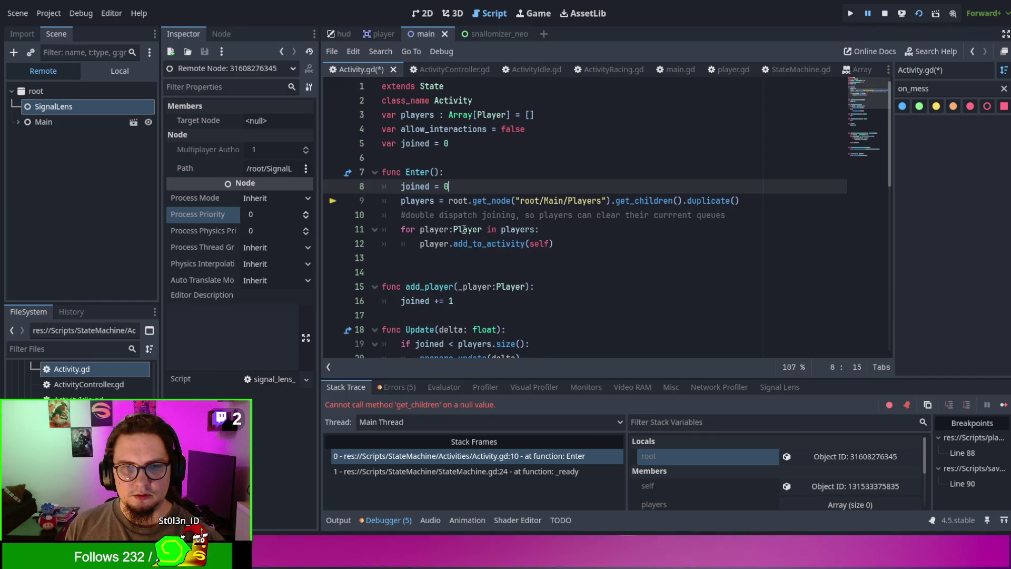
double_click(458, 204)
key(Delete)
key(Delete)
click(524, 171)
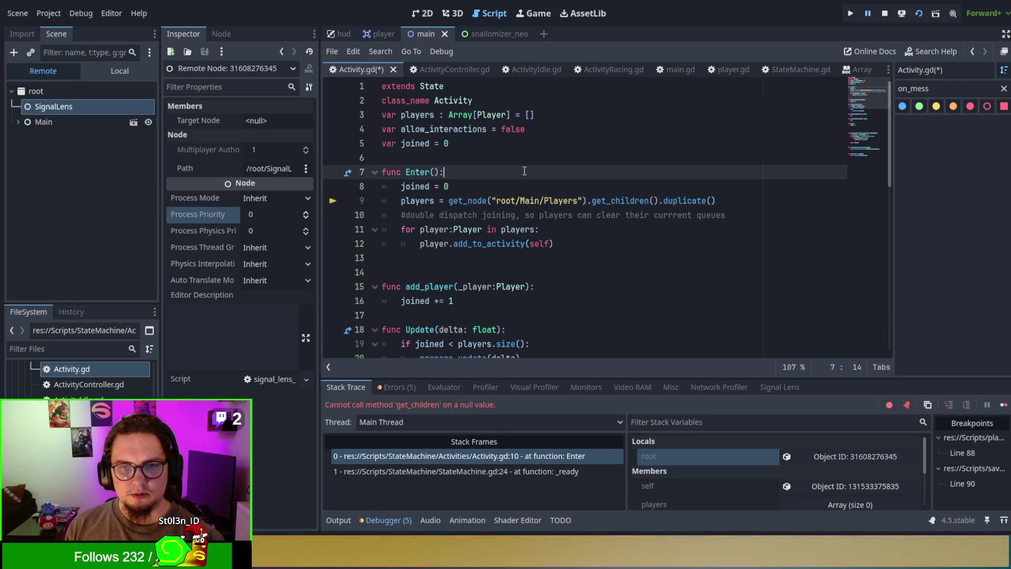
key(F5)
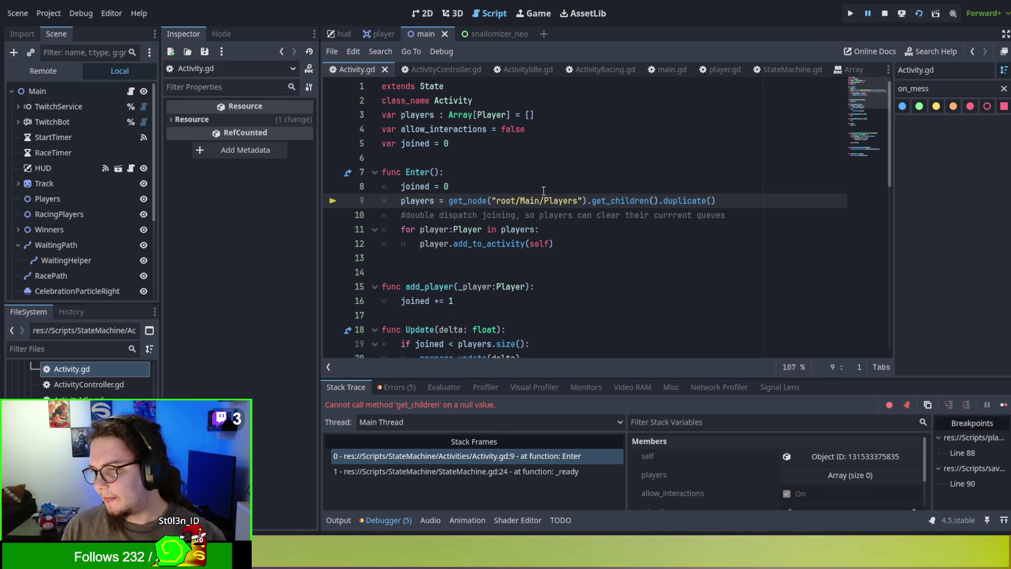
text(/)
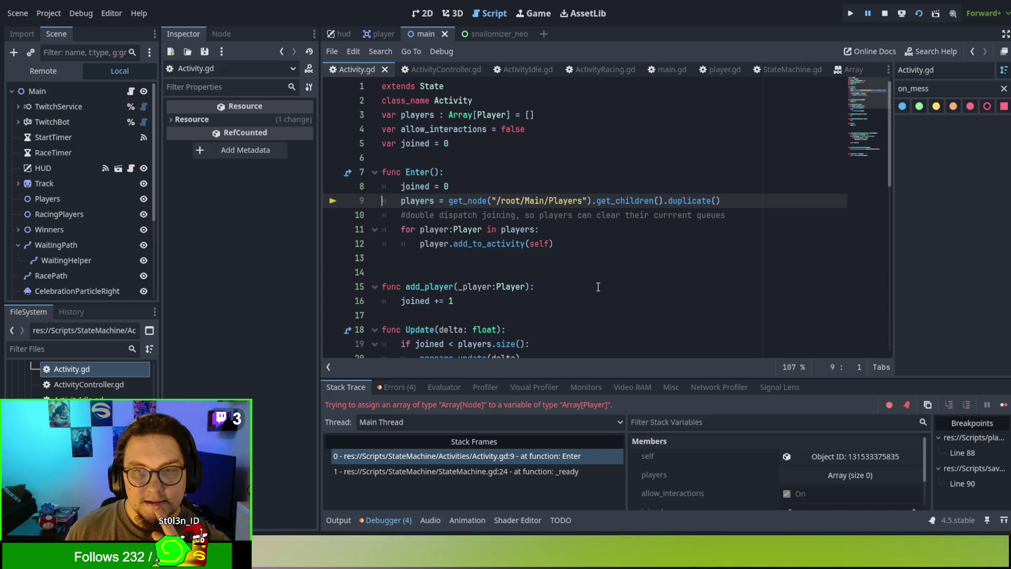
double_click(632, 203)
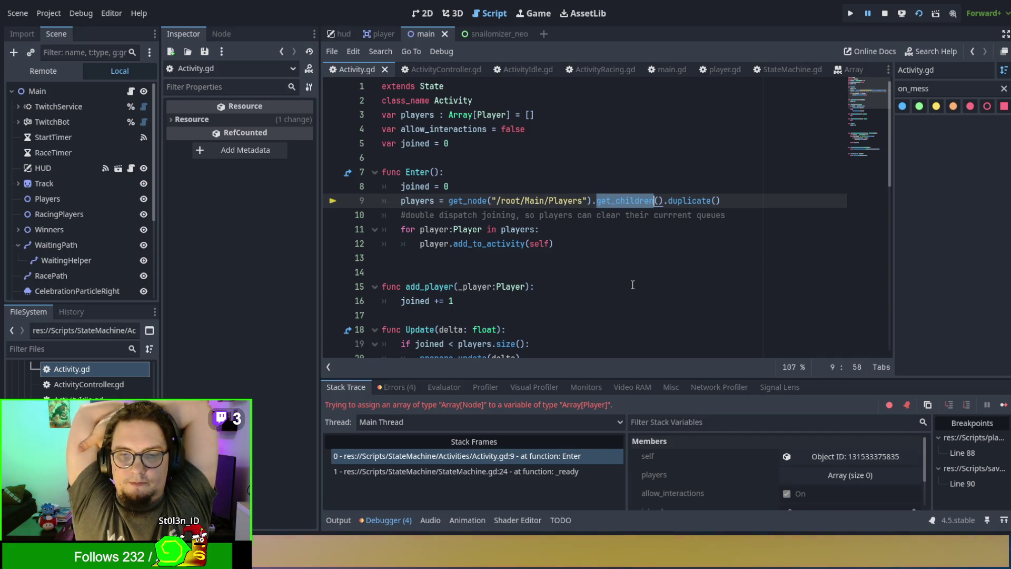
Step: Replace line 9's get_node call with the $root/Main/Players shorthand and run the game
double_click(488, 201)
text($)
key(Delete)
key(Delete)
key(Right)
key(Right)
key(Right)
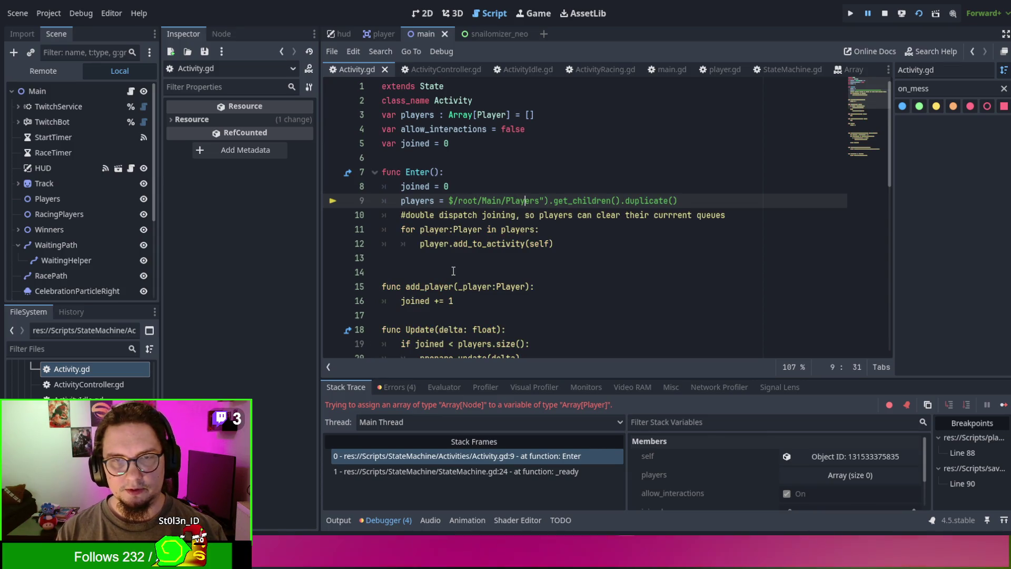
key(Right)
key(Right)
key(Right)
key(Delete)
key(Delete)
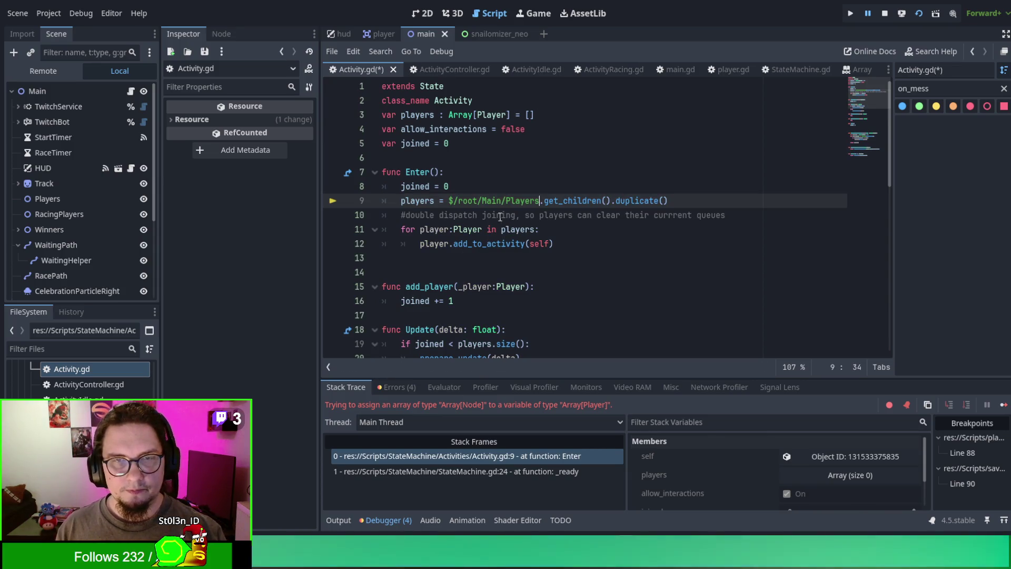
click(454, 200)
key(Delete)
click(512, 216)
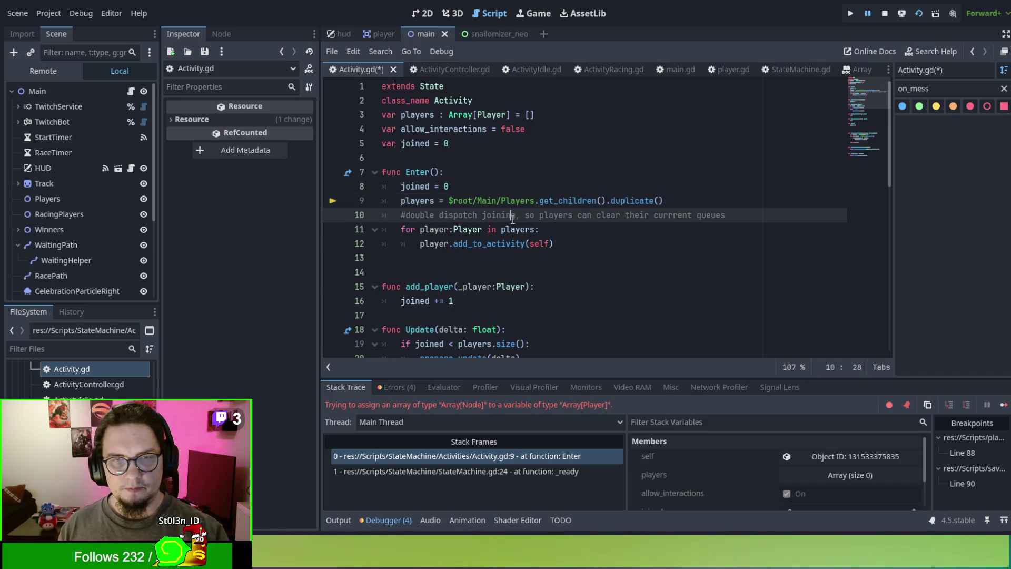
key(F5)
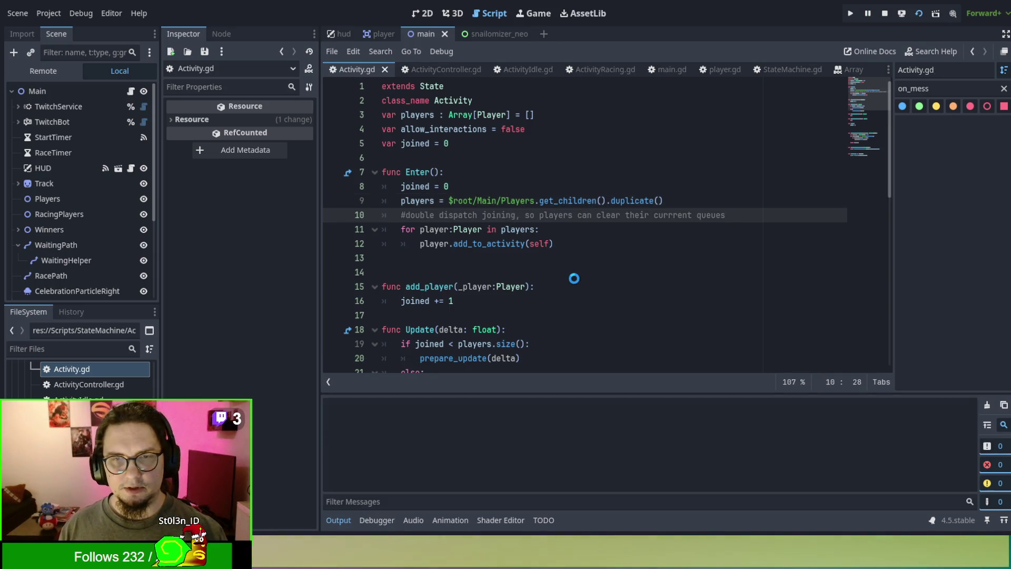
Step: Bring back the get_node("/root/Main/Players") lookup on line 9 with undo and redo
click(477, 200)
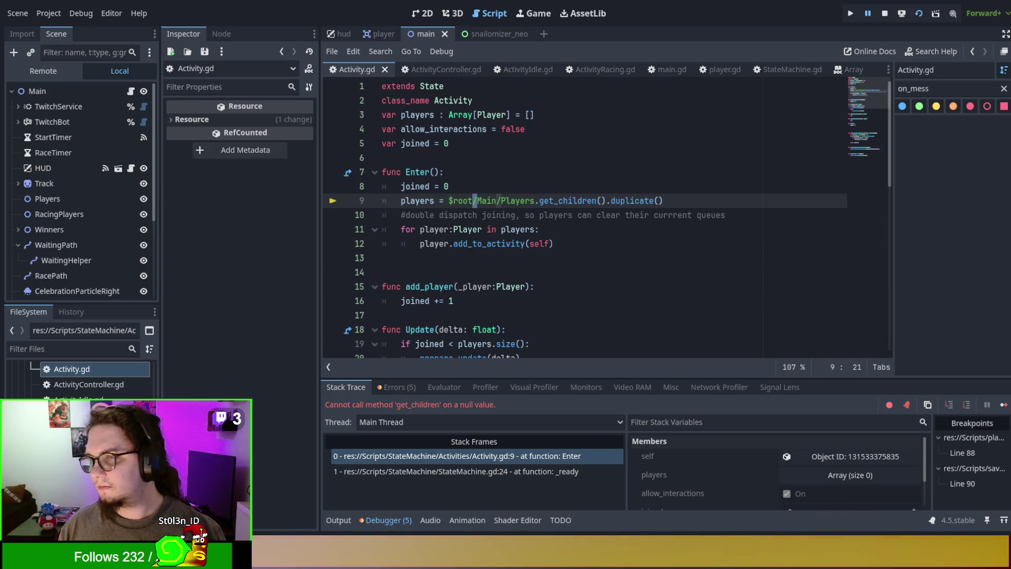
click(712, 284)
key(ctrl+z)
key(ctrl+z)
key(ctrl+z)
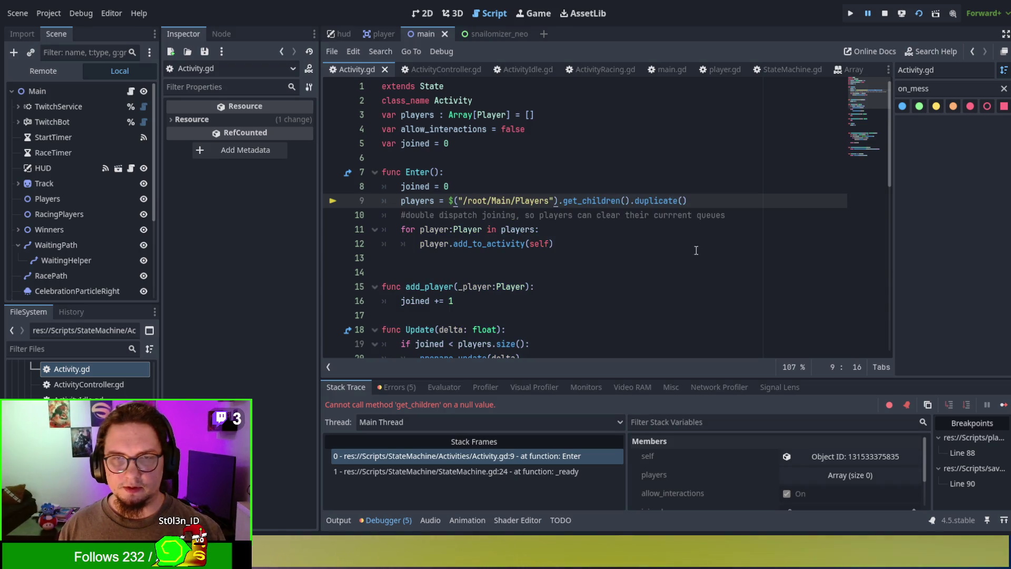
key(ctrl+shift+z)
click(670, 232)
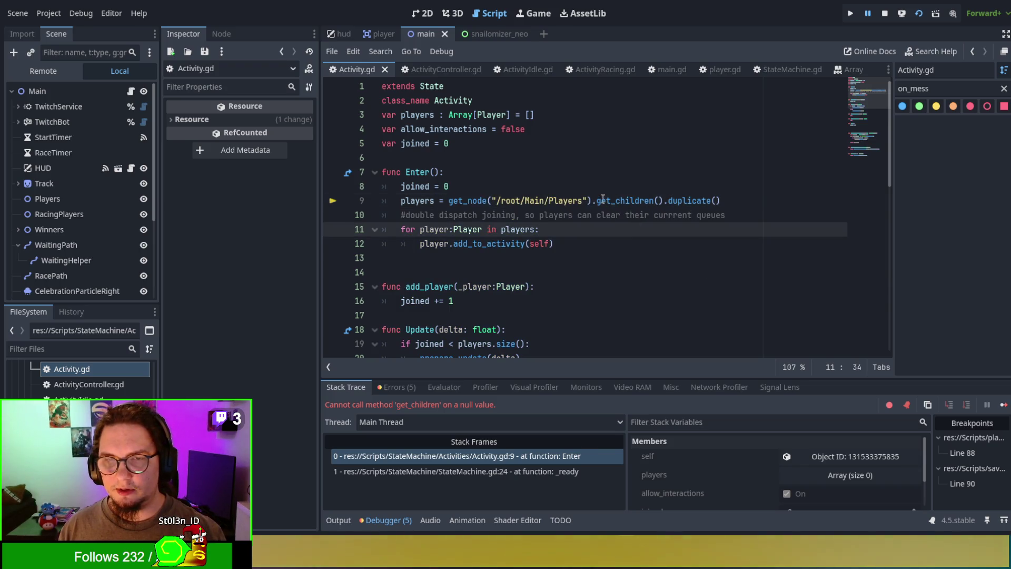
Step: Begin appending an 'as Array[Player' cast at the end of line 9
double_click(603, 200)
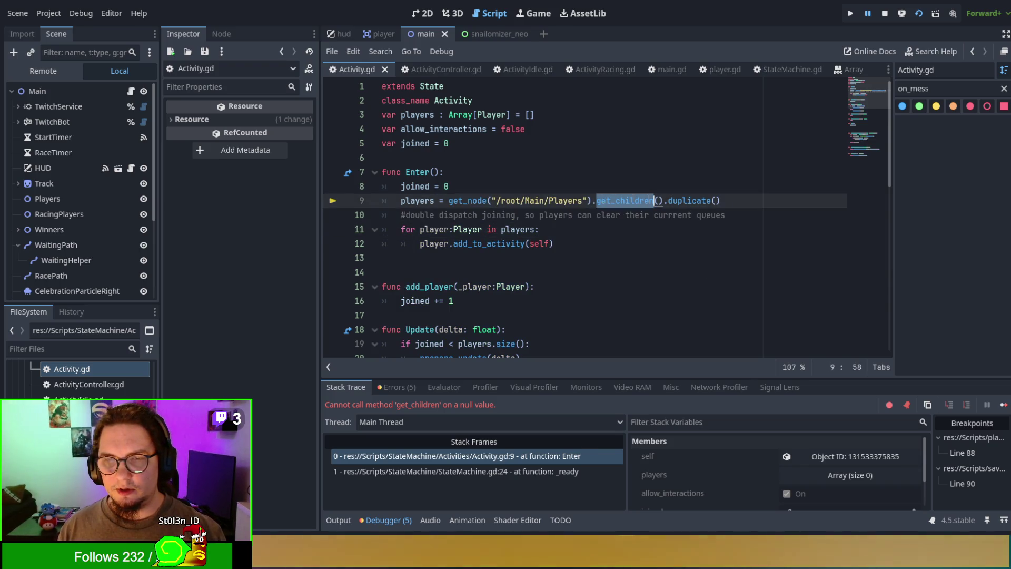
click(746, 199)
text(as Ar)
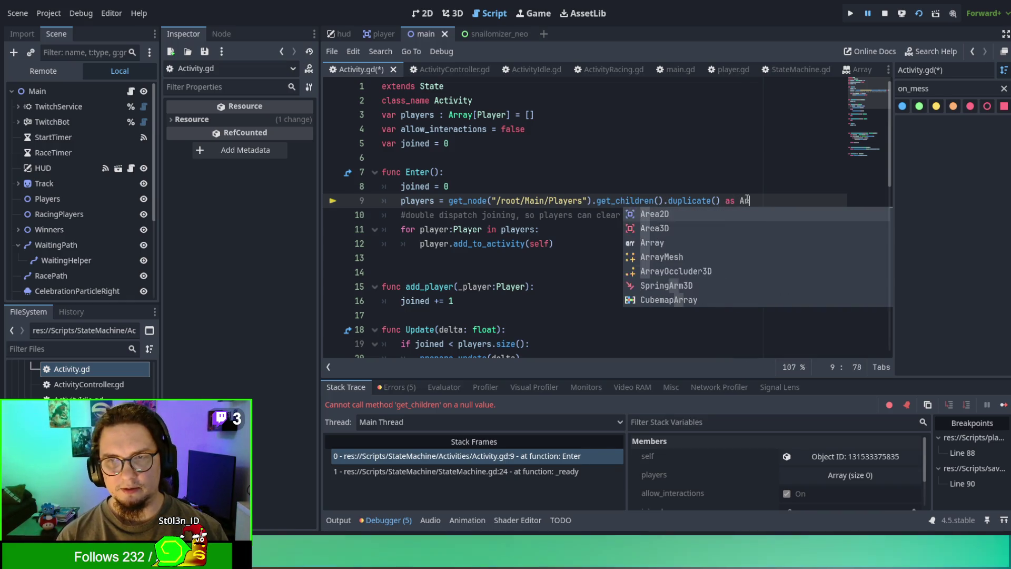
text(ray[Play)
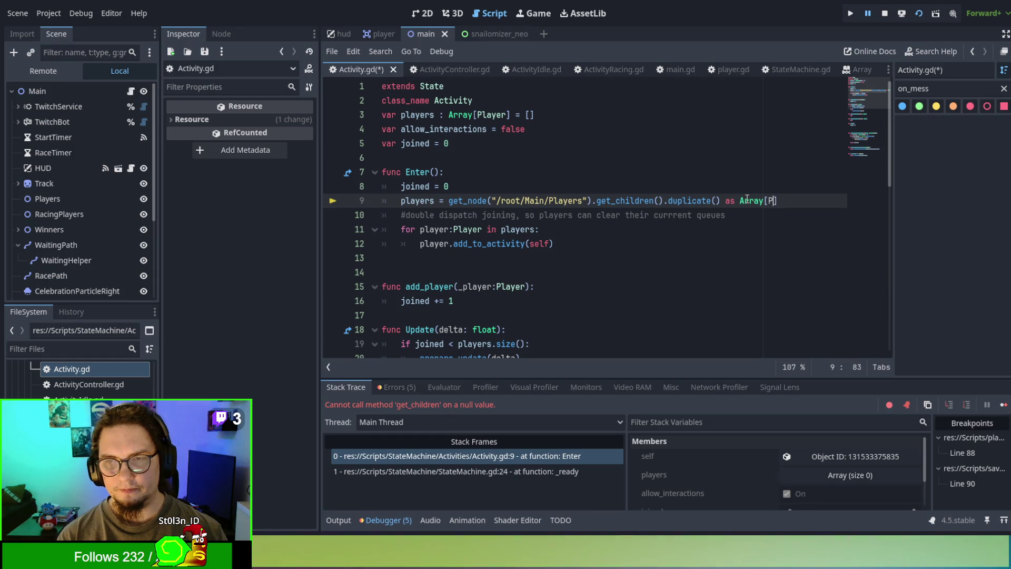
text(er)
Step: Relaunch the game to test the completed 'as Array[Player]' cast on line 9
key(F5)
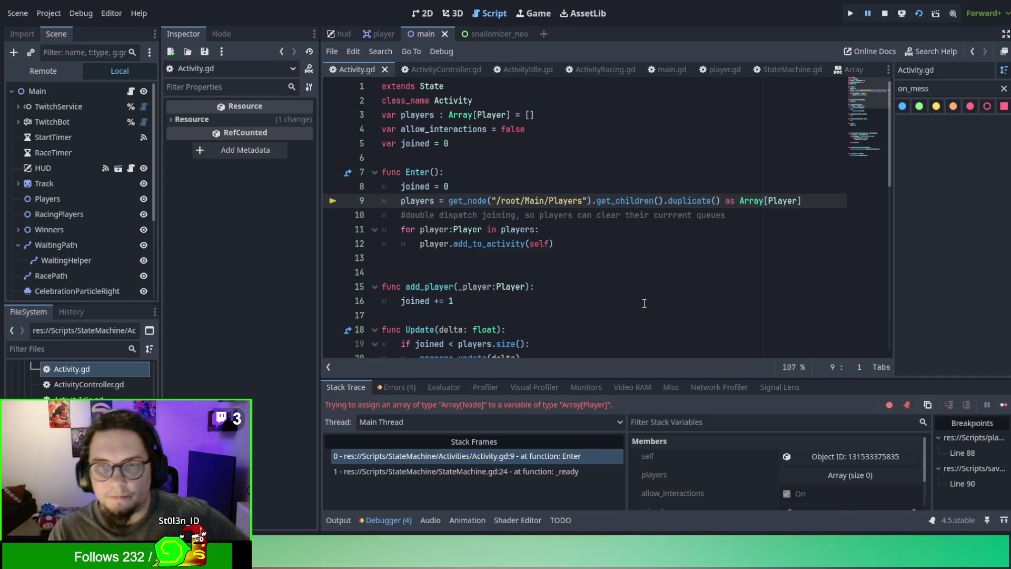
Step: Strip the duplicate() call, the Array[Player] cast and the players assignment from line 9
double_click(687, 203)
key(BackSpace)
key(Delete)
key(Delete)
key(BackSpace)
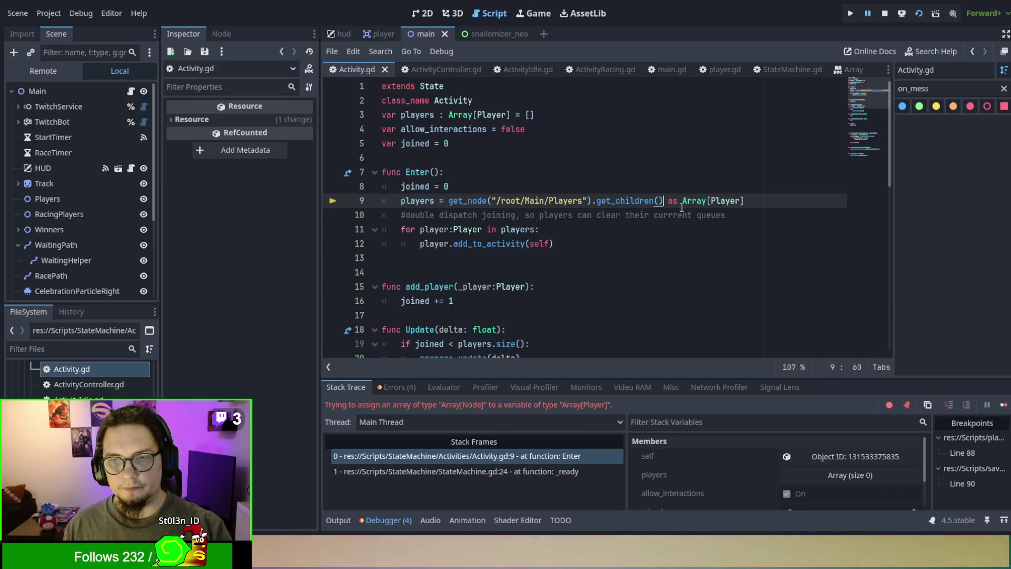
key(Return)
key(ctrl+shift+Return)
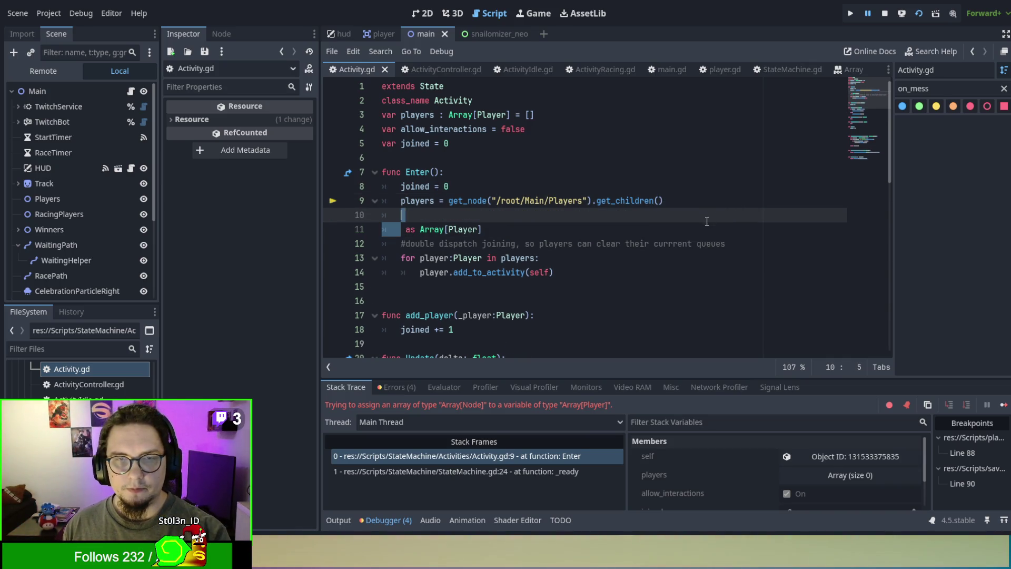
key(Down)
key(shift+Up)
key(BackSpace)
click(416, 200)
double_click(416, 201)
key(ctrl+shift+Right)
key(BackSpace)
Step: Write a 'for player:Player in' loop over the Players children with players.append(player), then rerun
text(for pla)
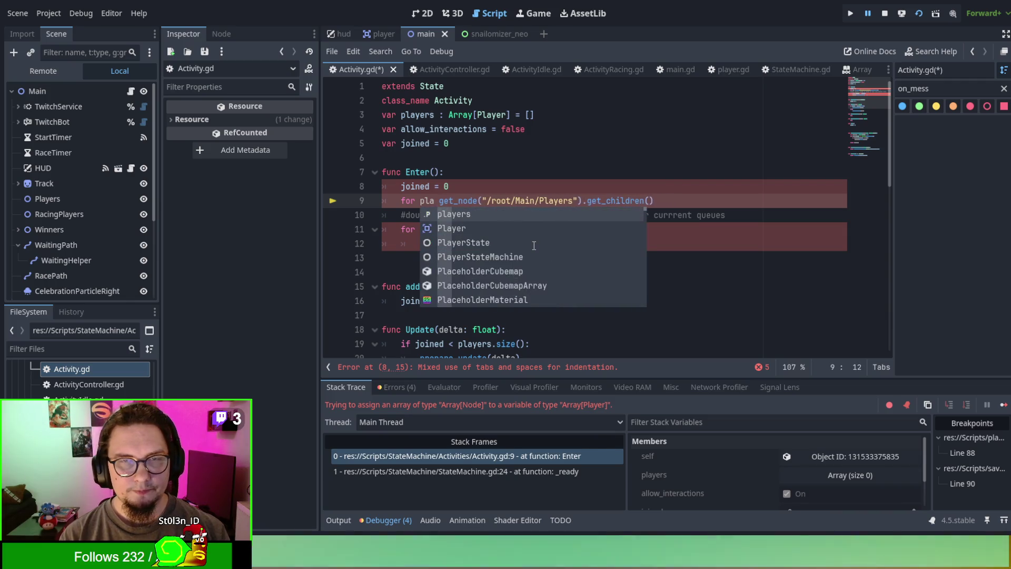
text(yer:Player i)
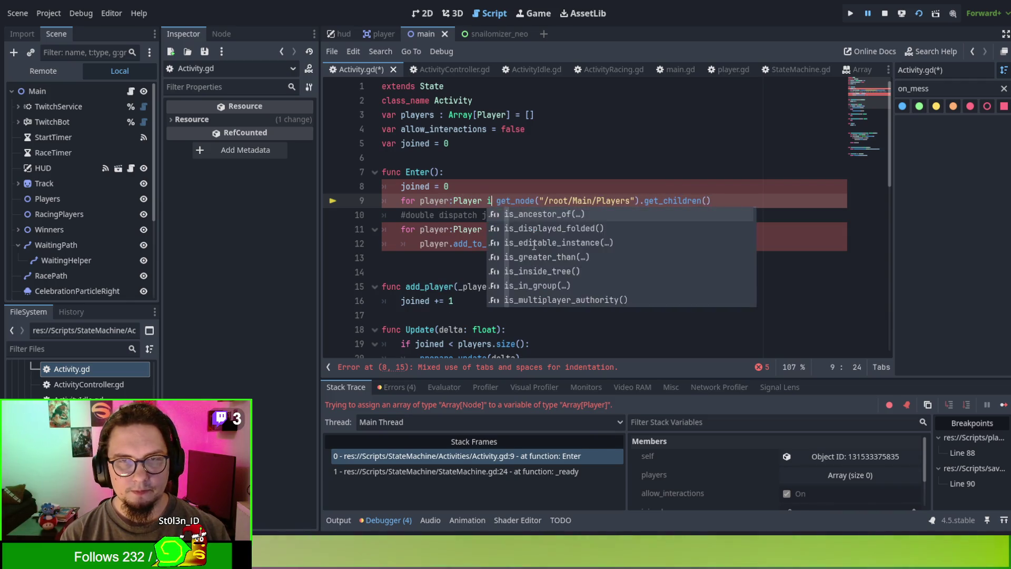
text(n)
click(760, 203)
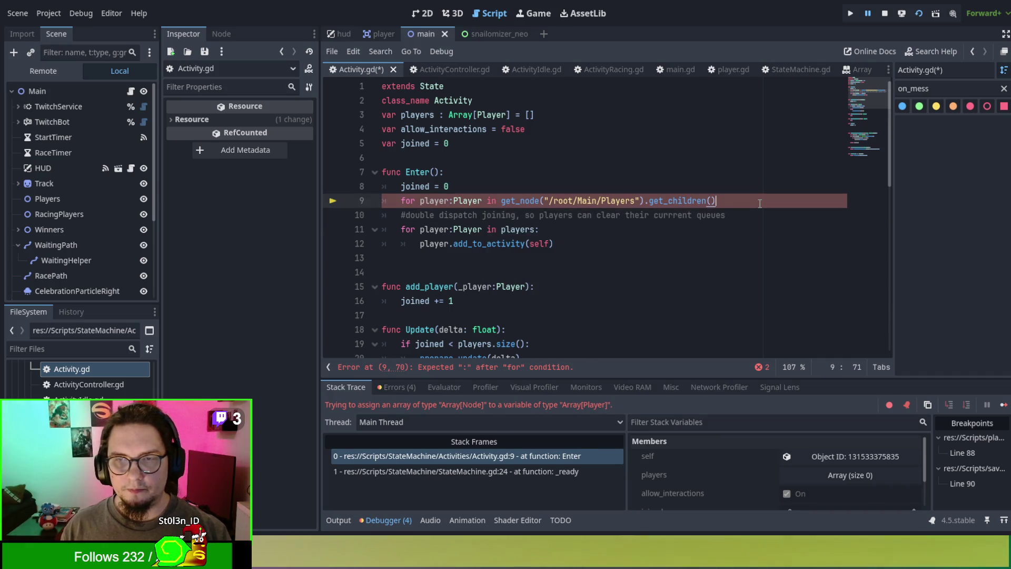
text(:)
key(Return)
text(players a)
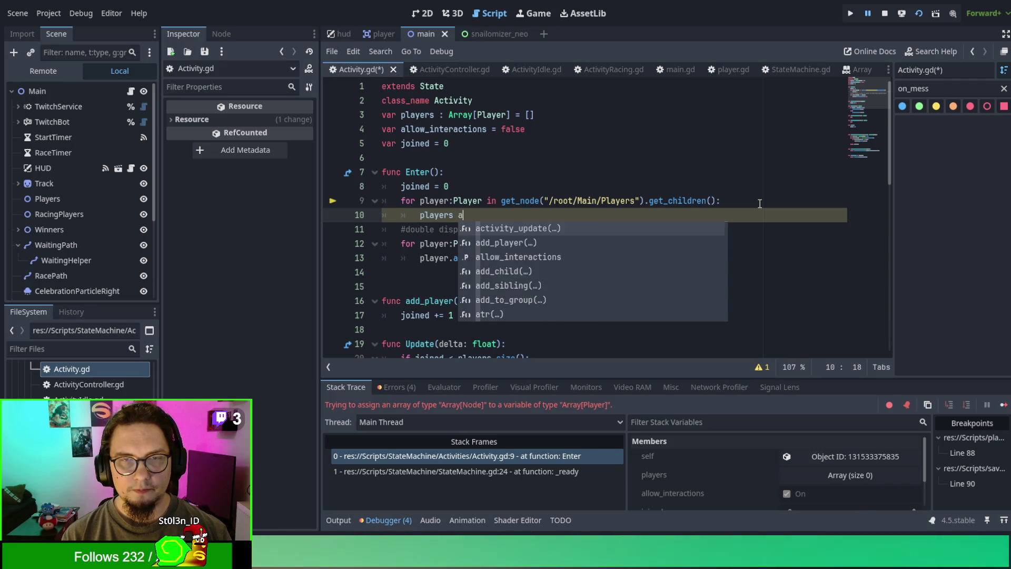
key(BackSpace)
key(BackSpace)
text(.append(player))
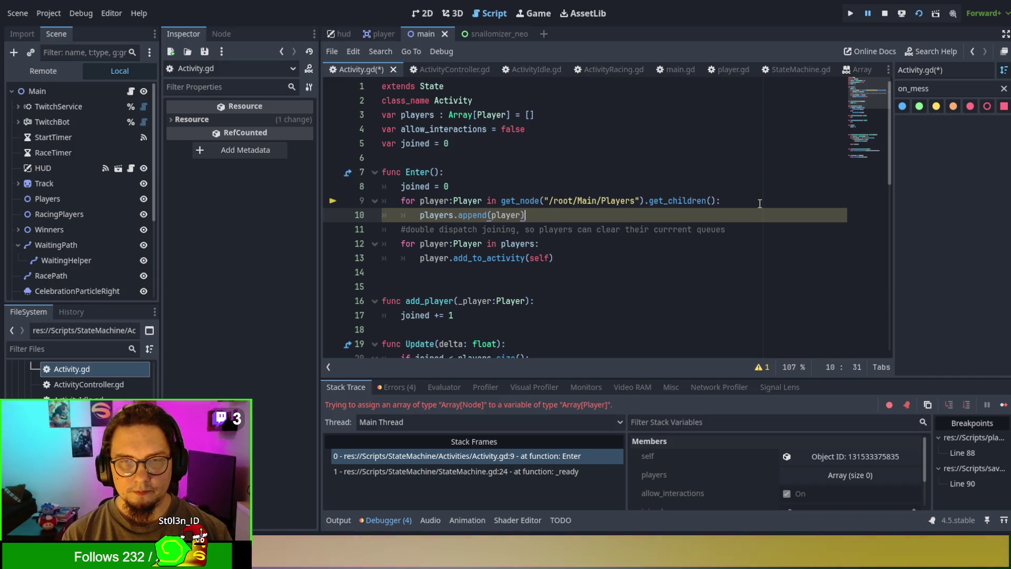
drag(558, 259, 633, 251)
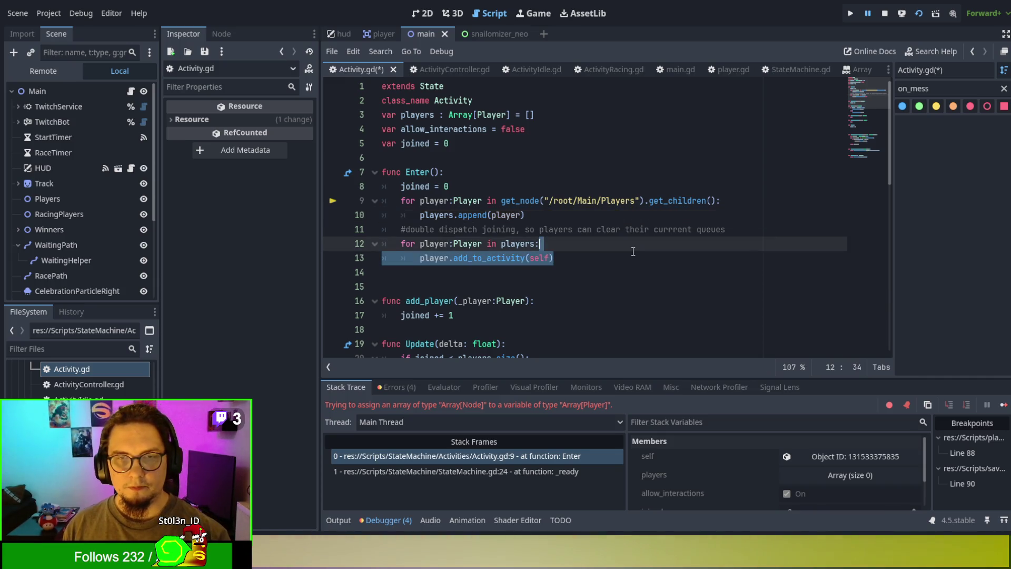
key(F5)
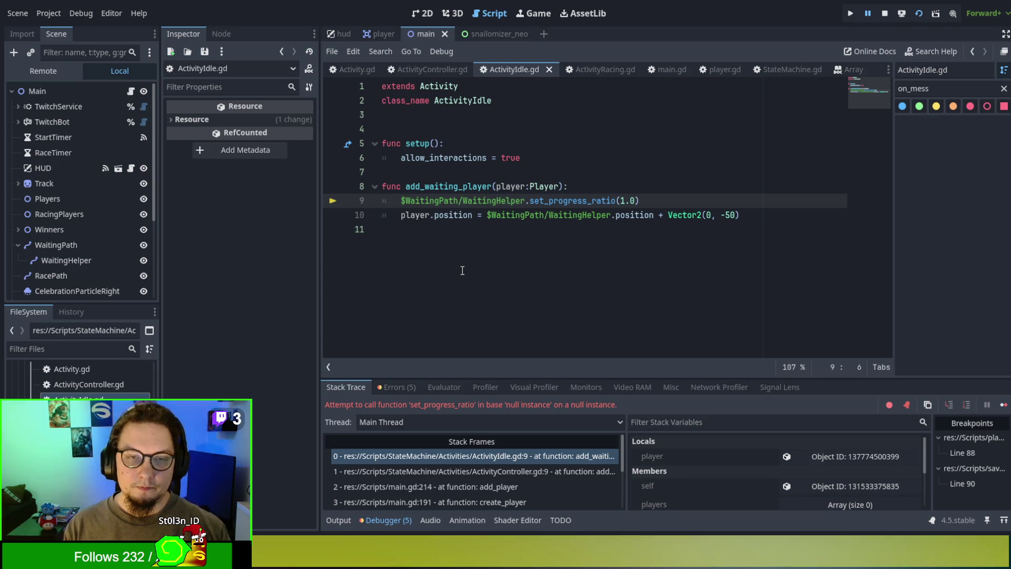
Step: Insert 'root/Main/' after the $ in line 9's WaitingHelper path and run the game
text(root/main)
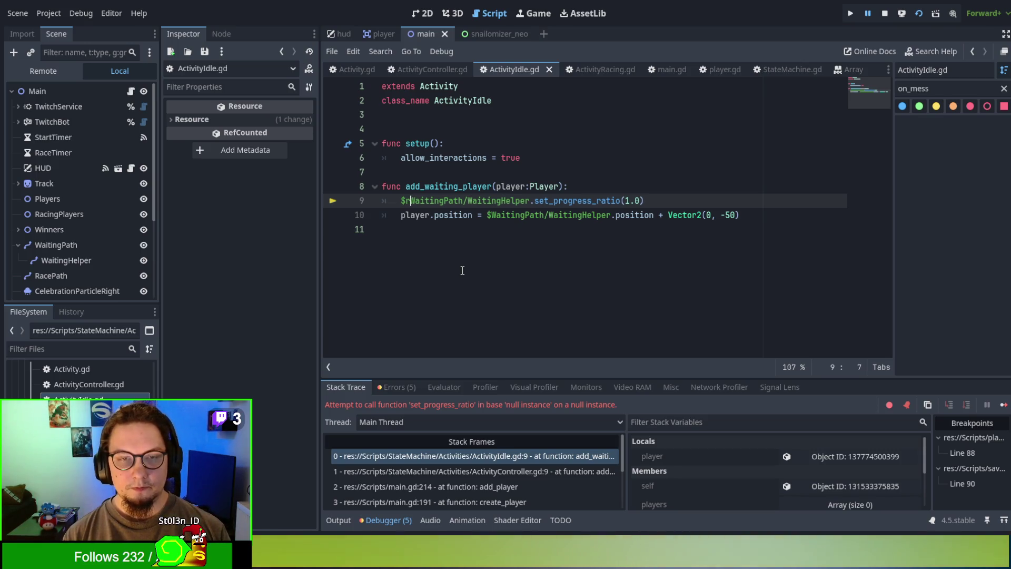
key(BackSpace)
key(BackSpace)
key(BackSpace)
text(Main/)
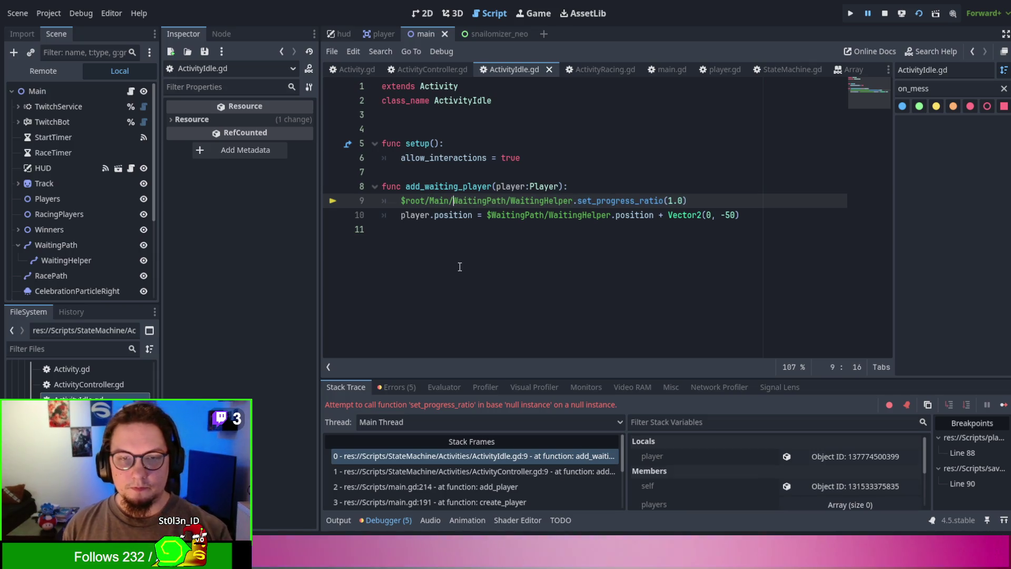
key(F5)
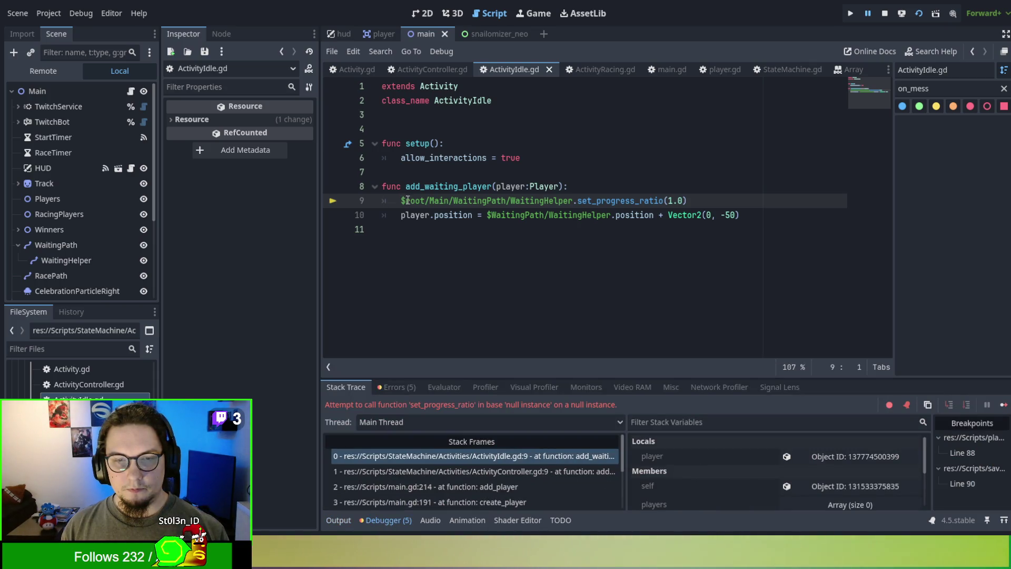
Step: Drop 'root/' so the path reads $Main/WaitingPath/WaitingHelper and rerun the game
drag(407, 200, 429, 201)
key(BackSpace)
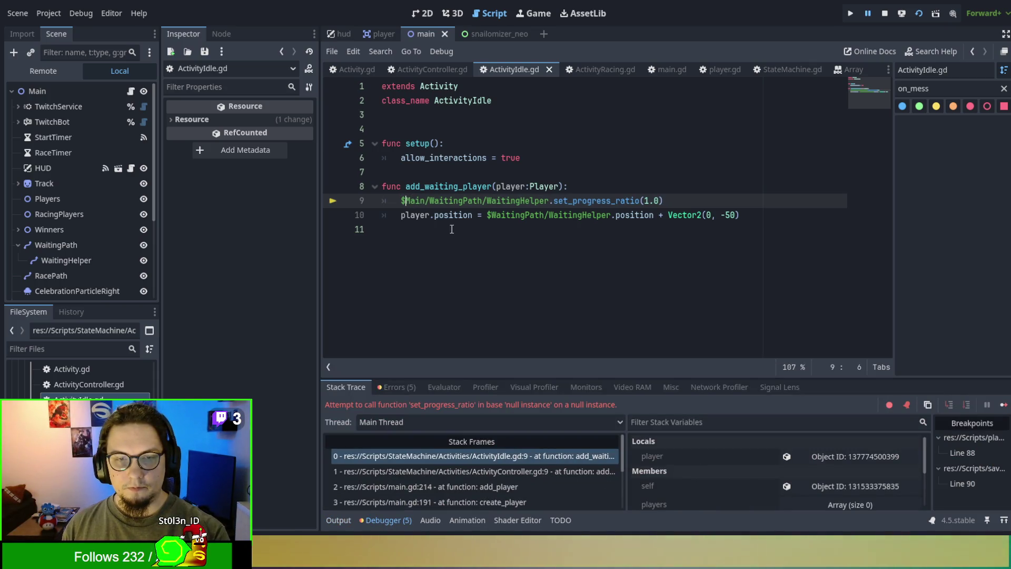
key(F5)
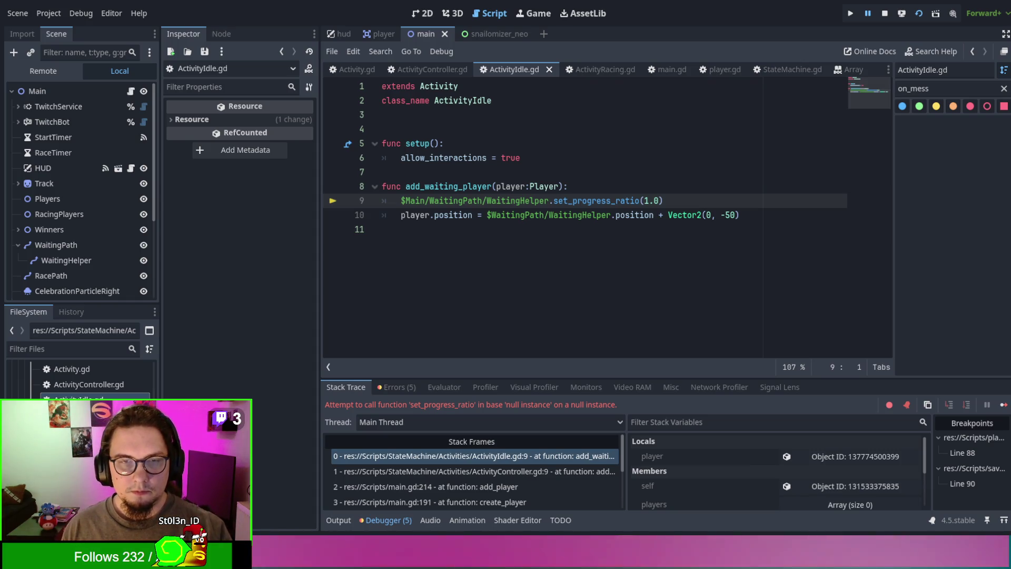
Step: Rewrite line 9 as get_node("/root/Main/WaitingPath/WaitingHelper") and run the project
text(get_node)
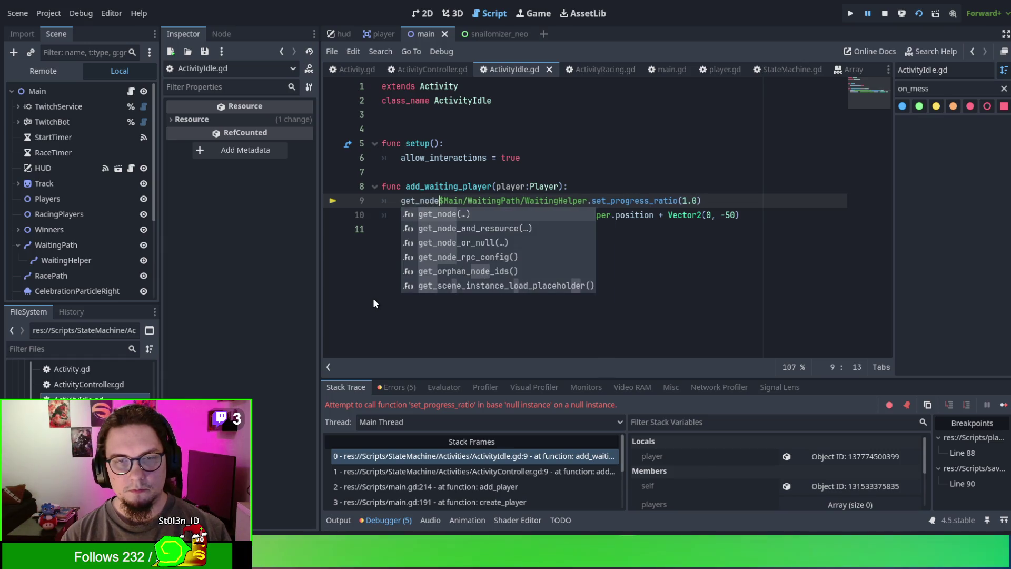
key(Return)
key(Delete)
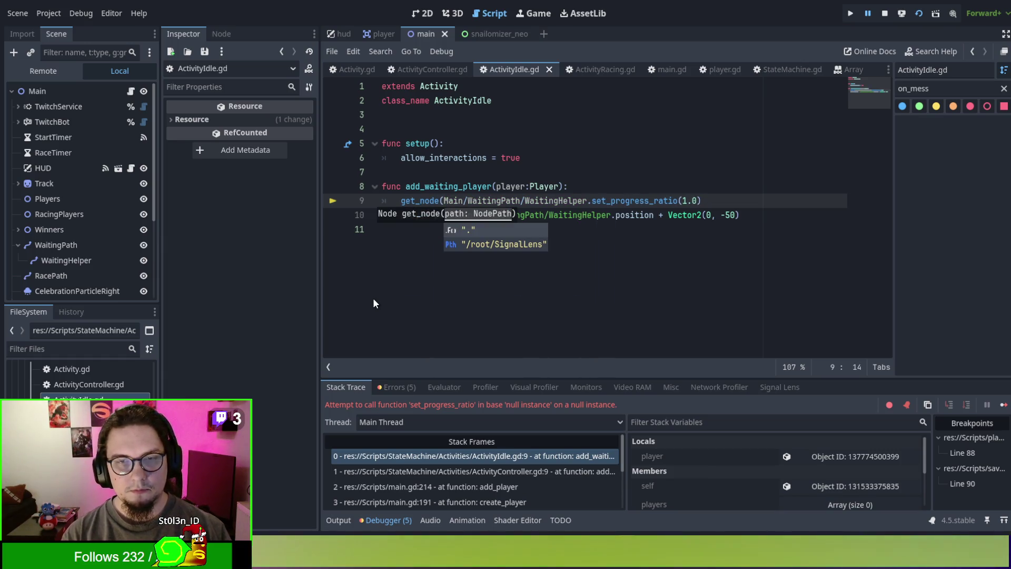
text("/root/)
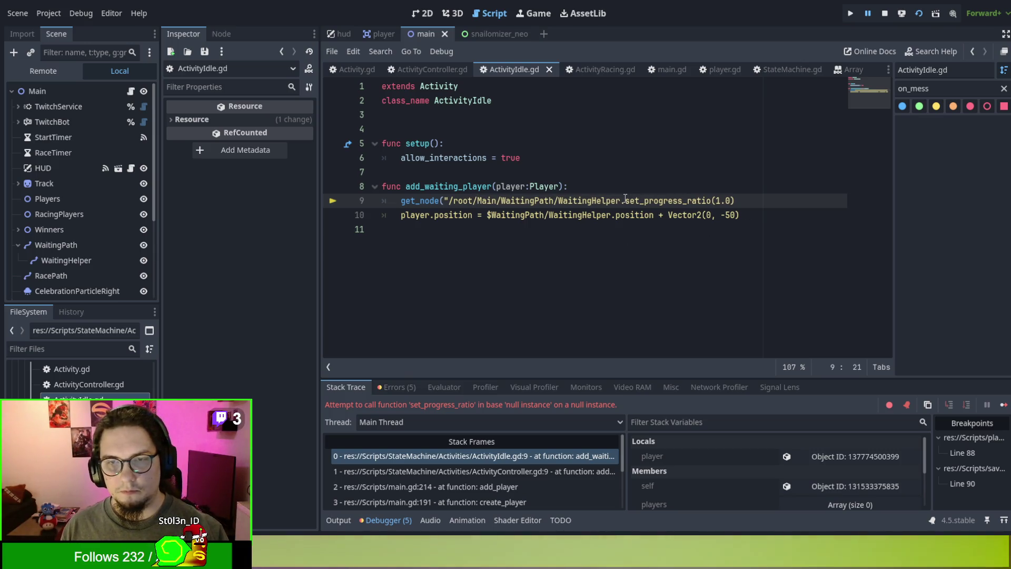
click(623, 200)
text("))
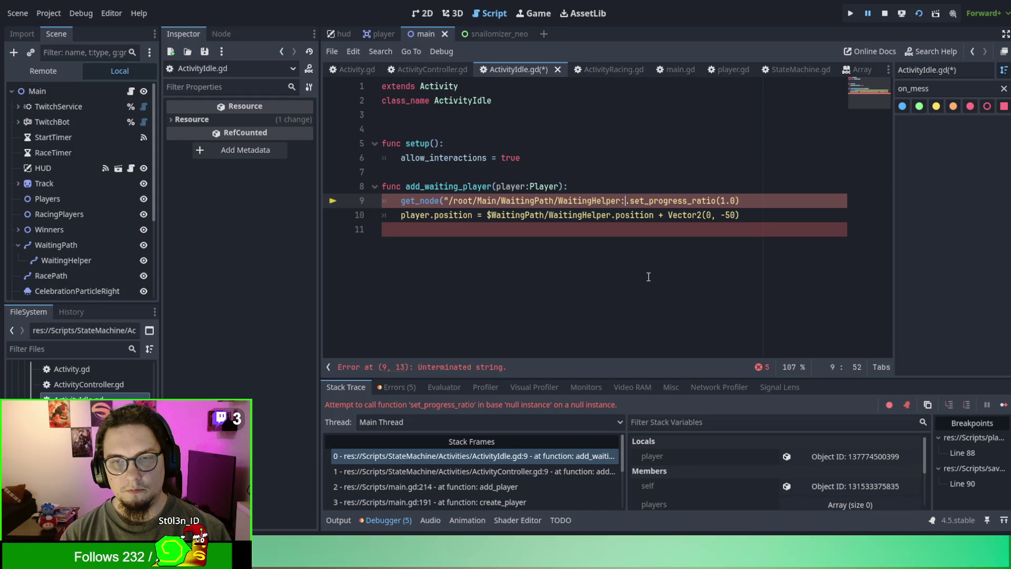
key(F5)
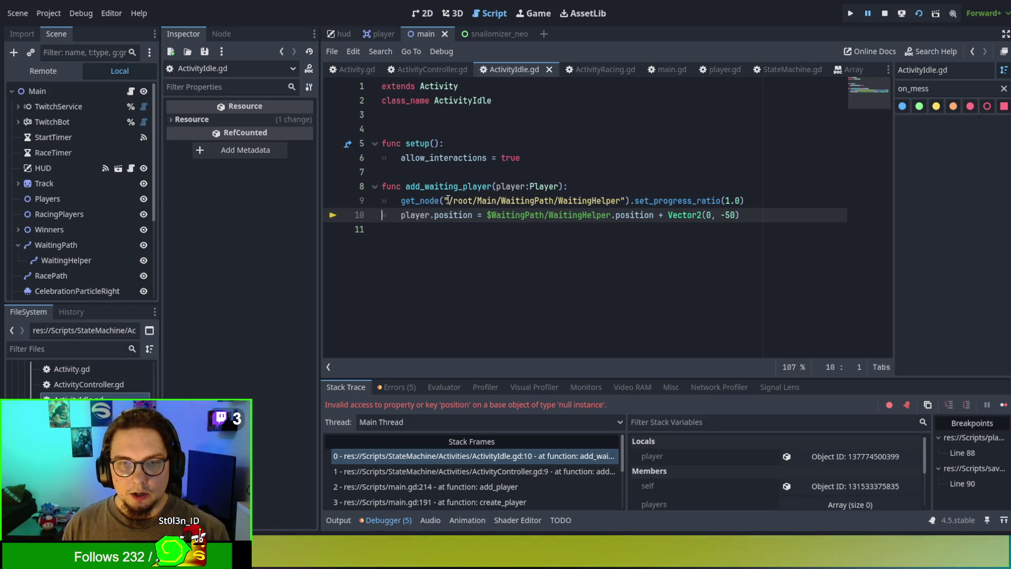
Step: Copy the get_node prefix onto line 10 so it uses the same absolute path, then rerun
mouse_move(403, 202)
mouse_down()
mouse_move(498, 201)
mouse_move(491, 216)
mouse_up()
key(ctrl+c)
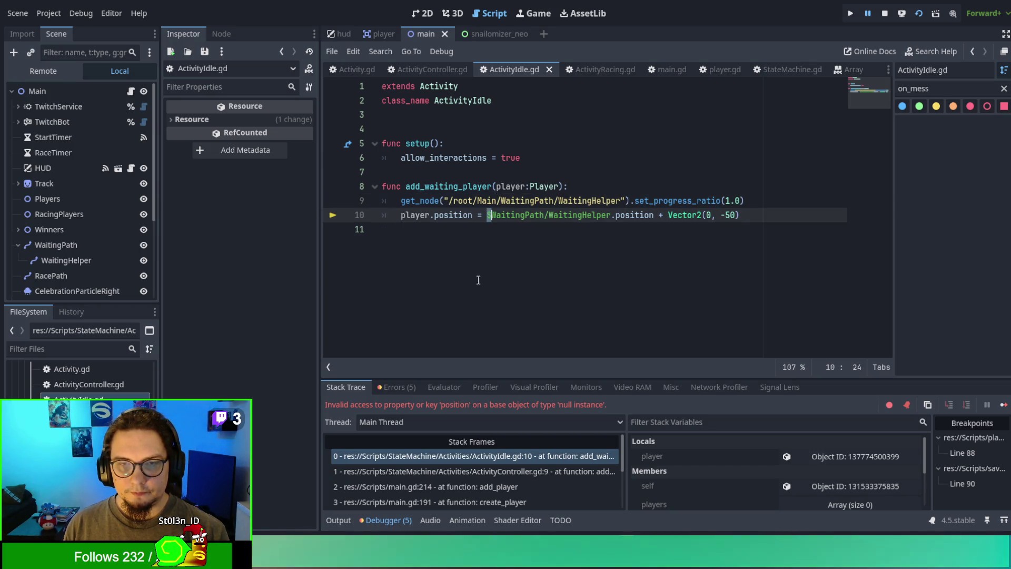
key(ctrl+v)
text(/)
click(706, 215)
text("))
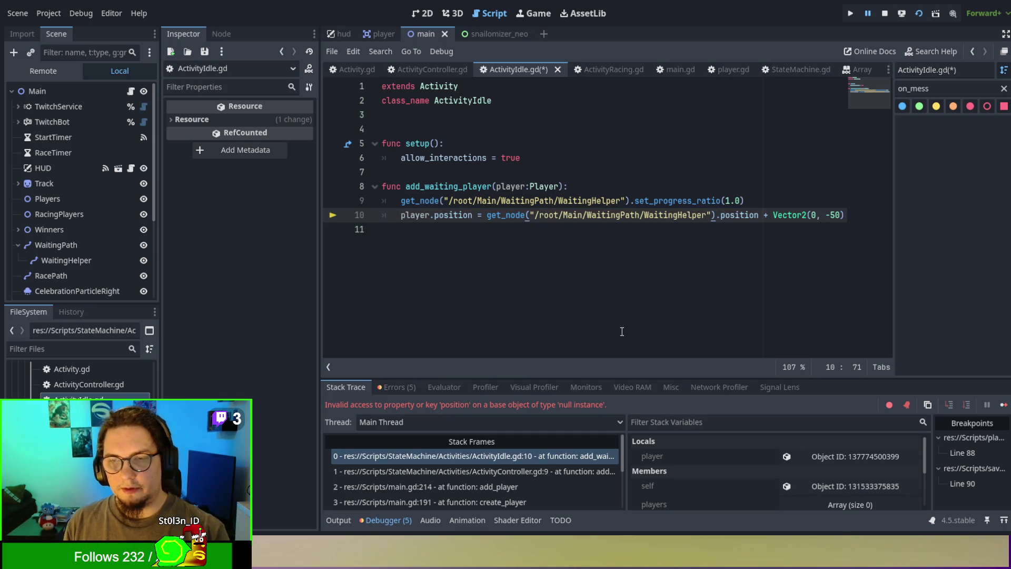
key(F5)
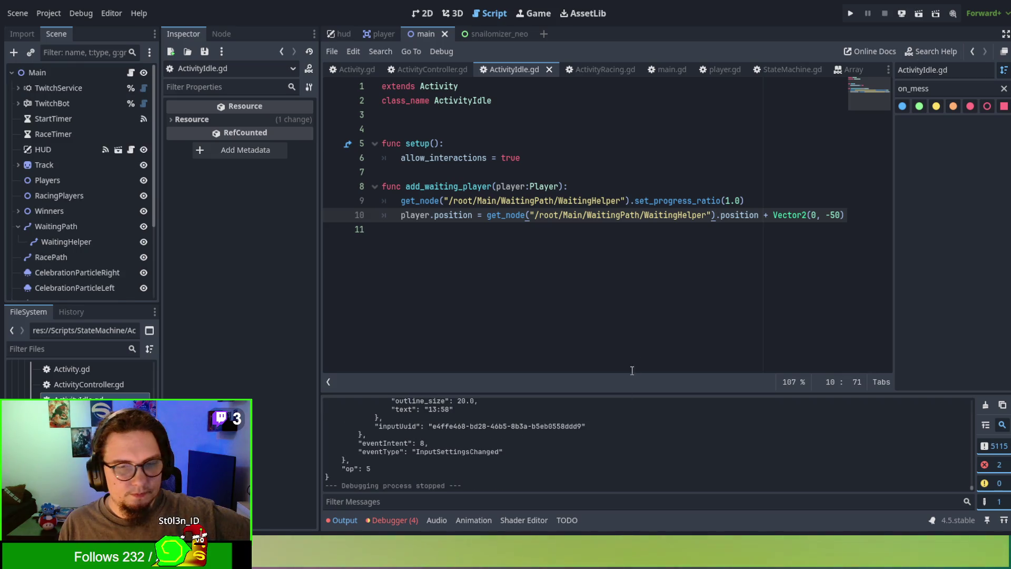
Step: Stop the game, inspect the twitch_api.gd:117 error, close that script and switch to main.gd
click(413, 517)
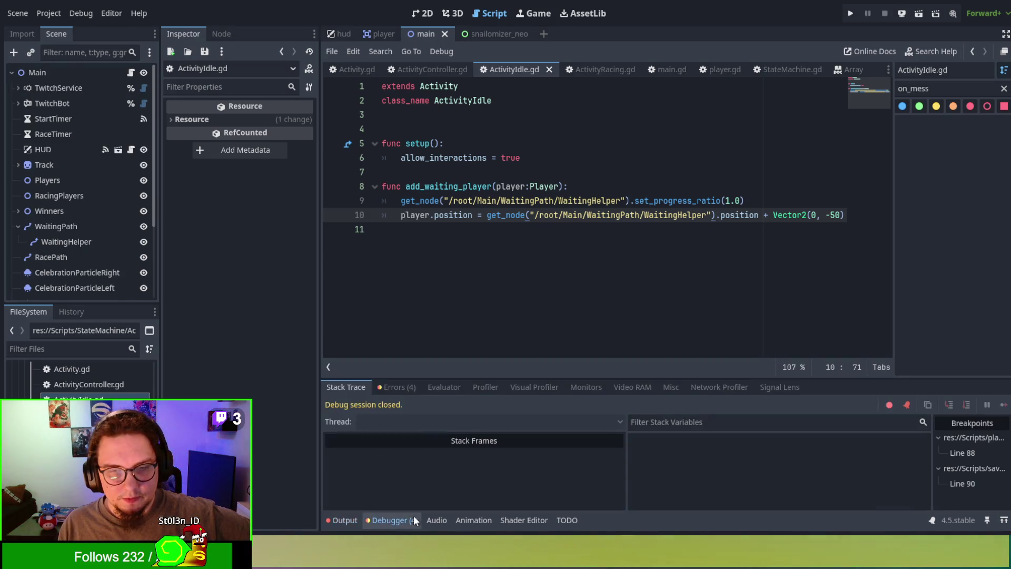
click(390, 385)
double_click(447, 473)
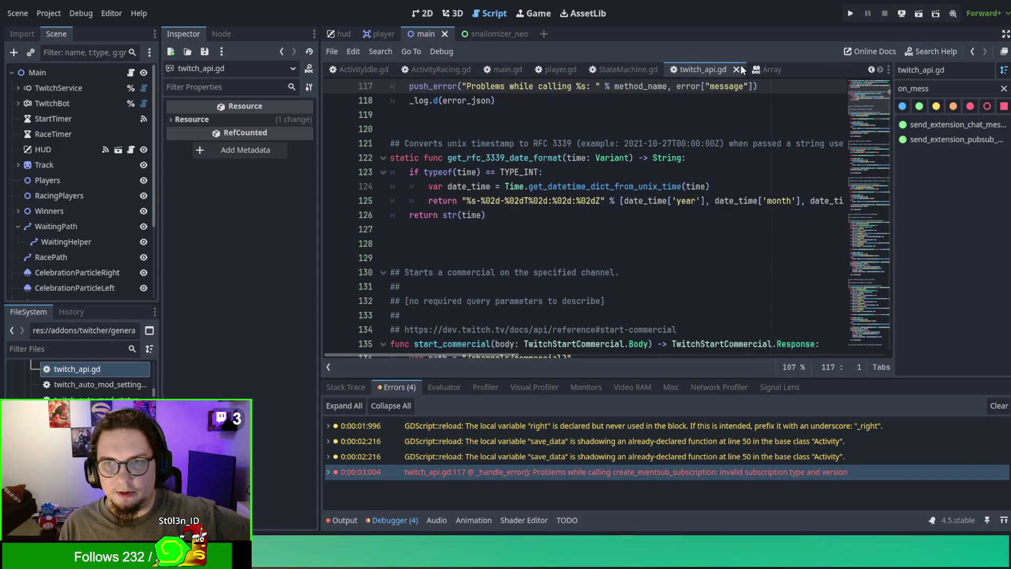
click(736, 70)
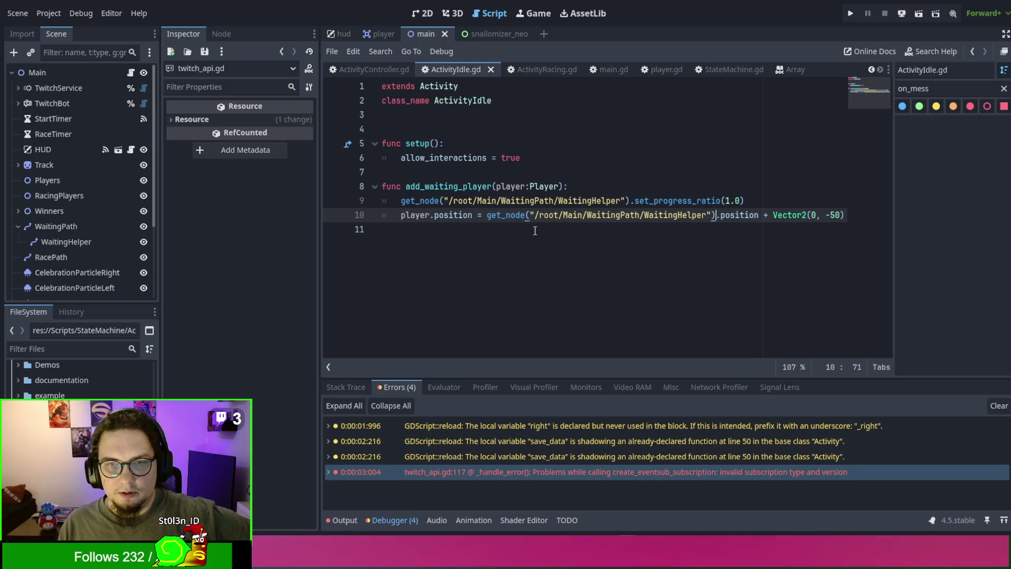
click(540, 198)
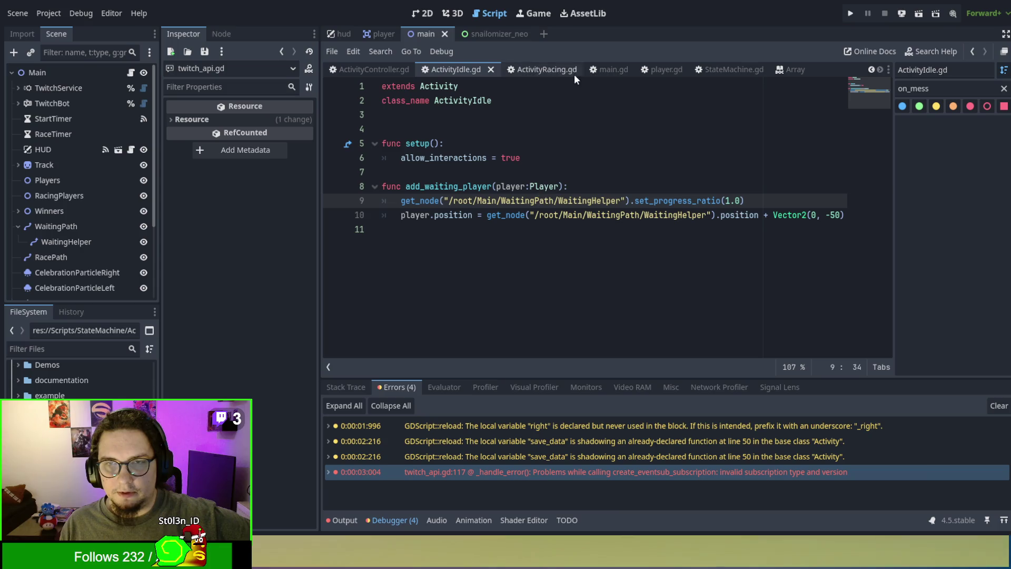
click(605, 69)
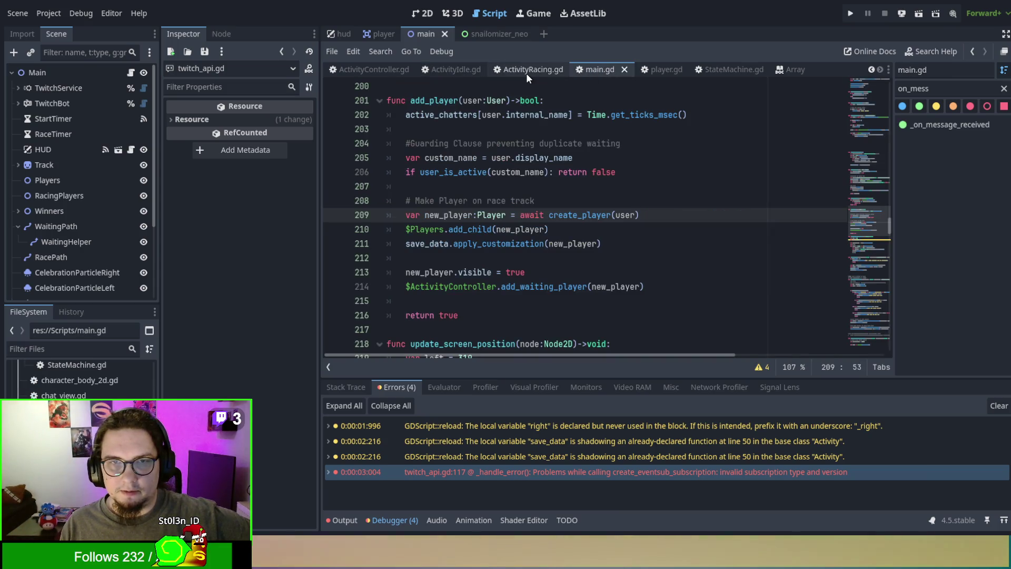